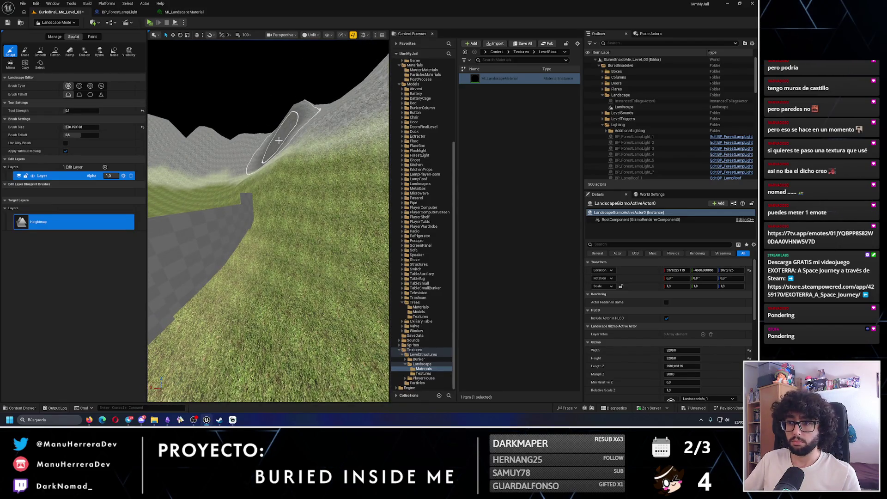
- Sculpt a tall rocky peak, then orbit to inspect the hills from the road side
{"action": "mouse_move", "coordinate": [301, 175]}
{"action": "left_mouse_down"}
{"action": "mouse_move", "coordinate": [309, 201]}
{"action": "mouse_move", "coordinate": [251, 184]}
{"action": "left_mouse_up"}
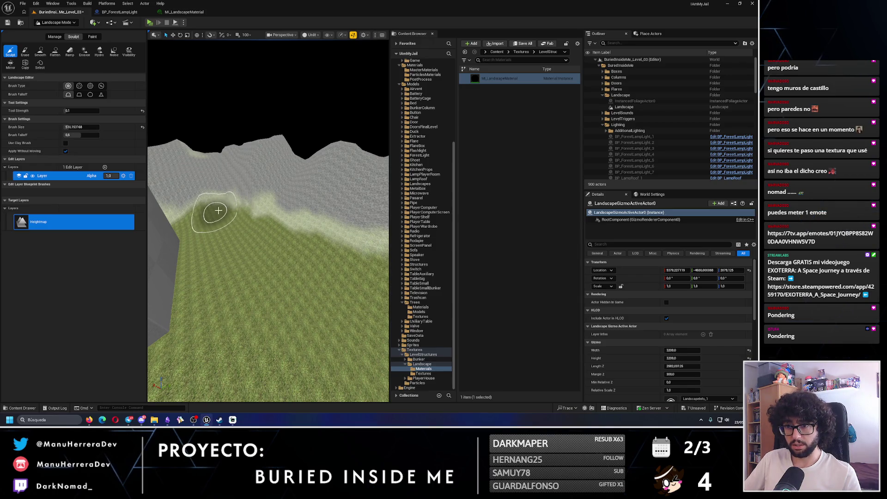
{"action": "mouse_move", "coordinate": [222, 211]}
{"action": "left_mouse_down"}
{"action": "mouse_move", "coordinate": [343, 305]}
{"action": "mouse_move", "coordinate": [337, 287]}
{"action": "mouse_move", "coordinate": [221, 297]}
{"action": "mouse_move", "coordinate": [324, 251]}
{"action": "mouse_move", "coordinate": [258, 245]}
{"action": "mouse_move", "coordinate": [277, 263]}
{"action": "mouse_move", "coordinate": [260, 319]}
{"action": "mouse_move", "coordinate": [268, 300]}
{"action": "mouse_move", "coordinate": [233, 317]}
{"action": "mouse_move", "coordinate": [268, 277]}
{"action": "mouse_move", "coordinate": [298, 272]}
{"action": "left_mouse_up"}
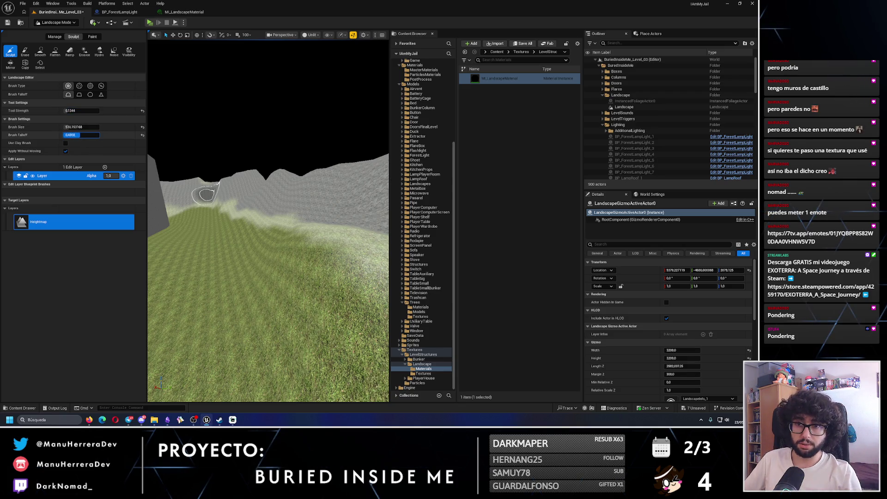
{"action": "left_click_drag", "start_coordinate": [217, 229], "coordinate": [270, 247]}
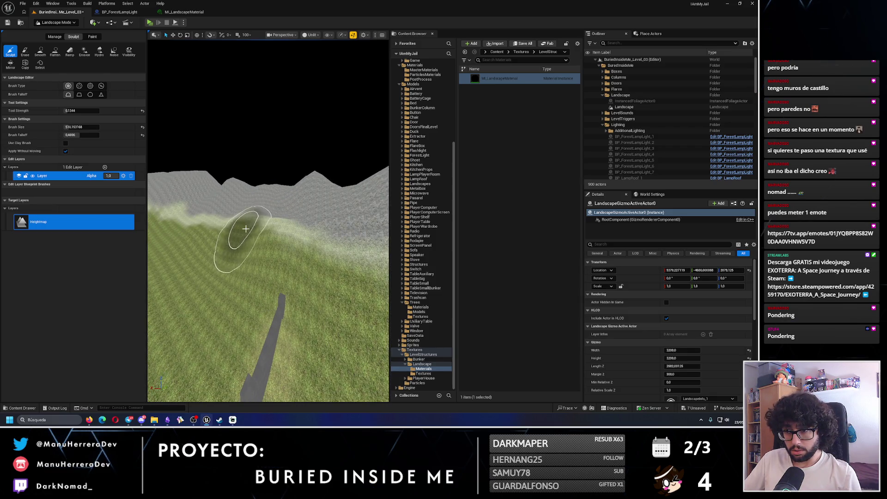
{"action": "mouse_move", "coordinate": [286, 249]}
{"action": "left_mouse_down"}
{"action": "mouse_move", "coordinate": [249, 210]}
{"action": "mouse_move", "coordinate": [237, 212]}
{"action": "mouse_move", "coordinate": [264, 239]}
{"action": "mouse_move", "coordinate": [270, 220]}
{"action": "mouse_move", "coordinate": [286, 223]}
{"action": "left_mouse_up"}
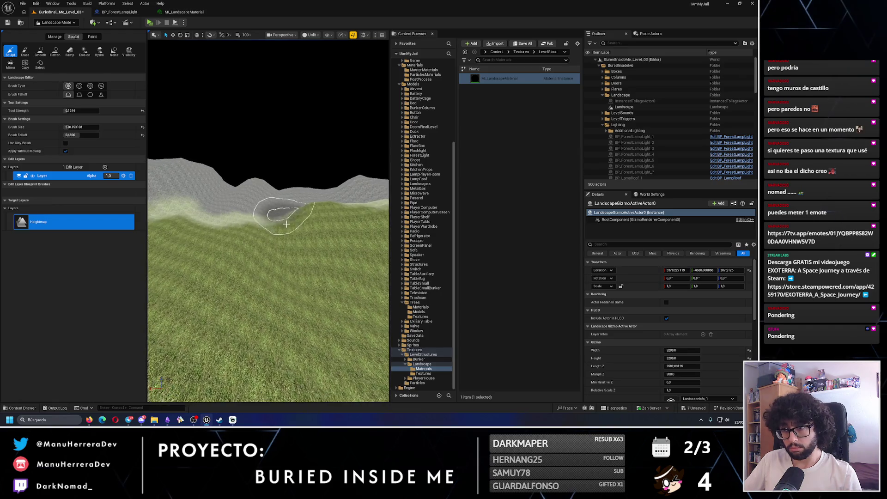
{"action": "left_click_drag", "start_coordinate": [237, 323], "coordinate": [176, 283]}
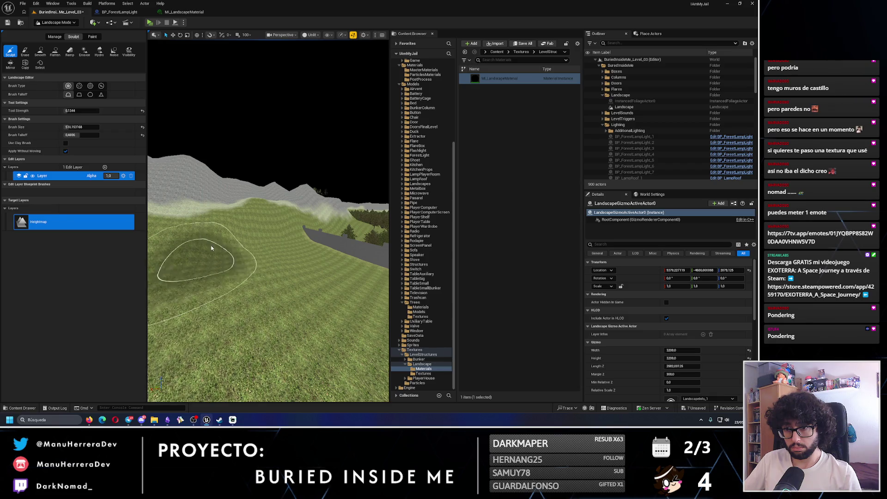
{"action": "mouse_move", "coordinate": [220, 206]}
{"action": "left_mouse_down"}
{"action": "mouse_move", "coordinate": [229, 199]}
{"action": "mouse_move", "coordinate": [266, 213]}
{"action": "mouse_move", "coordinate": [259, 219]}
{"action": "mouse_move", "coordinate": [300, 216]}
{"action": "mouse_move", "coordinate": [240, 210]}
{"action": "left_mouse_up"}
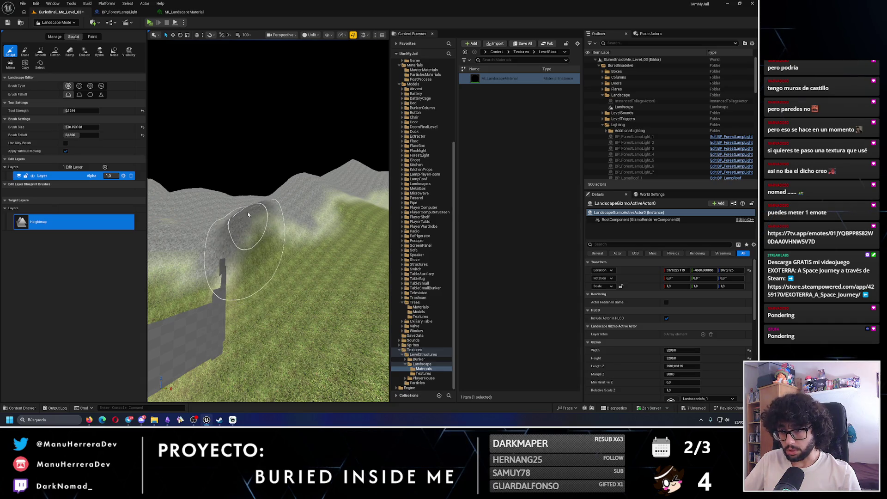
- Raise the terrain up over the grey boundary wall and check the ridge
{"action": "mouse_move", "coordinate": [245, 227]}
{"action": "left_mouse_down"}
{"action": "mouse_move", "coordinate": [218, 257]}
{"action": "mouse_move", "coordinate": [327, 347]}
{"action": "mouse_move", "coordinate": [341, 332]}
{"action": "mouse_move", "coordinate": [279, 234]}
{"action": "mouse_move", "coordinate": [277, 247]}
{"action": "mouse_move", "coordinate": [258, 240]}
{"action": "mouse_move", "coordinate": [278, 293]}
{"action": "mouse_move", "coordinate": [251, 219]}
{"action": "left_mouse_up"}
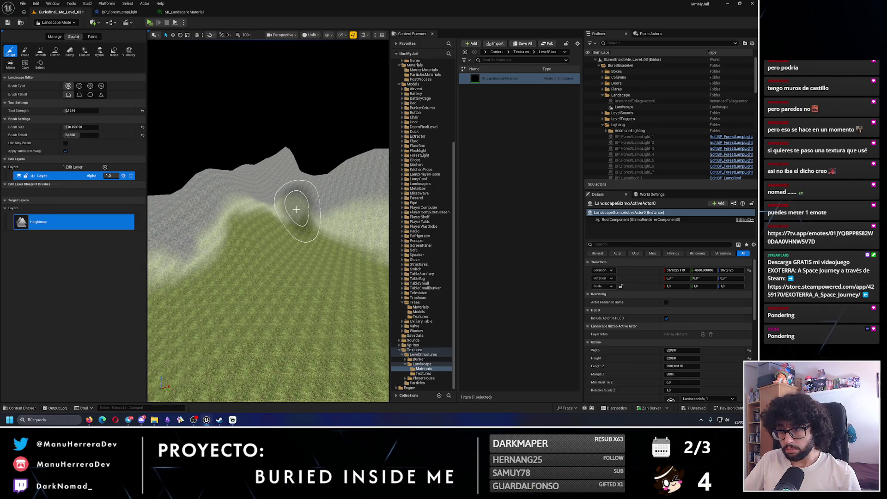
{"action": "mouse_move", "coordinate": [278, 199]}
{"action": "left_mouse_down"}
{"action": "mouse_move", "coordinate": [253, 210]}
{"action": "mouse_move", "coordinate": [291, 216]}
{"action": "mouse_move", "coordinate": [276, 217]}
{"action": "left_mouse_up"}
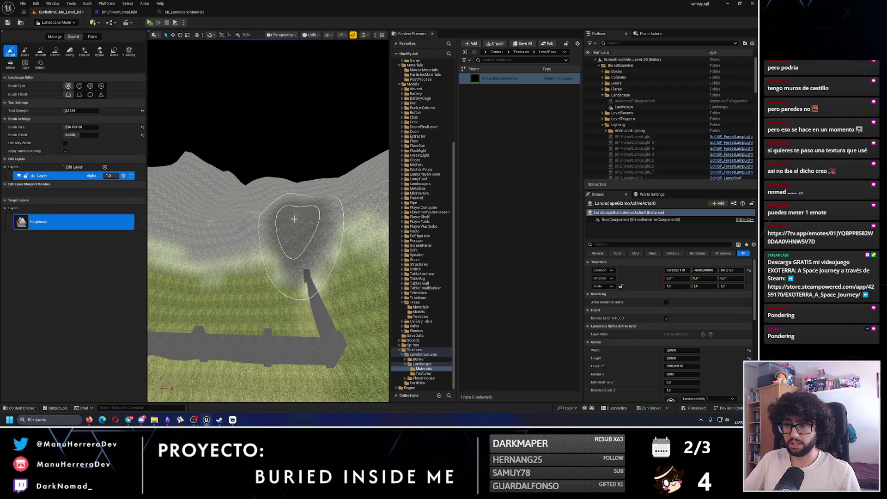
{"action": "left_click_drag", "start_coordinate": [297, 198], "coordinate": [231, 208]}
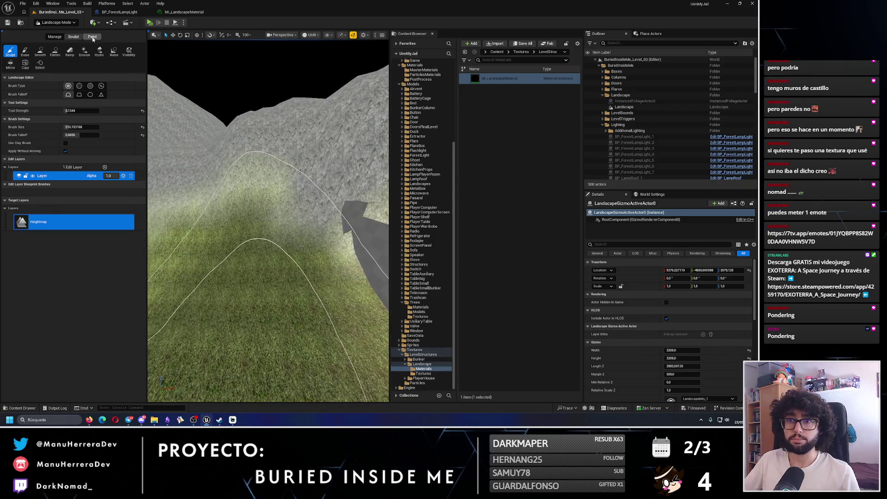
- Switch to Paint mode and try a stroke on the slope, undoing it
{"action": "left_click", "coordinate": [92, 37]}
{"action": "mouse_move", "coordinate": [259, 153]}
{"action": "left_mouse_down"}
{"action": "mouse_move", "coordinate": [250, 173]}
{"action": "mouse_move", "coordinate": [169, 152]}
{"action": "mouse_move", "coordinate": [159, 157]}
{"action": "mouse_move", "coordinate": [152, 222]}
{"action": "mouse_move", "coordinate": [48, 254]}
{"action": "left_mouse_up"}
{"action": "key", "text": "ctrl+z"}
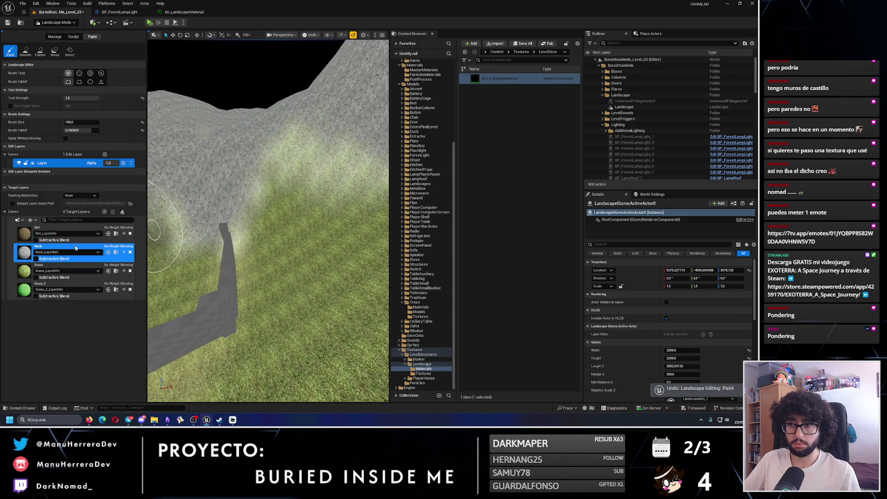
{"action": "left_click_drag", "start_coordinate": [261, 185], "coordinate": [277, 194]}
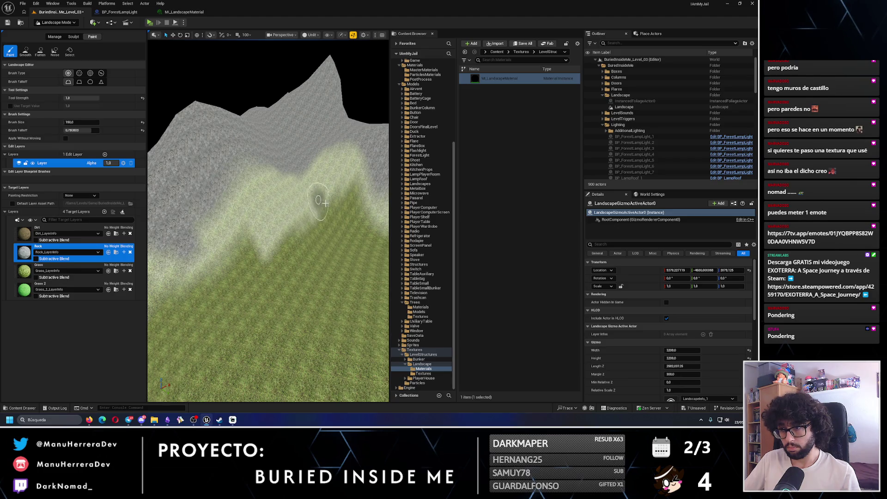
- Choose the Grass layer, undo bad strokes and restore the pale patch to rock
{"action": "left_click", "coordinate": [70, 266]}
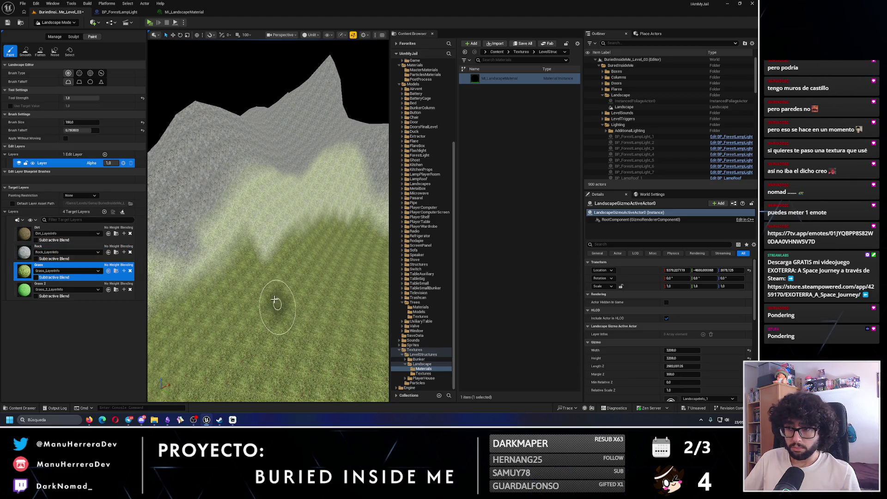
{"action": "key", "text": "ctrl+z"}
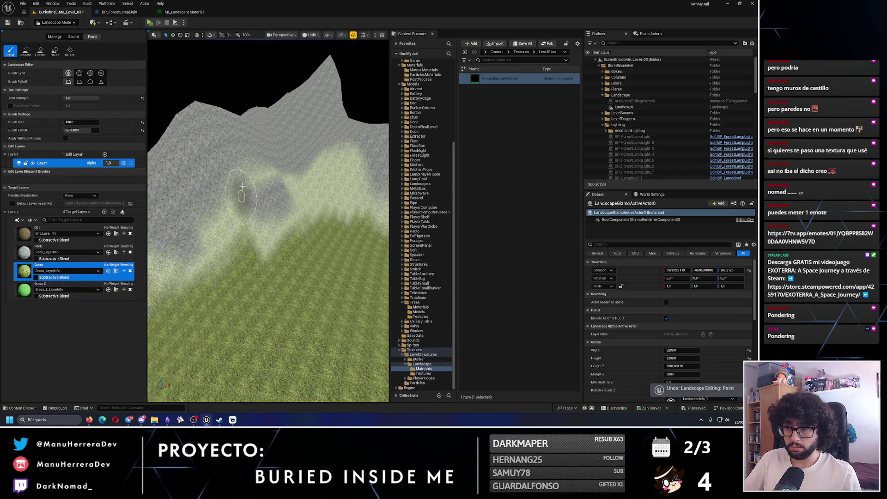
{"action": "mouse_move", "coordinate": [300, 199]}
{"action": "left_mouse_down"}
{"action": "mouse_move", "coordinate": [333, 176]}
{"action": "mouse_move", "coordinate": [356, 184]}
{"action": "mouse_move", "coordinate": [323, 184]}
{"action": "left_mouse_up"}
{"action": "mouse_move", "coordinate": [202, 223]}
{"action": "left_mouse_down"}
{"action": "mouse_move", "coordinate": [234, 198]}
{"action": "mouse_move", "coordinate": [195, 123]}
{"action": "mouse_move", "coordinate": [183, 213]}
{"action": "left_mouse_up"}
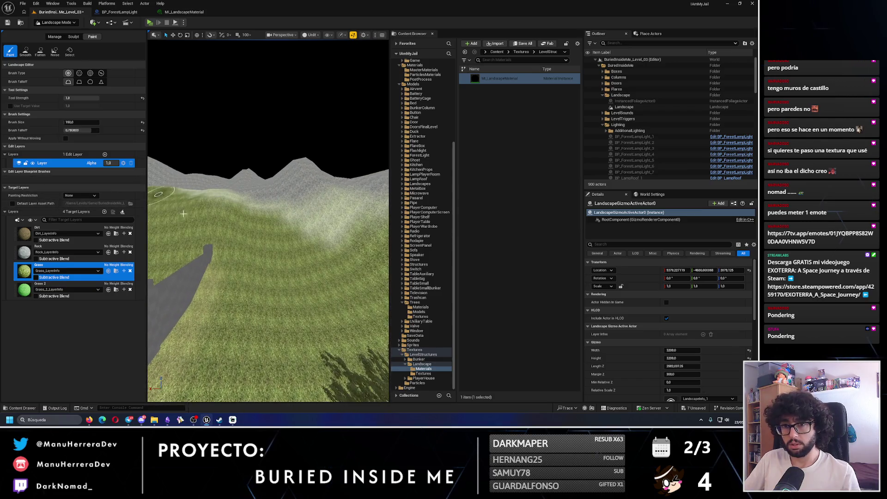
- Paint Rock on the grey mountain slopes, then switch to Grass
{"action": "left_click", "coordinate": [125, 247]}
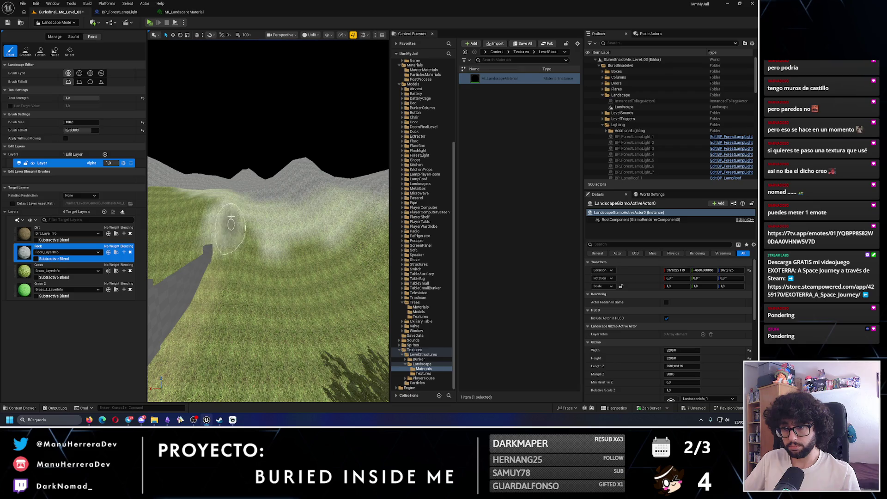
{"action": "left_click_drag", "start_coordinate": [231, 212], "coordinate": [286, 219]}
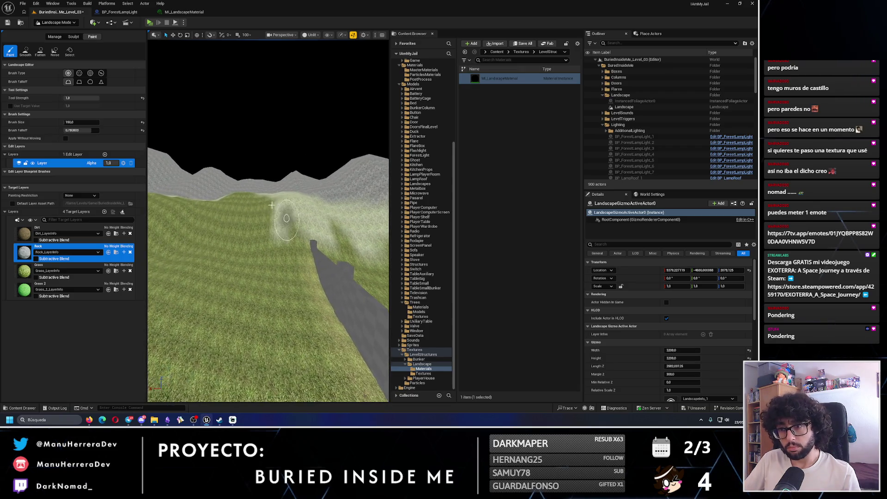
{"action": "mouse_move", "coordinate": [199, 220]}
{"action": "left_mouse_down"}
{"action": "mouse_move", "coordinate": [218, 235]}
{"action": "mouse_move", "coordinate": [317, 215]}
{"action": "left_mouse_up"}
{"action": "mouse_move", "coordinate": [257, 197]}
{"action": "left_mouse_down"}
{"action": "mouse_move", "coordinate": [281, 217]}
{"action": "mouse_move", "coordinate": [262, 198]}
{"action": "left_mouse_up"}
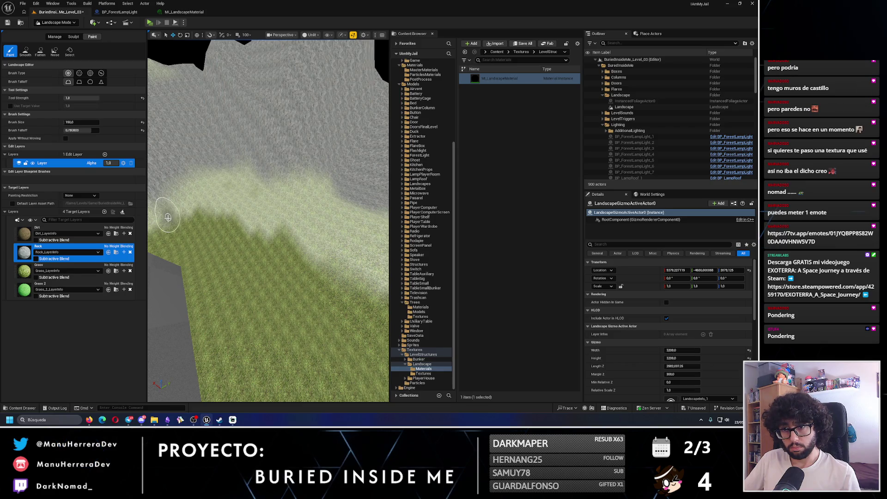
{"action": "left_click", "coordinate": [65, 268]}
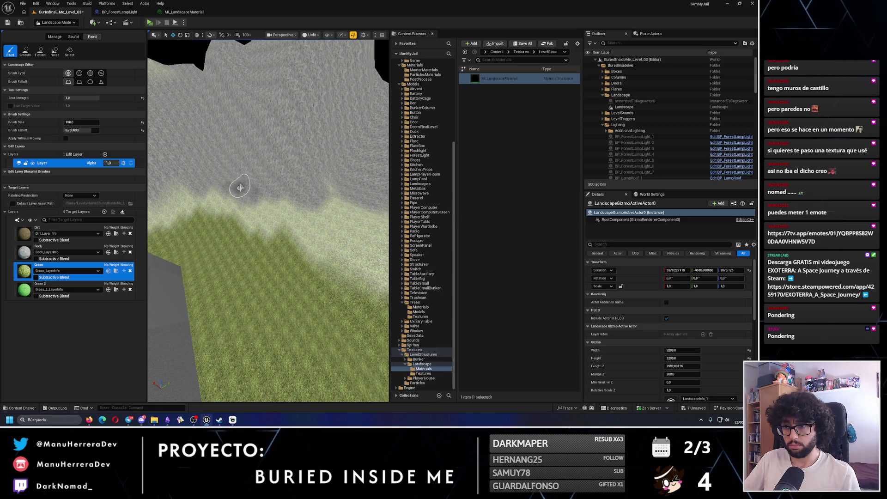
{"action": "mouse_move", "coordinate": [338, 205]}
{"action": "left_mouse_down"}
{"action": "mouse_move", "coordinate": [257, 185]}
{"action": "mouse_move", "coordinate": [245, 170]}
{"action": "mouse_move", "coordinate": [253, 184]}
{"action": "mouse_move", "coordinate": [272, 184]}
{"action": "mouse_move", "coordinate": [262, 178]}
{"action": "mouse_move", "coordinate": [240, 239]}
{"action": "left_mouse_up"}
- Alternate Rock on steep slopes and Grass on lower ground
{"action": "left_click", "coordinate": [60, 249]}
{"action": "left_click", "coordinate": [60, 268]}
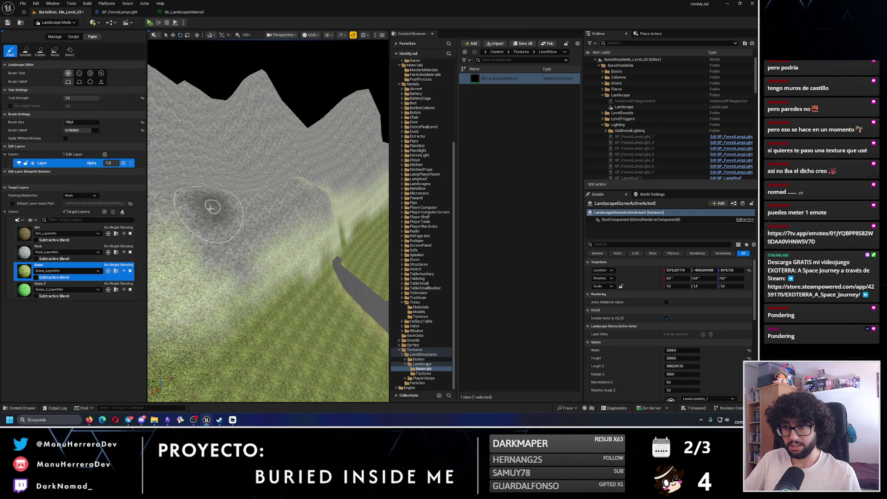
{"action": "scroll", "coordinate": [210, 208], "scroll_direction": "up", "scroll_amount": 5}
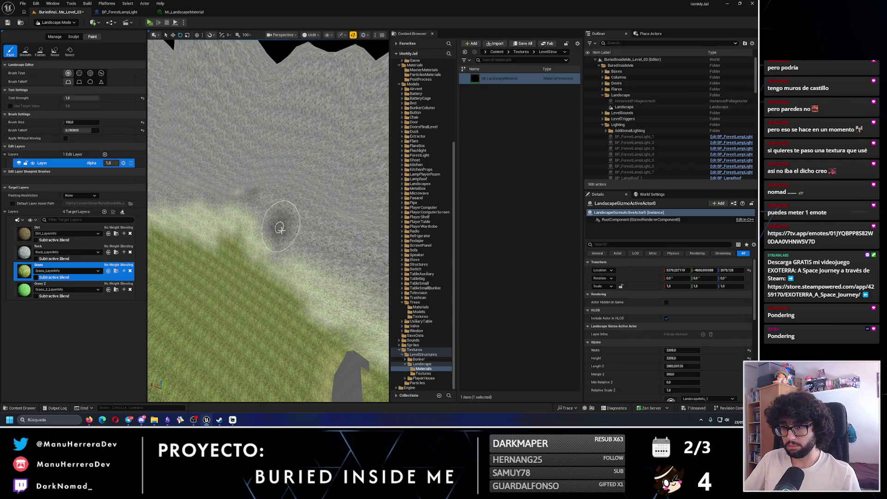
{"action": "scroll", "coordinate": [279, 226], "scroll_direction": "down", "scroll_amount": 5}
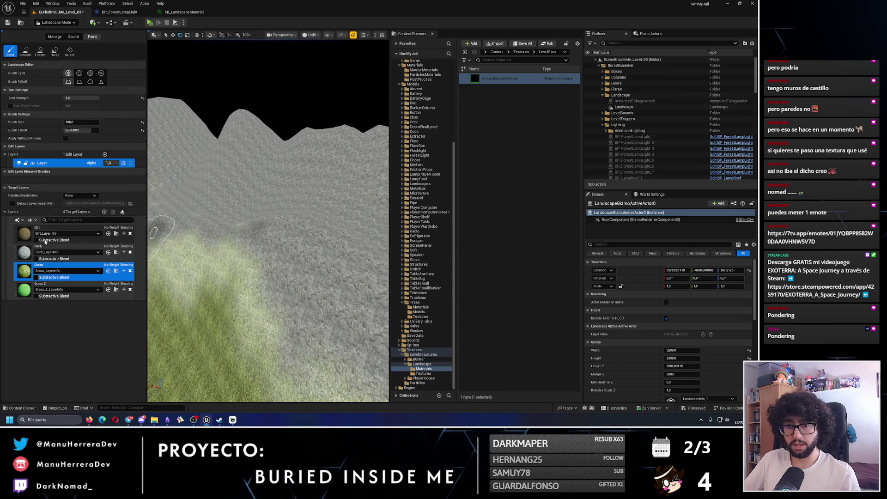
{"action": "left_click", "coordinate": [61, 252]}
{"action": "left_click", "coordinate": [60, 270]}
- Finish the Rock and Grass touch-ups and launch a Play preview with Alt+P
{"action": "scroll", "coordinate": [268, 231], "scroll_direction": "down", "scroll_amount": 5}
{"action": "scroll", "coordinate": [277, 203], "scroll_direction": "up", "scroll_amount": 5}
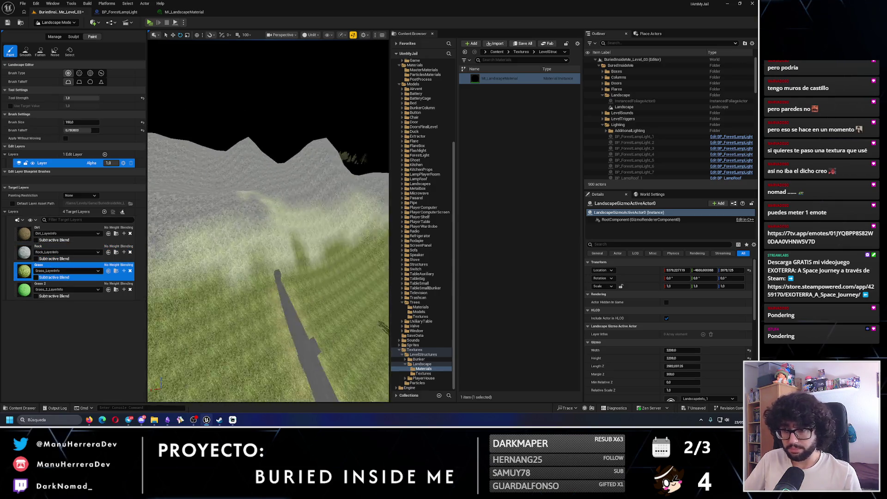
{"action": "scroll", "coordinate": [249, 197], "scroll_direction": "up", "scroll_amount": 5}
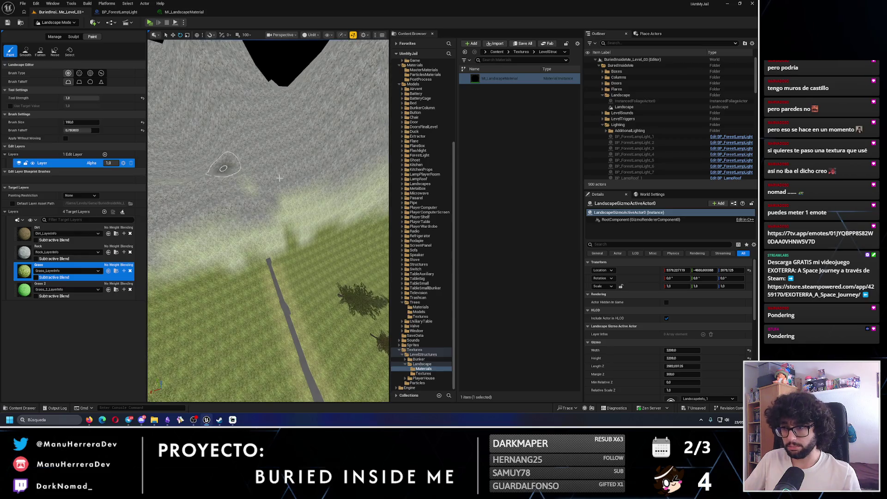
{"action": "scroll", "coordinate": [254, 215], "scroll_direction": "down", "scroll_amount": 3}
{"action": "left_click", "coordinate": [60, 252]}
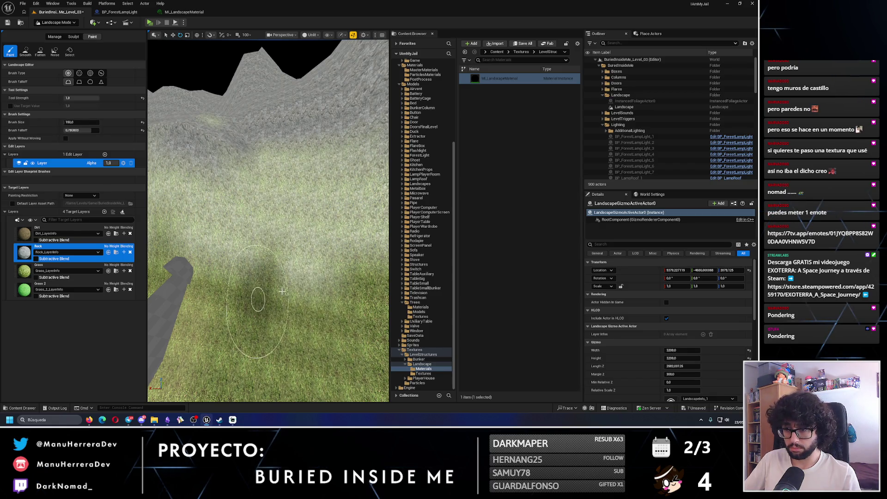
{"action": "left_click", "coordinate": [60, 270]}
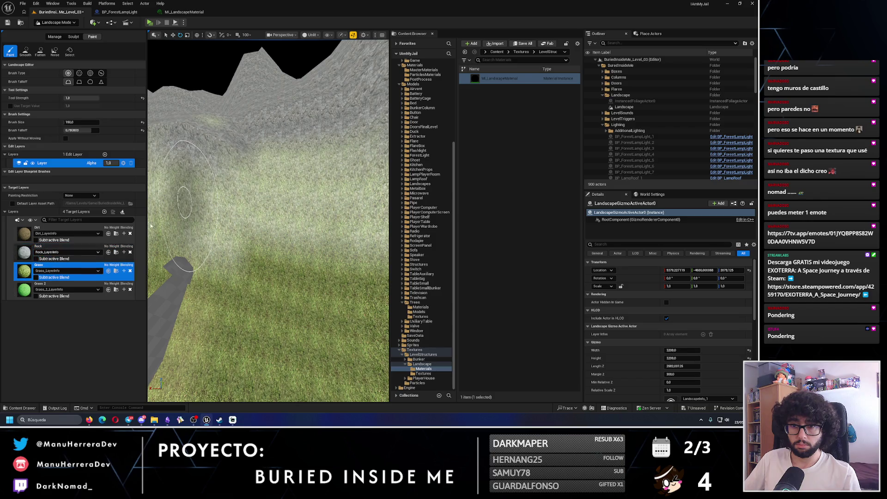
{"action": "scroll", "coordinate": [260, 165], "scroll_direction": "down", "scroll_amount": 2}
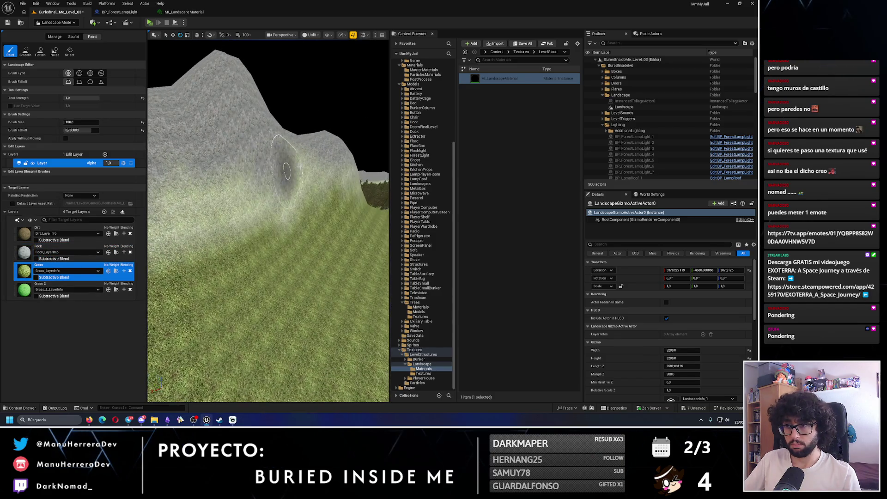
{"action": "mouse_move", "coordinate": [190, 188]}
{"action": "left_mouse_down"}
{"action": "mouse_move", "coordinate": [240, 192]}
{"action": "mouse_move", "coordinate": [235, 154]}
{"action": "left_mouse_up"}
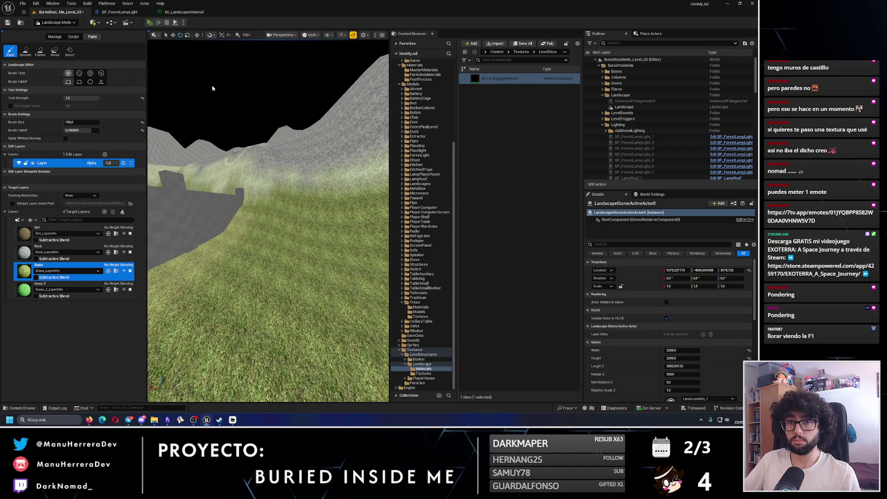
{"action": "key", "text": "alt+p"}
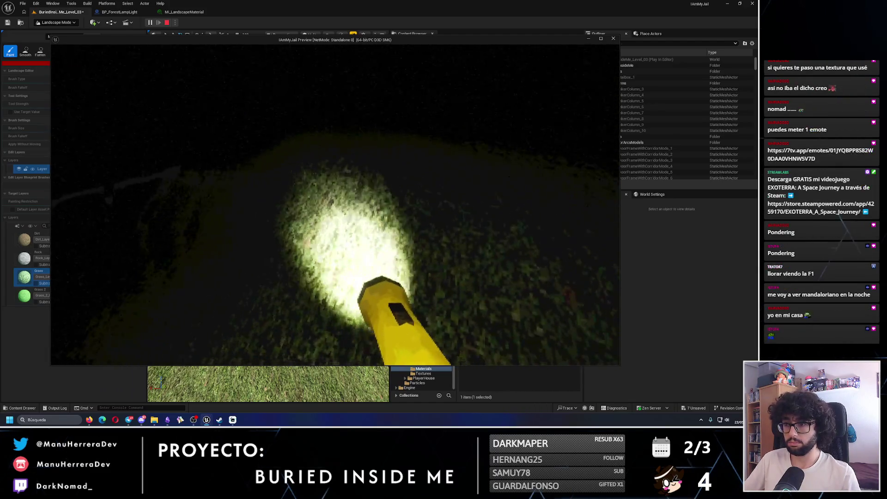
- Walk toward the flashlit grass in the play preview, then exit with Esc
{"action": "key", "text": "shift"}
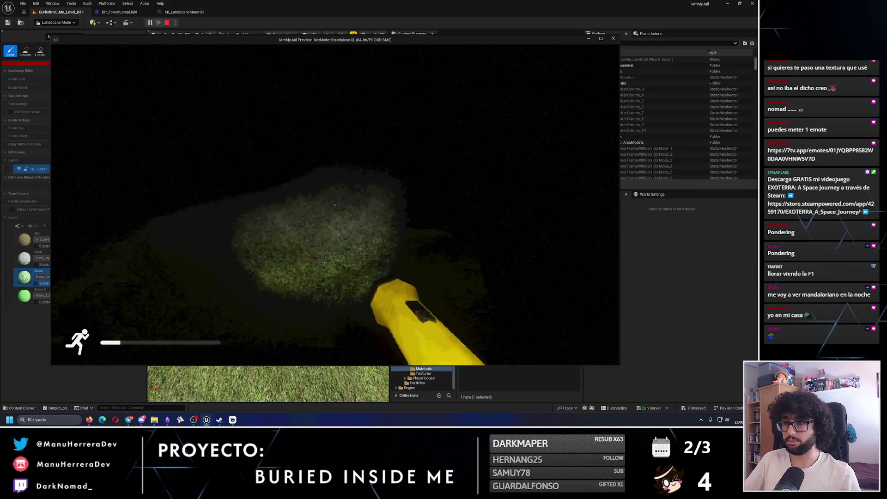
{"action": "key", "text": "Escape"}
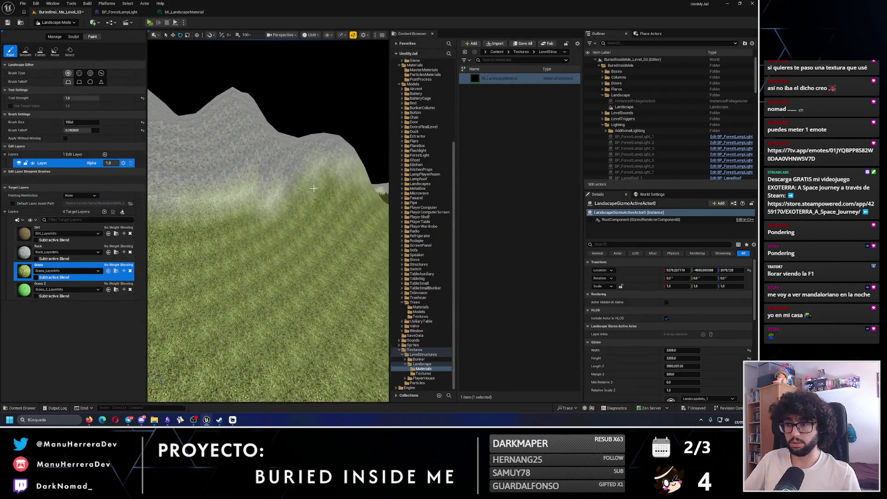
- Select the Rock layer and bring the rocky slope into view
{"action": "left_click", "coordinate": [65, 250]}
{"action": "scroll", "coordinate": [287, 203], "scroll_direction": "down", "scroll_amount": 3}
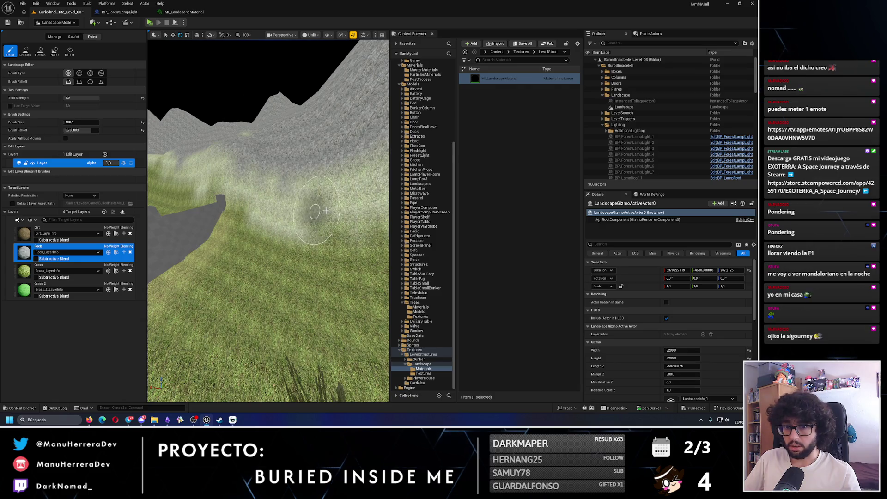
{"action": "scroll", "coordinate": [283, 195], "scroll_direction": "up", "scroll_amount": 4}
{"action": "scroll", "coordinate": [289, 181], "scroll_direction": "up", "scroll_amount": 5}
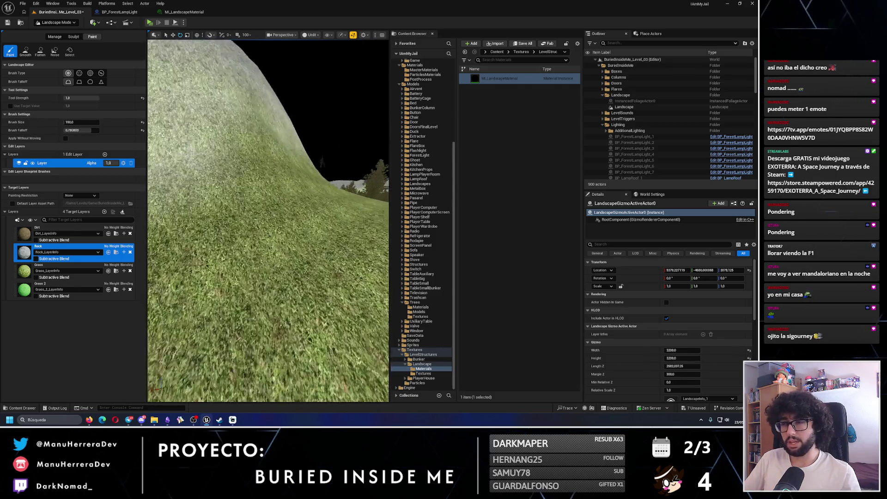
{"action": "left_click_drag", "start_coordinate": [256, 166], "coordinate": [283, 167]}
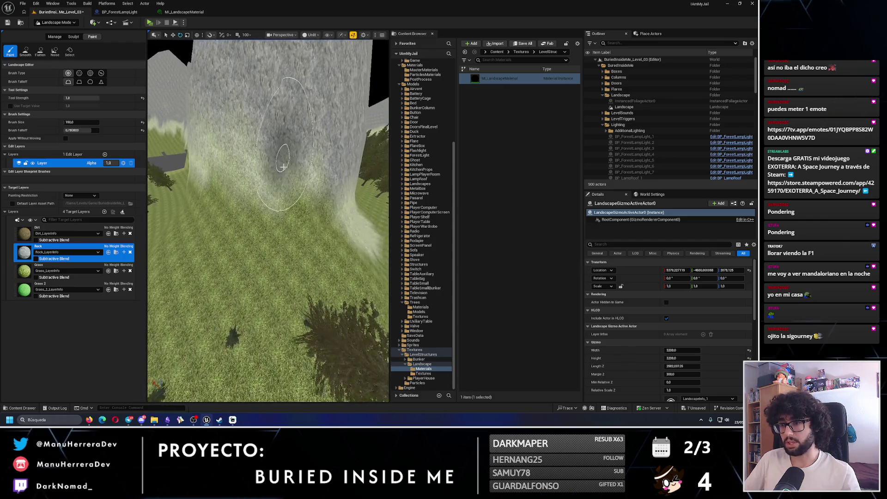
- Brush Grass along the base of the rock slopes to blend them into the field
{"action": "left_click", "coordinate": [64, 268]}
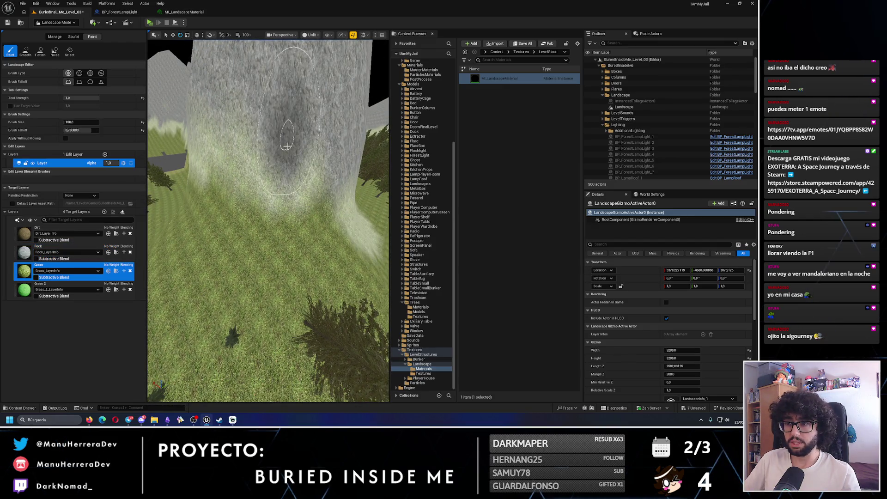
{"action": "scroll", "coordinate": [230, 133], "scroll_direction": "down", "scroll_amount": 5}
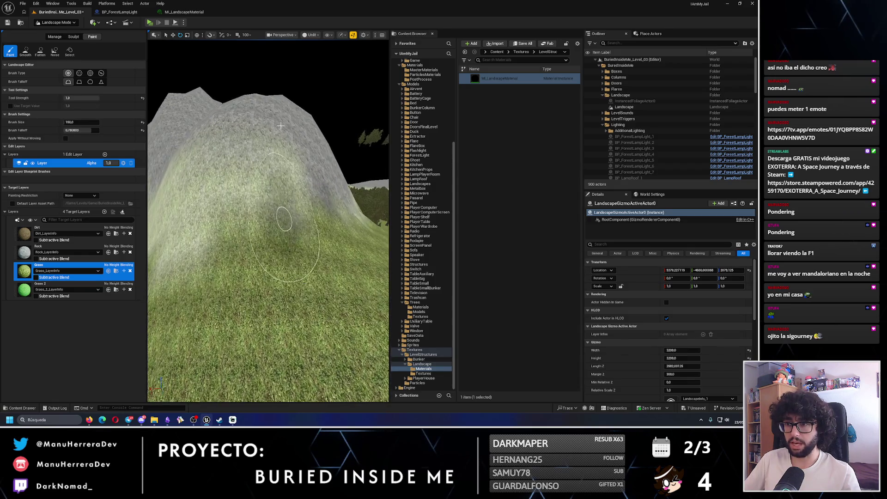
{"action": "scroll", "coordinate": [249, 144], "scroll_direction": "up", "scroll_amount": 5}
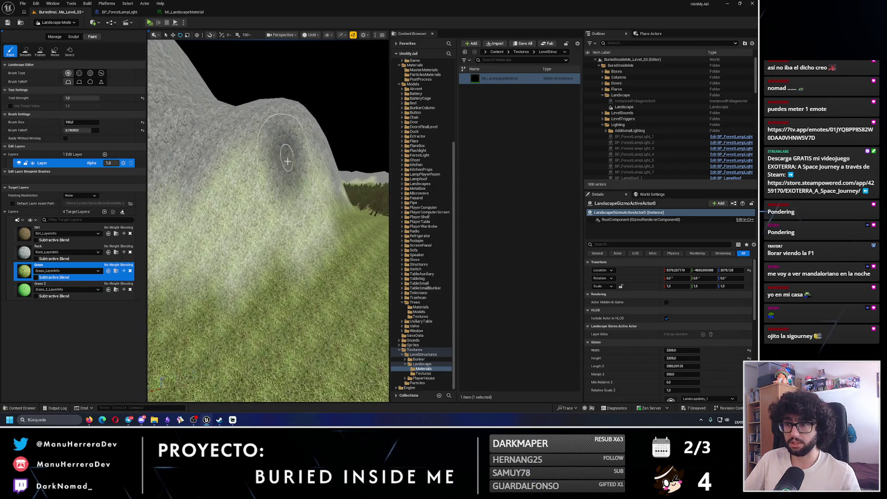
{"action": "scroll", "coordinate": [320, 156], "scroll_direction": "up", "scroll_amount": 4}
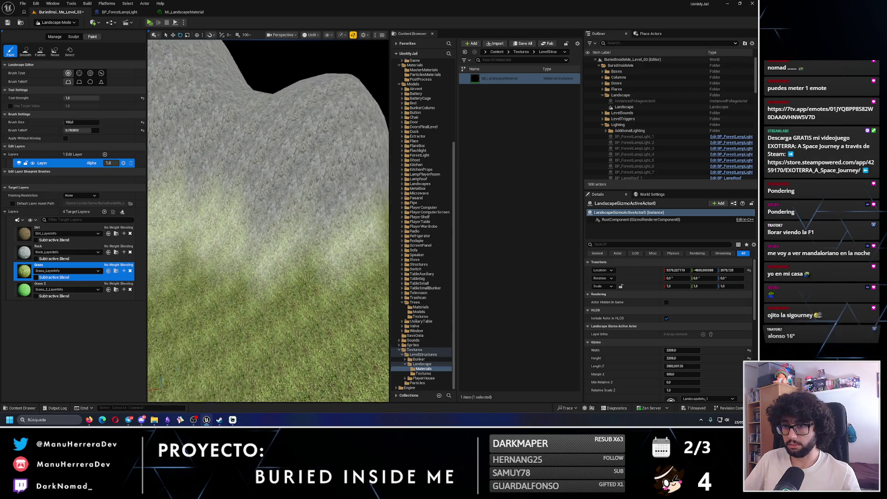
{"action": "scroll", "coordinate": [296, 217], "scroll_direction": "down", "scroll_amount": 4}
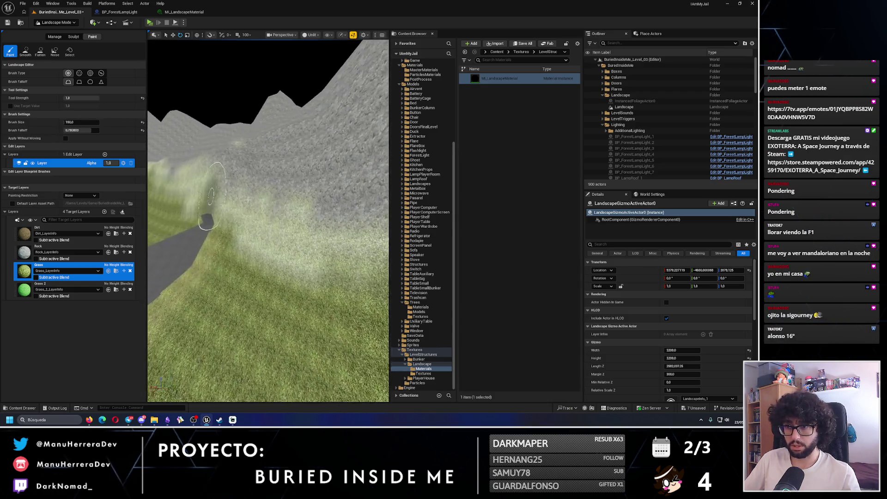
{"action": "left_click_drag", "start_coordinate": [295, 199], "coordinate": [259, 199]}
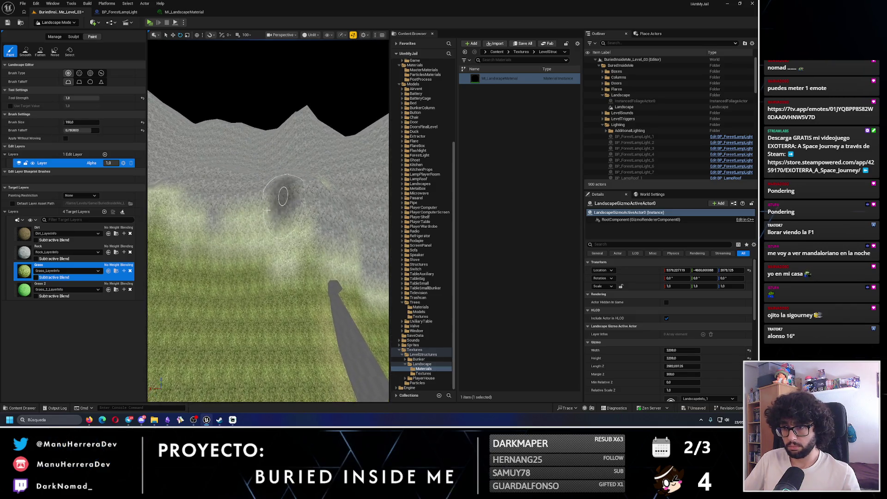
{"action": "mouse_move", "coordinate": [296, 208]}
{"action": "left_mouse_down"}
{"action": "mouse_move", "coordinate": [323, 198]}
{"action": "mouse_move", "coordinate": [306, 219]}
{"action": "mouse_move", "coordinate": [270, 229]}
{"action": "mouse_move", "coordinate": [249, 219]}
{"action": "left_mouse_up"}
{"action": "mouse_move", "coordinate": [305, 226]}
{"action": "left_mouse_down"}
{"action": "mouse_move", "coordinate": [259, 213]}
{"action": "mouse_move", "coordinate": [204, 221]}
{"action": "mouse_move", "coordinate": [239, 339]}
{"action": "left_mouse_up"}
{"action": "left_click_drag", "start_coordinate": [285, 361], "coordinate": [275, 332]}
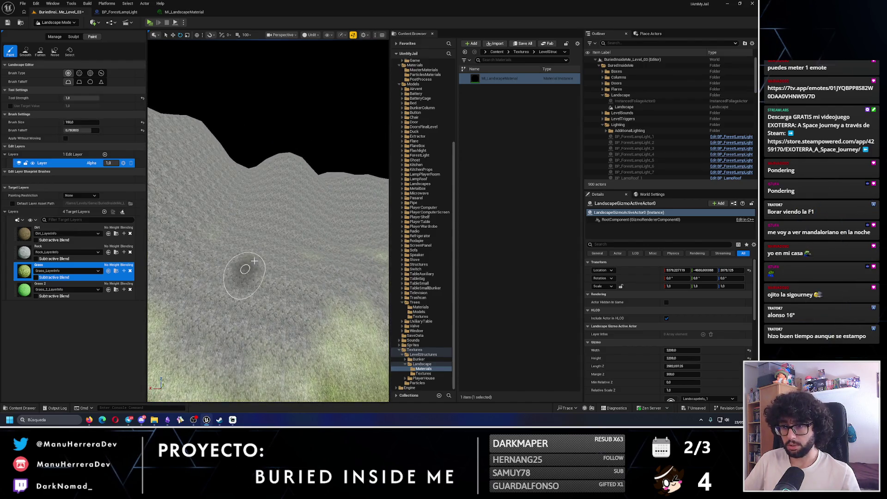
{"action": "left_click_drag", "start_coordinate": [326, 265], "coordinate": [298, 258]}
{"action": "left_click_drag", "start_coordinate": [268, 222], "coordinate": [259, 291]}
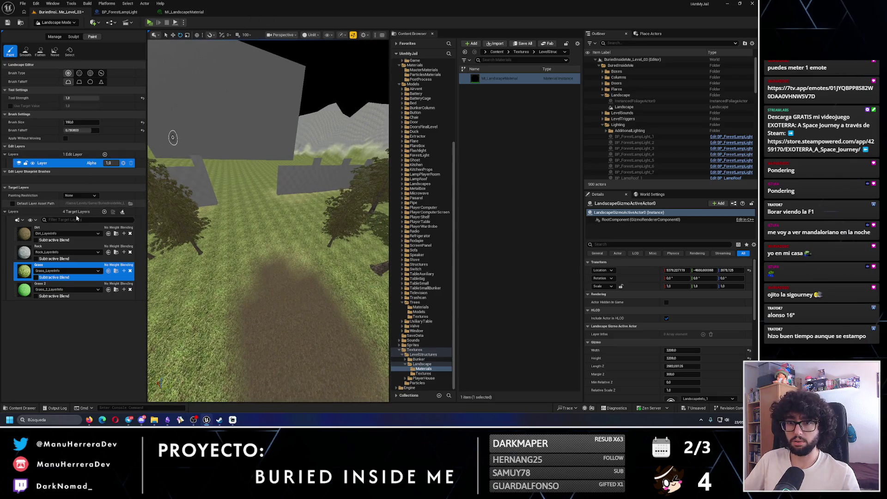
{"action": "left_click", "coordinate": [65, 231]}
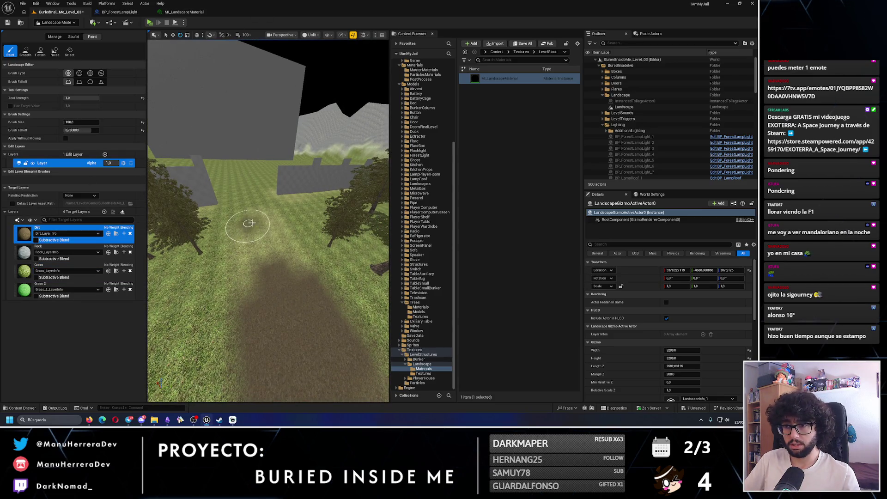
- Paint a brown Dirt path through the grass, widening it toward the horizon
{"action": "left_click_drag", "start_coordinate": [257, 202], "coordinate": [271, 287]}
{"action": "left_click", "coordinate": [64, 271]}
{"action": "mouse_move", "coordinate": [258, 234]}
{"action": "left_mouse_down"}
{"action": "mouse_move", "coordinate": [258, 198]}
{"action": "mouse_move", "coordinate": [277, 248]}
{"action": "mouse_move", "coordinate": [253, 257]}
{"action": "mouse_move", "coordinate": [270, 235]}
{"action": "left_mouse_up"}
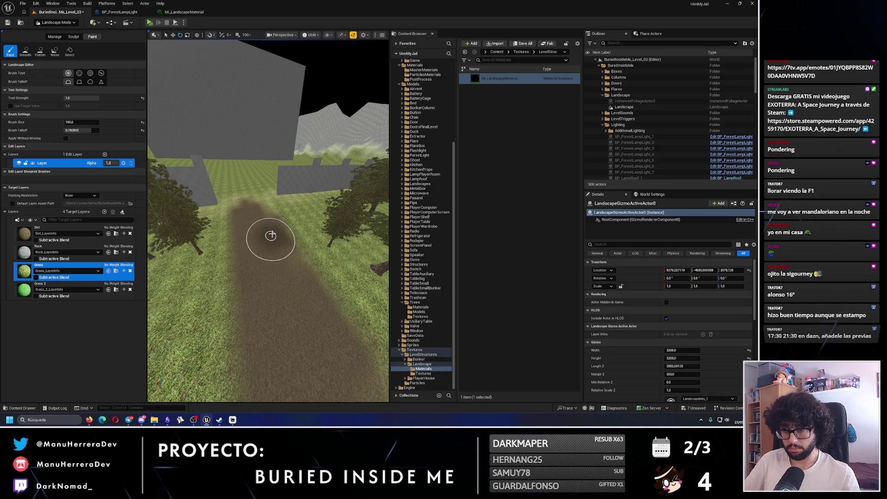
{"action": "mouse_move", "coordinate": [257, 203]}
{"action": "left_mouse_down"}
{"action": "mouse_move", "coordinate": [208, 222]}
{"action": "mouse_move", "coordinate": [297, 310]}
{"action": "left_mouse_up"}
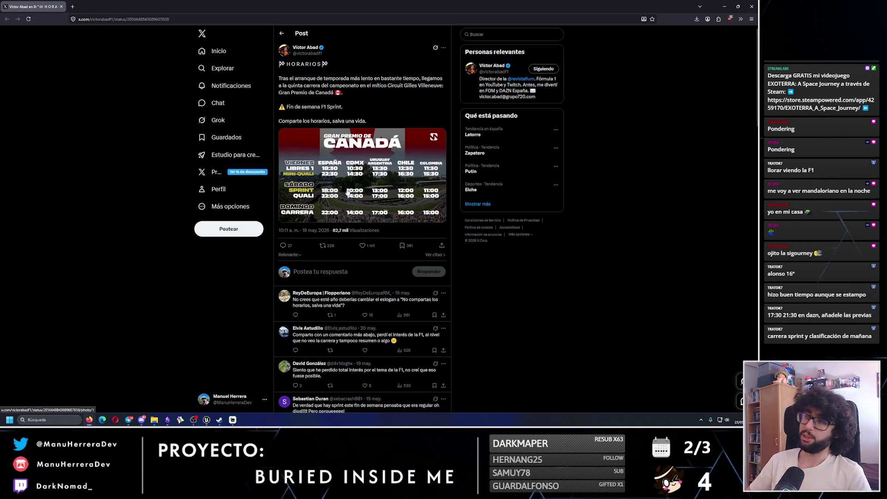
- Close the browser with the F1 Canada schedule post to return to Unreal
{"action": "left_click", "coordinate": [757, 4]}
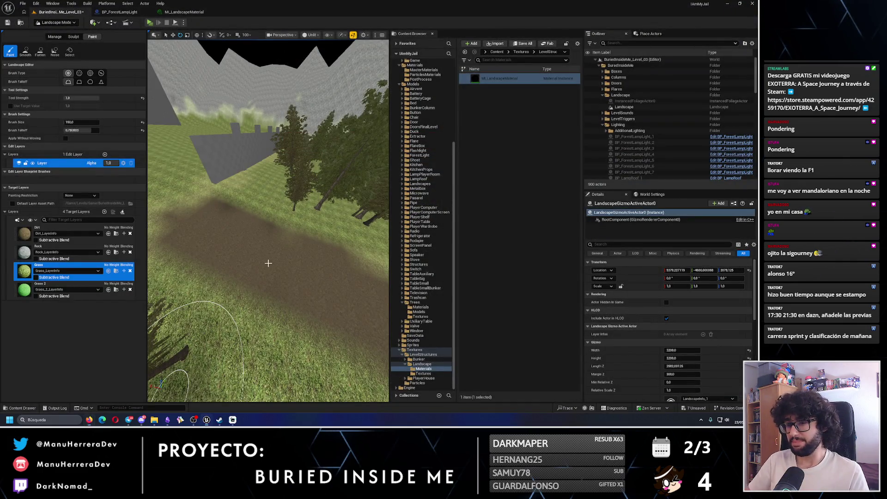
- Paint Grass over the path edge and add dirt patches, undoing one stroke
{"action": "scroll", "coordinate": [267, 263], "scroll_direction": "up", "scroll_amount": 5}
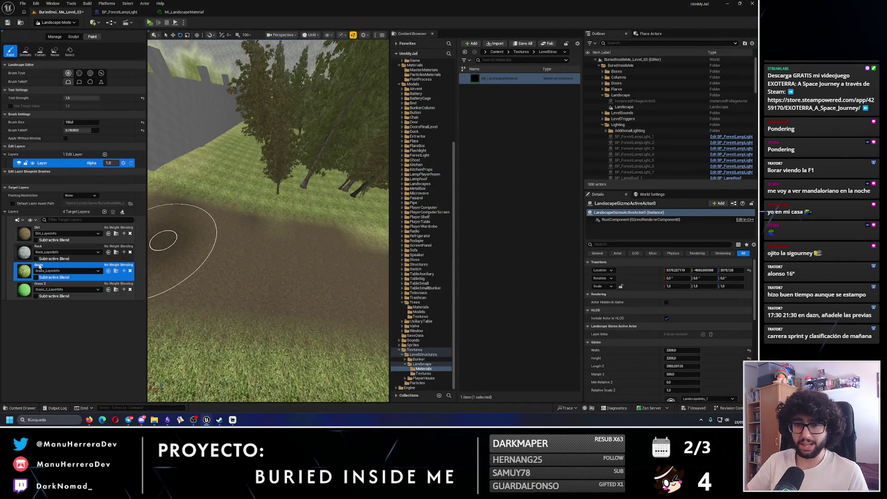
{"action": "left_click_drag", "start_coordinate": [198, 188], "coordinate": [253, 188]}
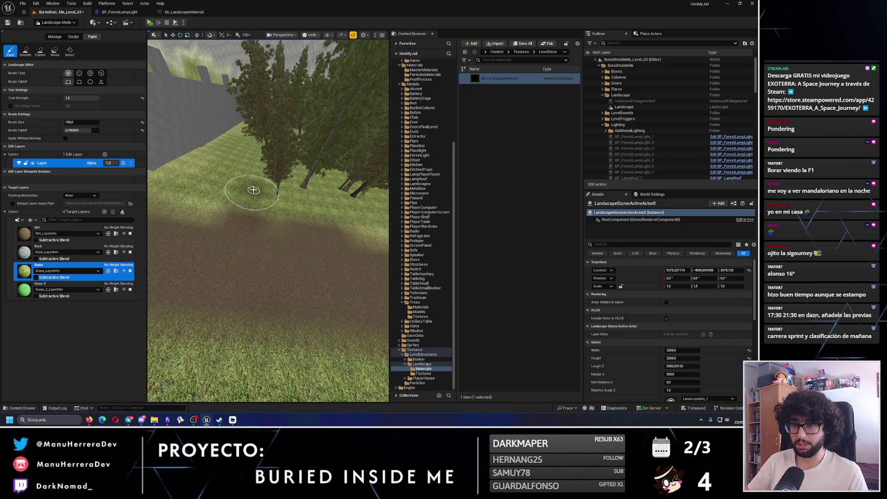
{"action": "scroll", "coordinate": [253, 190], "scroll_direction": "up", "scroll_amount": 3}
{"action": "left_click", "coordinate": [46, 231]}
{"action": "left_click_drag", "start_coordinate": [222, 222], "coordinate": [243, 223]}
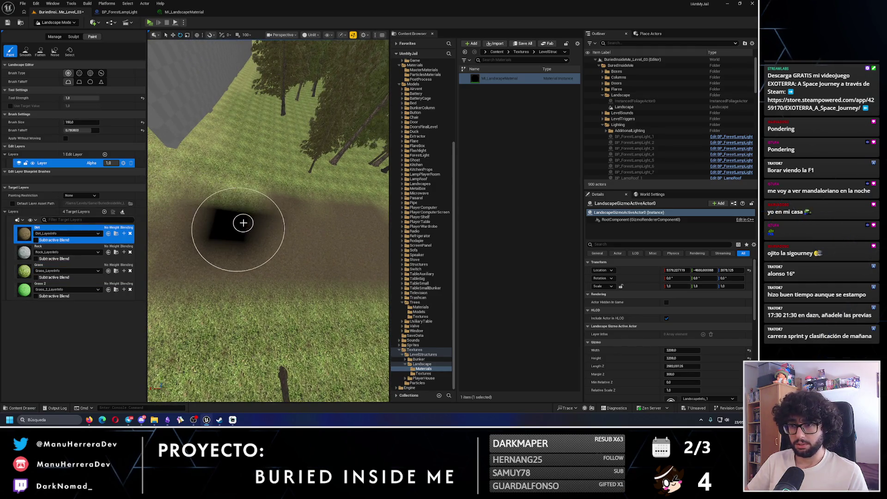
{"action": "key", "text": "ctrl+z"}
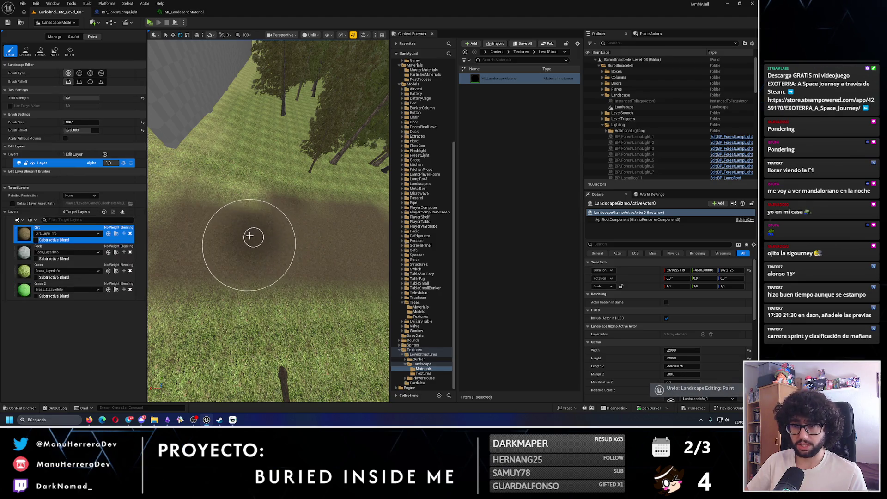
{"action": "left_click_drag", "start_coordinate": [240, 204], "coordinate": [161, 223]}
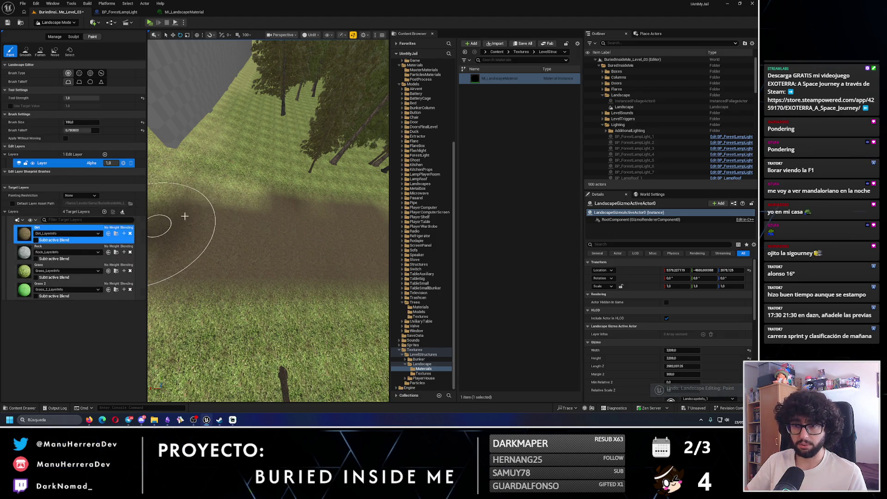
{"action": "left_click_drag", "start_coordinate": [234, 182], "coordinate": [276, 233]}
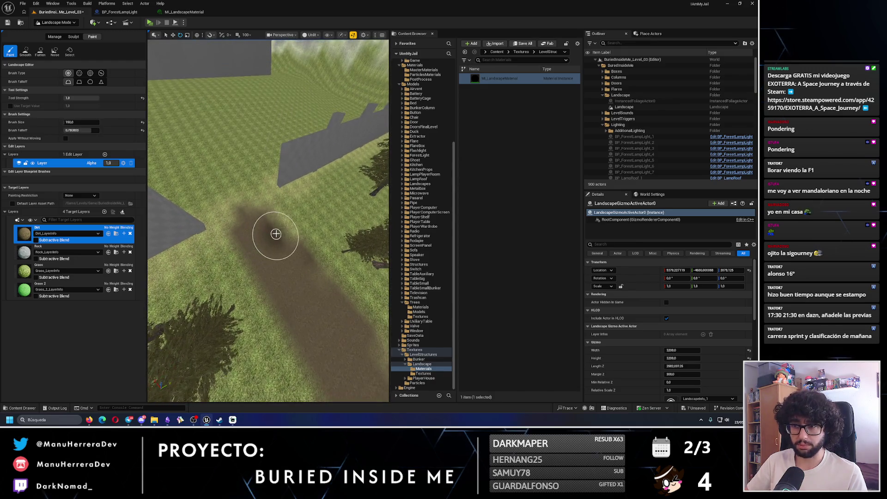
- Alternate Grass and Dirt layers along the path, then start a Play test
{"action": "left_click", "coordinate": [47, 267]}
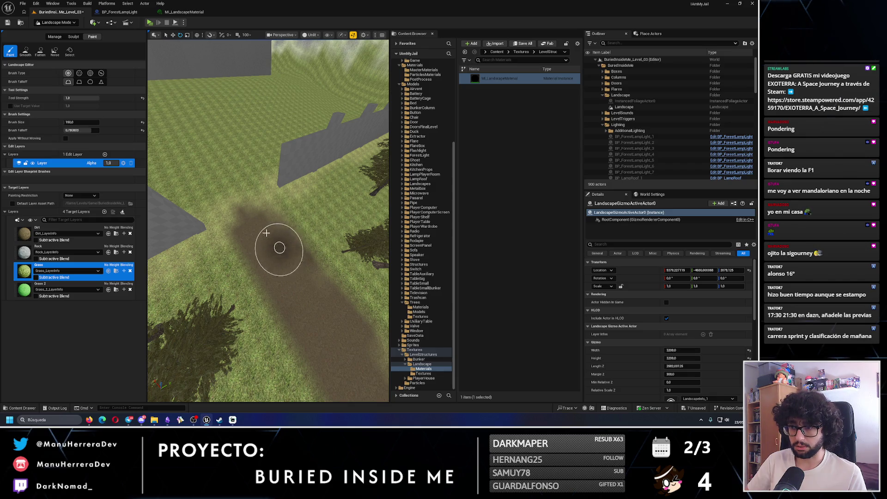
{"action": "mouse_move", "coordinate": [283, 252]}
{"action": "left_mouse_down"}
{"action": "mouse_move", "coordinate": [258, 241]}
{"action": "mouse_move", "coordinate": [228, 254]}
{"action": "left_mouse_up"}
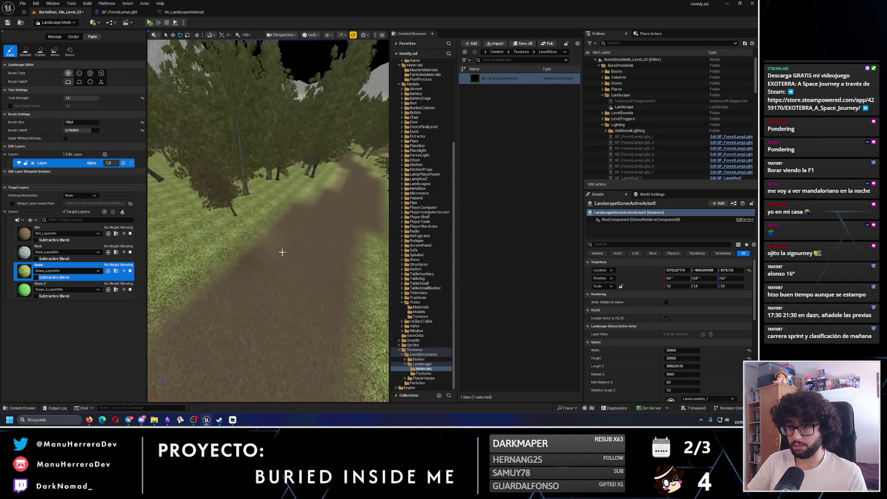
{"action": "left_click", "coordinate": [51, 233]}
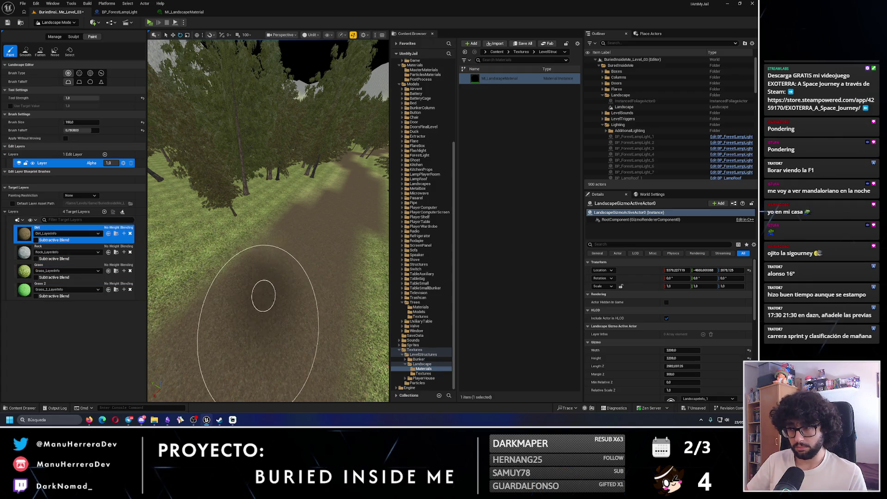
{"action": "key", "text": "Up"}
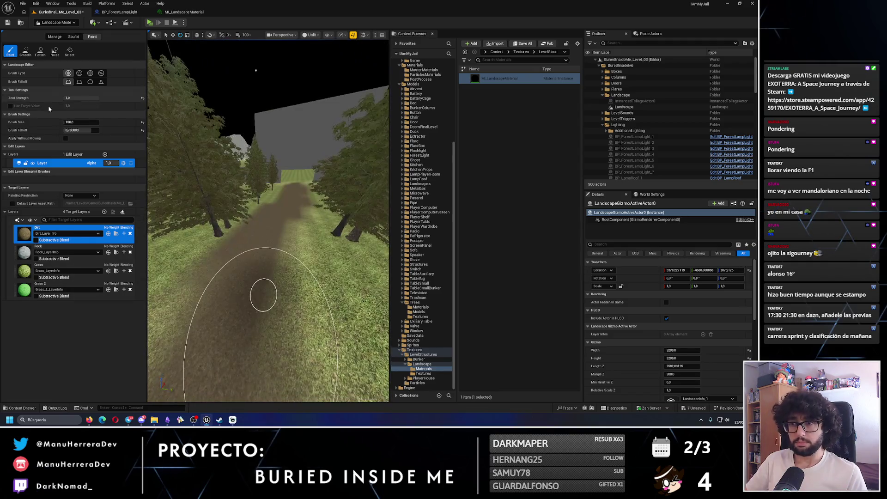
{"action": "left_click", "coordinate": [149, 22]}
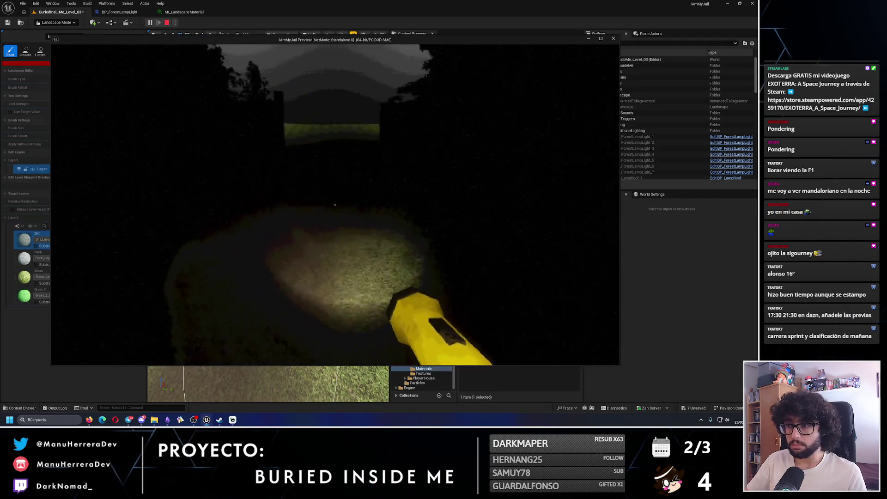
- Stop the play test, leave Landscape mode and select the forest lamp
{"action": "key", "text": "Escape"}
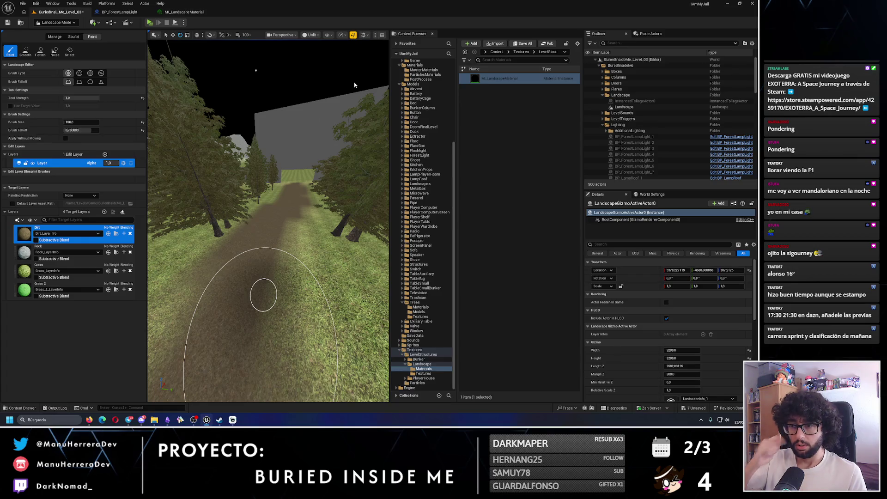
{"action": "left_click", "coordinate": [55, 22]}
{"action": "left_click", "coordinate": [53, 31]}
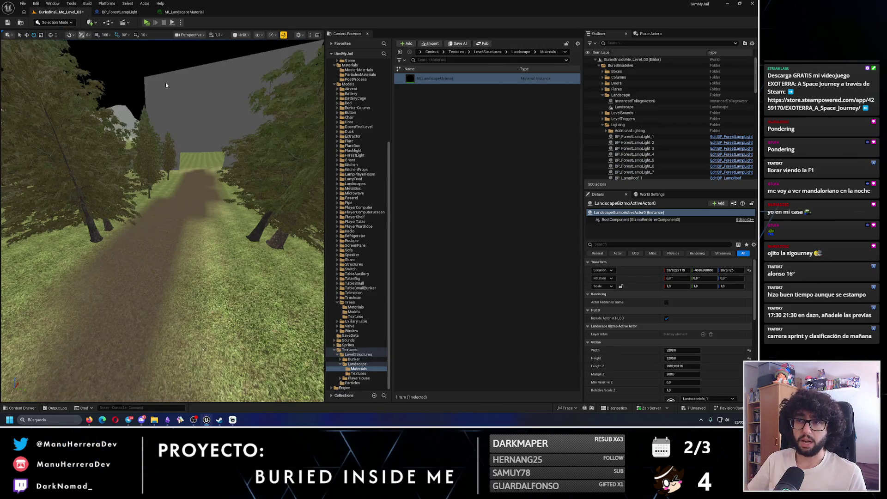
{"action": "left_click_drag", "start_coordinate": [257, 165], "coordinate": [240, 190]}
{"action": "left_click", "coordinate": [159, 205]}
{"action": "left_click_drag", "start_coordinate": [159, 205], "coordinate": [187, 213]}
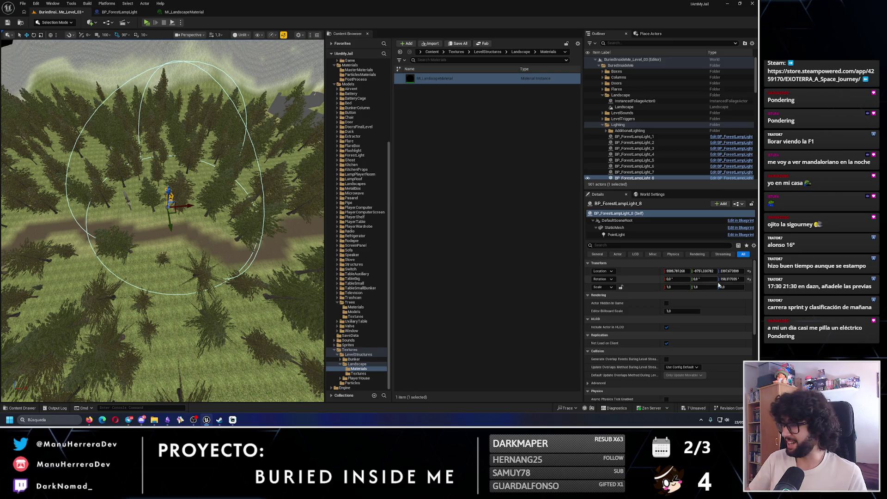
- Set the lamp's yaw to 90, move it across the forest and along Y
{"action": "type", "text": "90"}
{"action": "key", "text": "Return"}
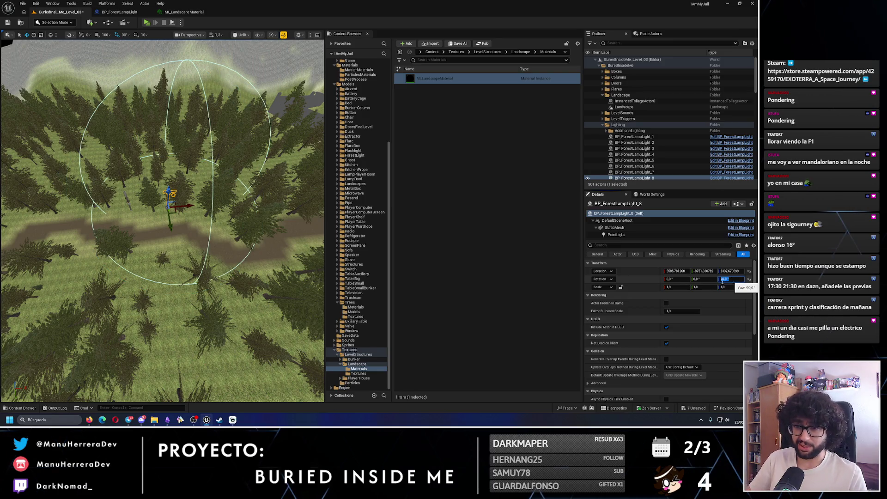
{"action": "key", "text": "Return"}
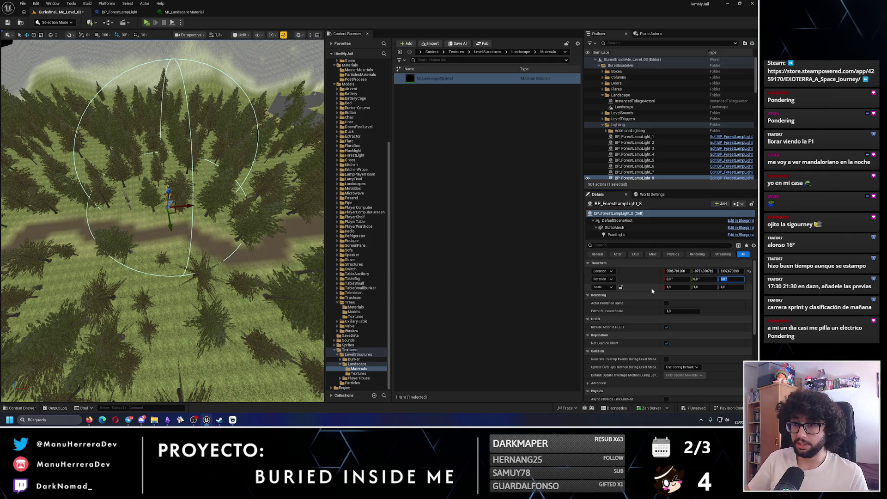
{"action": "left_click_drag", "start_coordinate": [291, 246], "coordinate": [231, 243]}
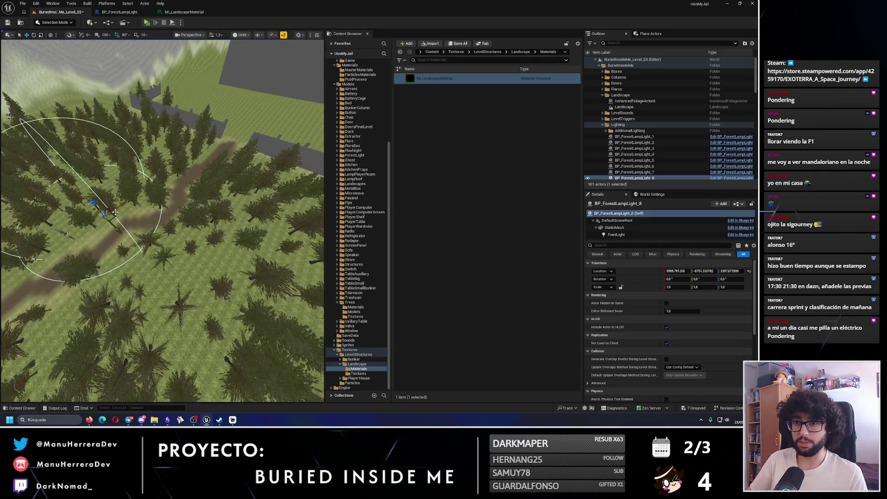
{"action": "mouse_move", "coordinate": [131, 202]}
{"action": "left_mouse_down"}
{"action": "mouse_move", "coordinate": [222, 139]}
{"action": "mouse_move", "coordinate": [238, 108]}
{"action": "mouse_move", "coordinate": [257, 136]}
{"action": "mouse_move", "coordinate": [264, 206]}
{"action": "mouse_move", "coordinate": [171, 227]}
{"action": "mouse_move", "coordinate": [146, 194]}
{"action": "mouse_move", "coordinate": [148, 276]}
{"action": "left_mouse_up"}
{"action": "key", "text": "f"}
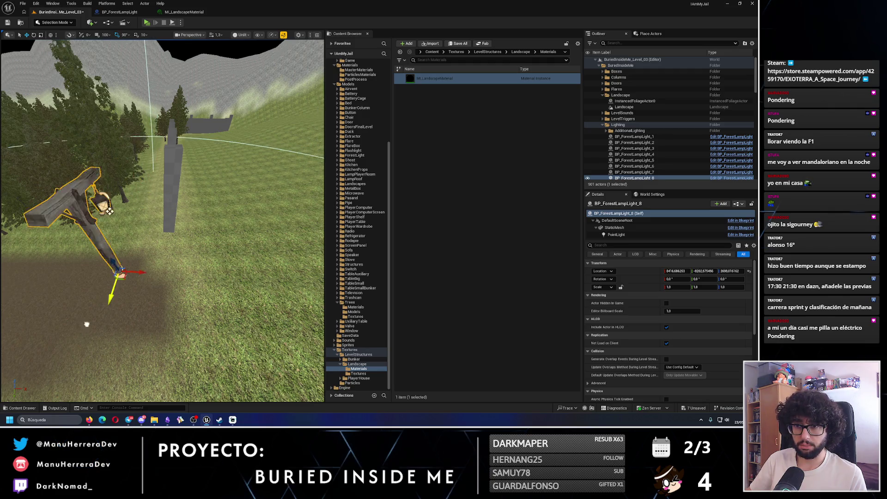
{"action": "key", "text": "f"}
{"action": "left_click_drag", "start_coordinate": [167, 232], "coordinate": [139, 231]}
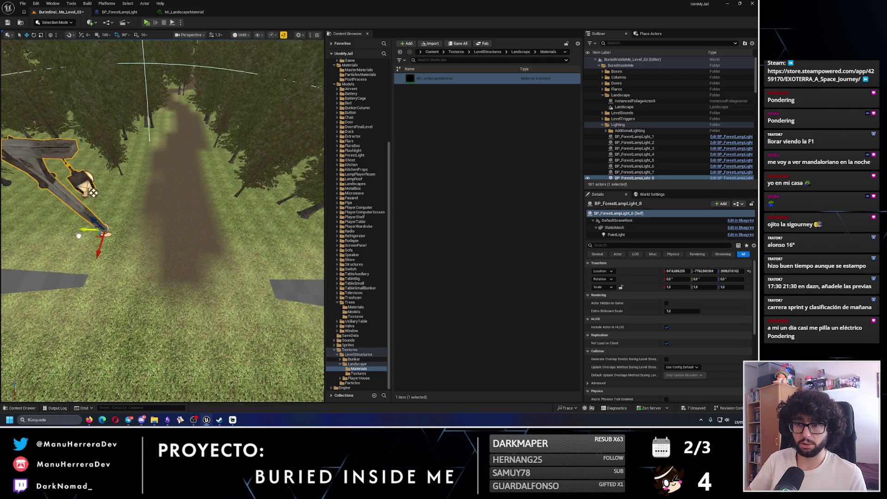
- Rotate the lamp post 90 degrees, undo an extra turn, and nudge it along X
{"action": "key", "text": "e"}
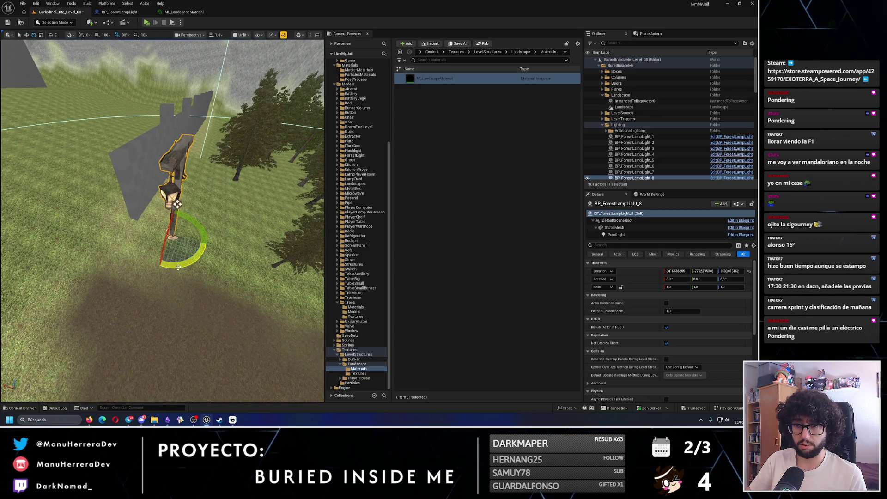
{"action": "left_click_drag", "start_coordinate": [203, 242], "coordinate": [129, 3]}
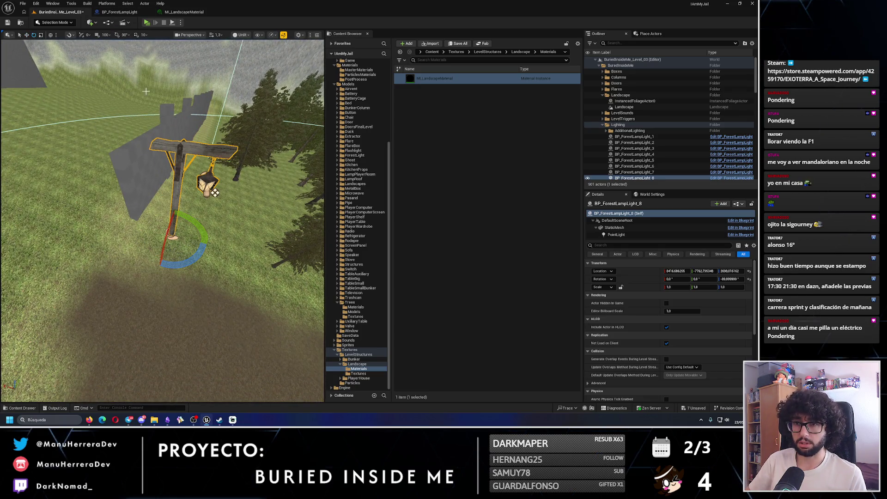
{"action": "left_click_drag", "start_coordinate": [189, 267], "coordinate": [189, 261]}
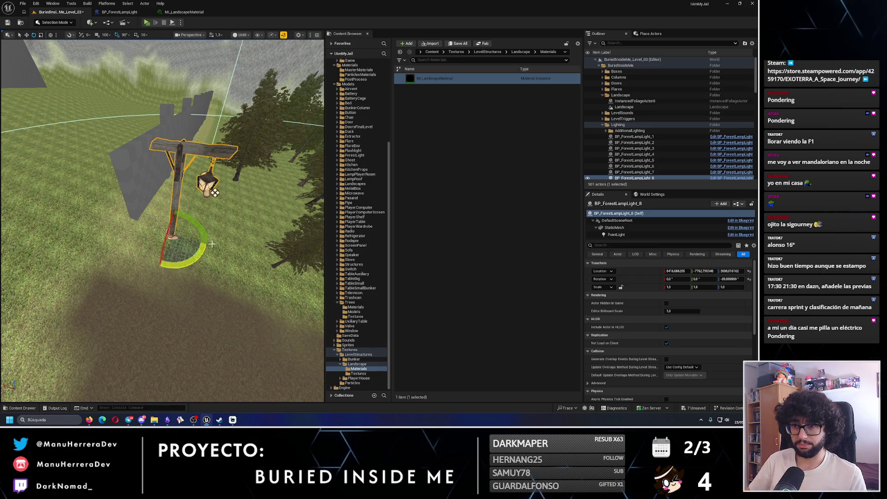
{"action": "key", "text": "ctrl+z"}
{"action": "key", "text": "w"}
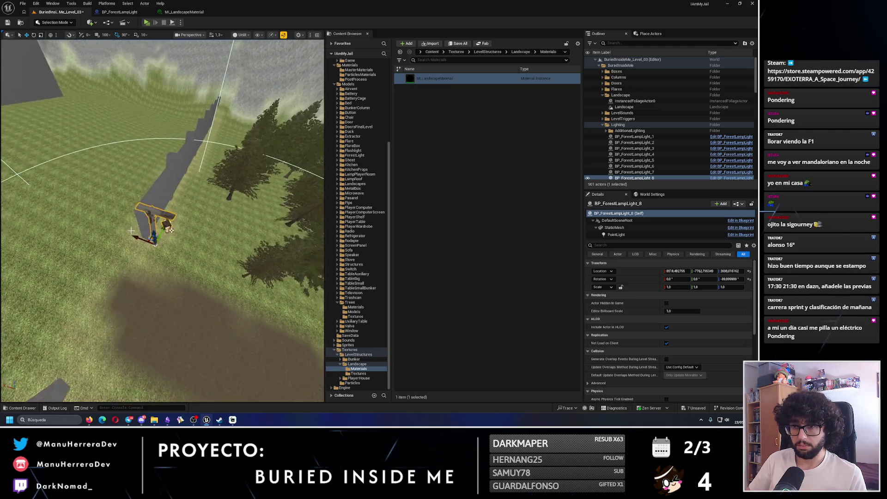
{"action": "left_click_drag", "start_coordinate": [159, 248], "coordinate": [151, 246]}
- Alt-drag the Box2 wall piece to create a duplicate beside it
{"action": "left_click", "coordinate": [169, 159]}
{"action": "left_click_drag", "start_coordinate": [224, 254], "coordinate": [251, 190]}
{"action": "left_click_drag", "start_coordinate": [281, 250], "coordinate": [173, 237]}
- Slide the lamp post along X toward the wall, then select the Landscape
{"action": "left_click", "coordinate": [235, 315]}
{"action": "mouse_move", "coordinate": [228, 301]}
{"action": "left_mouse_down"}
{"action": "mouse_move", "coordinate": [171, 267]}
{"action": "mouse_move", "coordinate": [111, 42]}
{"action": "left_mouse_up"}
{"action": "left_click", "coordinate": [171, 267]}
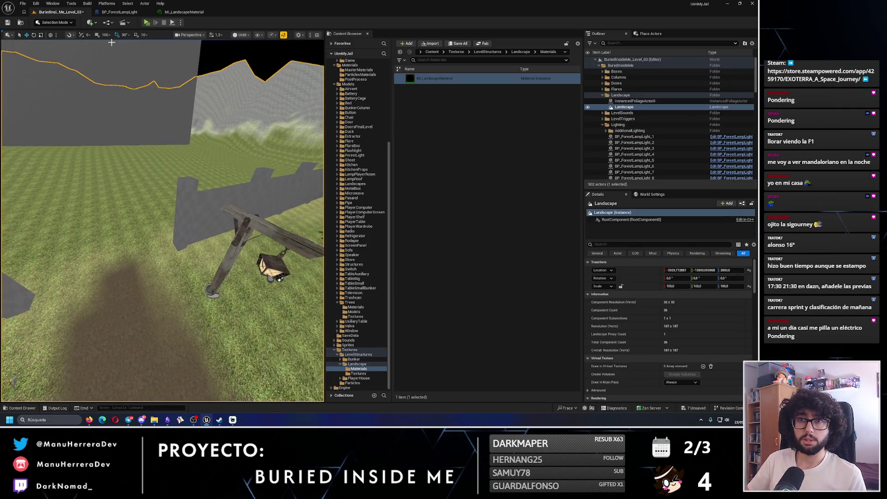
{"action": "left_click", "coordinate": [69, 23]}
- Enter Landscape Mode and pick the Smooth tool on the Sculpt tab
{"action": "left_click", "coordinate": [55, 37]}
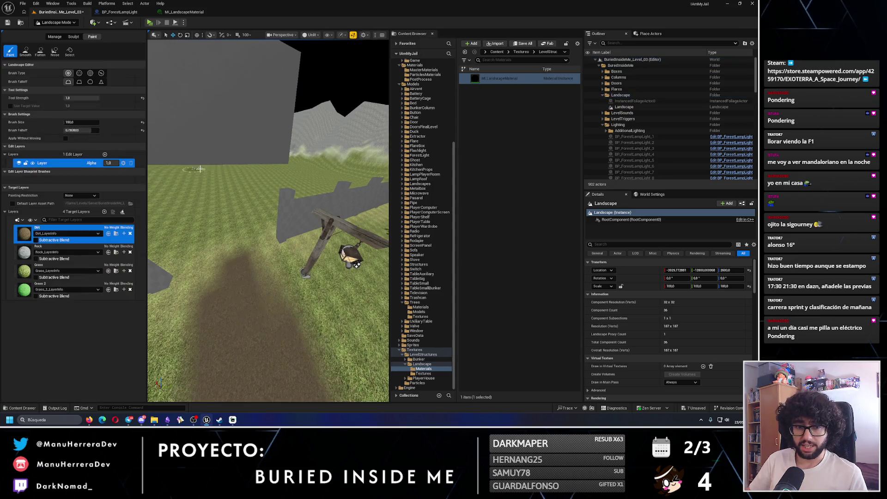
{"action": "left_click", "coordinate": [73, 37]}
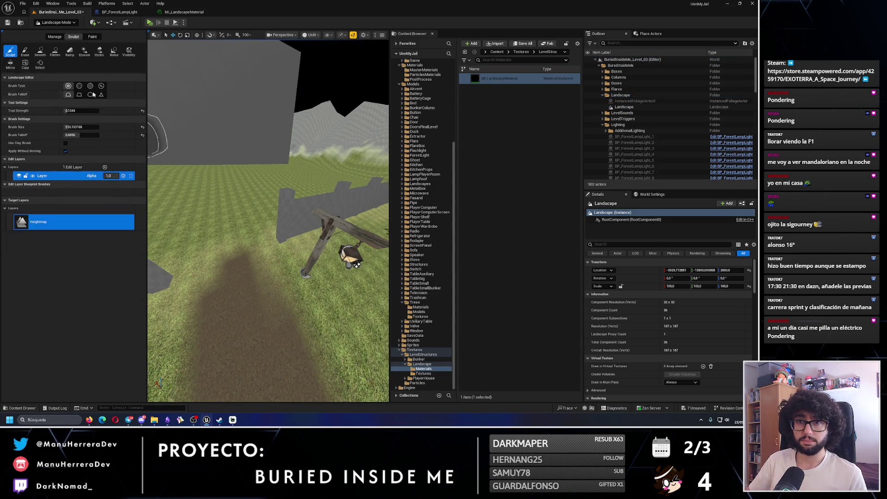
{"action": "left_click", "coordinate": [40, 52]}
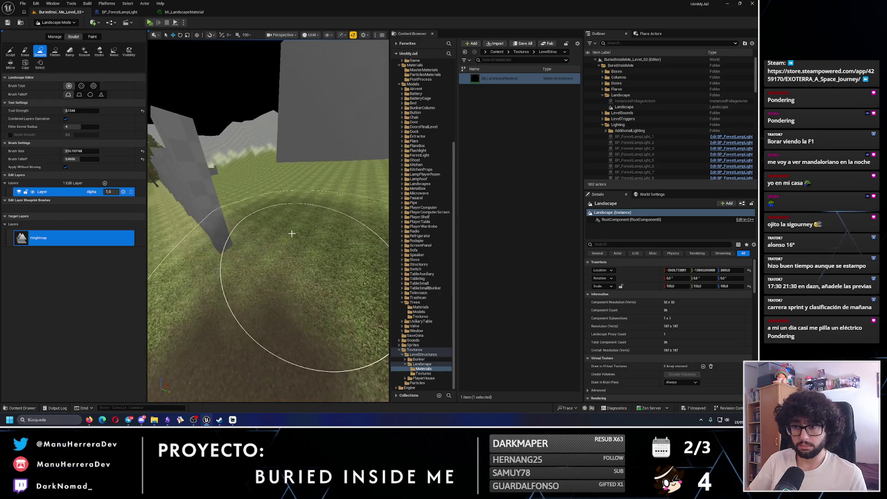
- Fly the view along the wall and down to the grass slopes at ground level
{"action": "mouse_move", "coordinate": [263, 200]}
{"action": "left_mouse_down"}
{"action": "mouse_move", "coordinate": [250, 186]}
{"action": "mouse_move", "coordinate": [277, 190]}
{"action": "mouse_move", "coordinate": [286, 185]}
{"action": "mouse_move", "coordinate": [282, 176]}
{"action": "mouse_move", "coordinate": [292, 198]}
{"action": "left_mouse_up"}
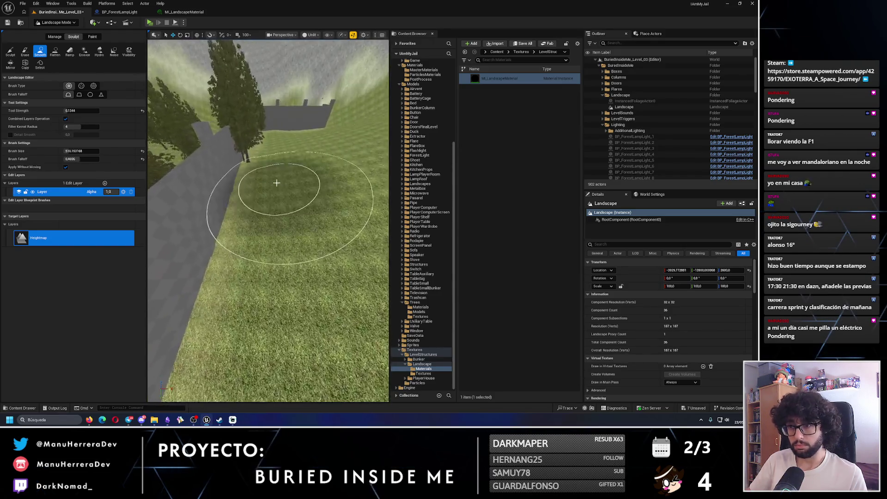
{"action": "mouse_move", "coordinate": [303, 156]}
{"action": "left_mouse_down"}
{"action": "mouse_move", "coordinate": [277, 211]}
{"action": "mouse_move", "coordinate": [294, 216]}
{"action": "mouse_move", "coordinate": [268, 196]}
{"action": "mouse_move", "coordinate": [249, 257]}
{"action": "left_mouse_up"}
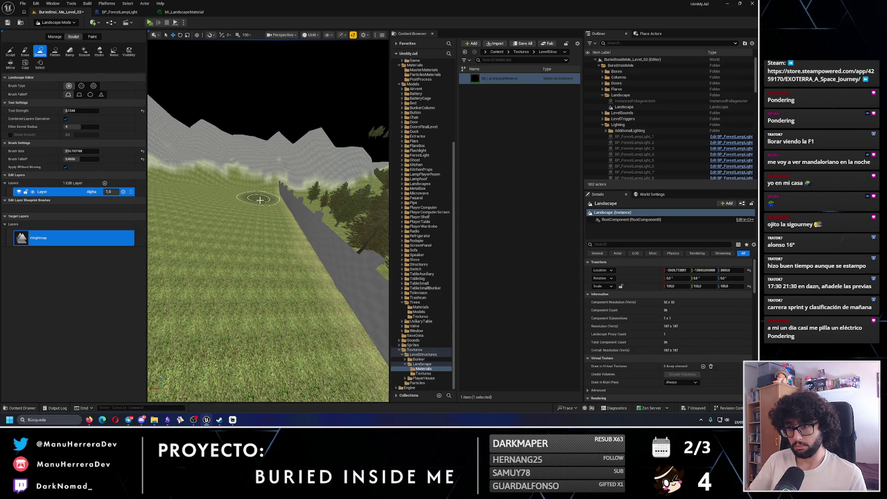
{"action": "mouse_move", "coordinate": [261, 196]}
{"action": "left_mouse_down"}
{"action": "mouse_move", "coordinate": [279, 200]}
{"action": "mouse_move", "coordinate": [293, 257]}
{"action": "mouse_move", "coordinate": [337, 250]}
{"action": "mouse_move", "coordinate": [326, 254]}
{"action": "left_mouse_up"}
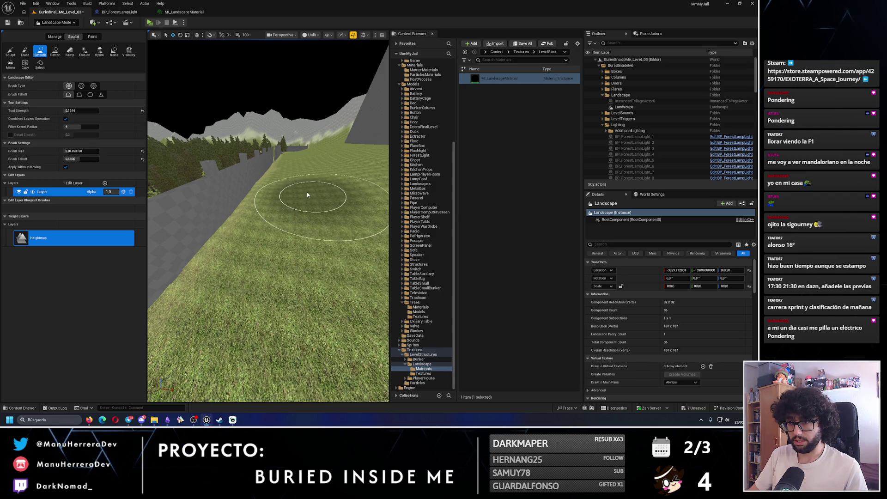
{"action": "mouse_move", "coordinate": [303, 190]}
{"action": "left_mouse_down"}
{"action": "mouse_move", "coordinate": [278, 116]}
{"action": "mouse_move", "coordinate": [279, 283]}
{"action": "left_mouse_up"}
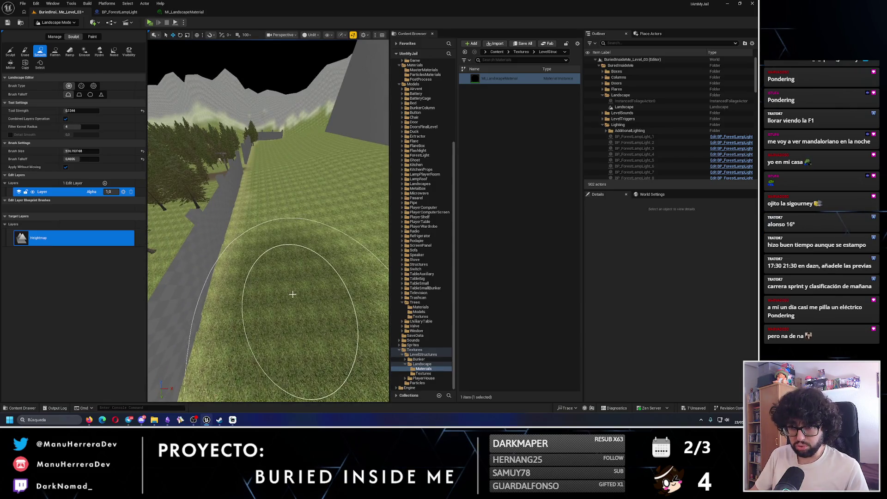
{"action": "mouse_move", "coordinate": [287, 184]}
{"action": "left_mouse_down"}
{"action": "mouse_move", "coordinate": [323, 111]}
{"action": "mouse_move", "coordinate": [216, 223]}
{"action": "left_mouse_up"}
{"action": "scroll", "coordinate": [216, 223], "scroll_direction": "down", "scroll_amount": 10}
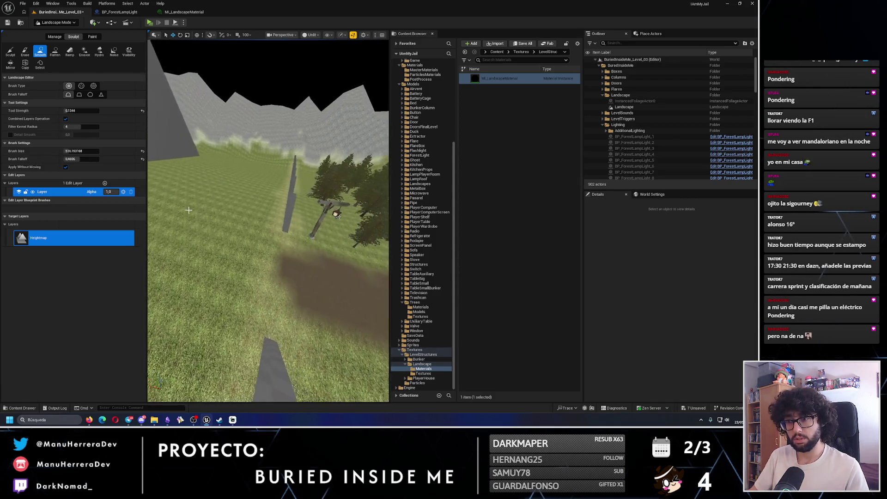
{"action": "left_click_drag", "start_coordinate": [240, 199], "coordinate": [286, 176]}
{"action": "scroll", "coordinate": [232, 168], "scroll_direction": "down", "scroll_amount": 5}
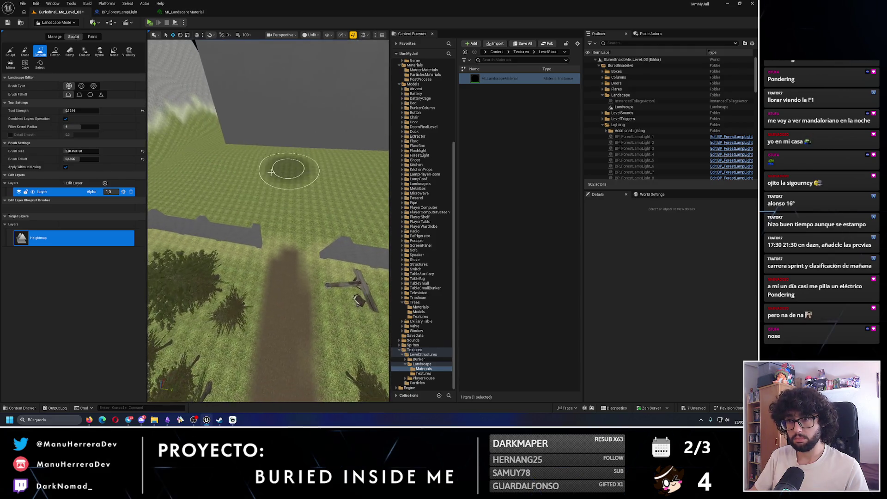
{"action": "scroll", "coordinate": [230, 156], "scroll_direction": "up", "scroll_amount": 3}
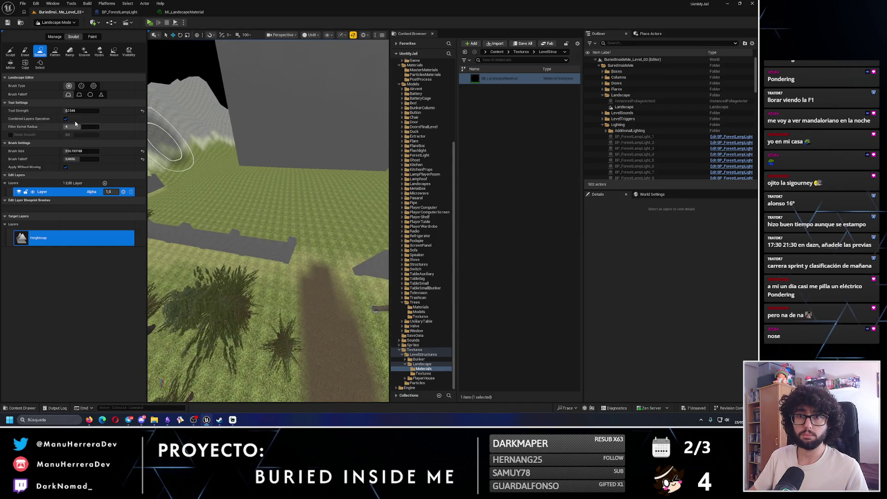
- Raise Smooth Tool Strength to 0.2664 and fly around the wall and hills
{"action": "left_click_drag", "start_coordinate": [69, 111], "coordinate": [82, 110]}
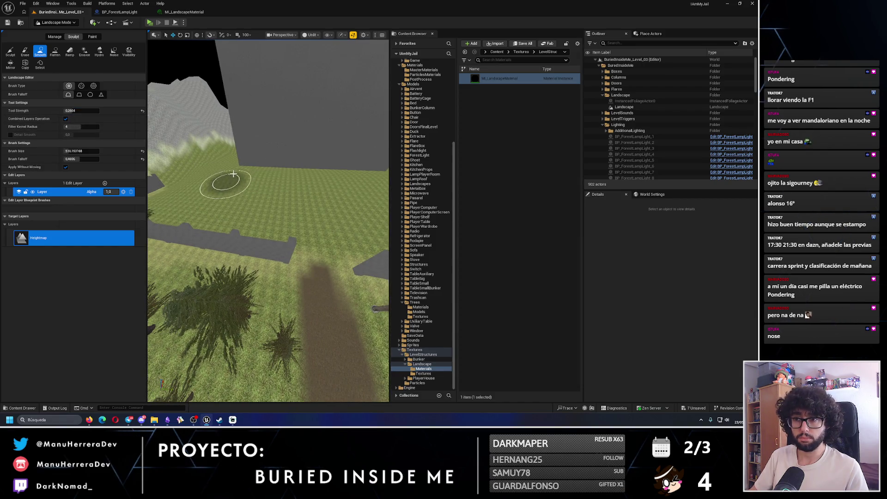
{"action": "key", "text": "w"}
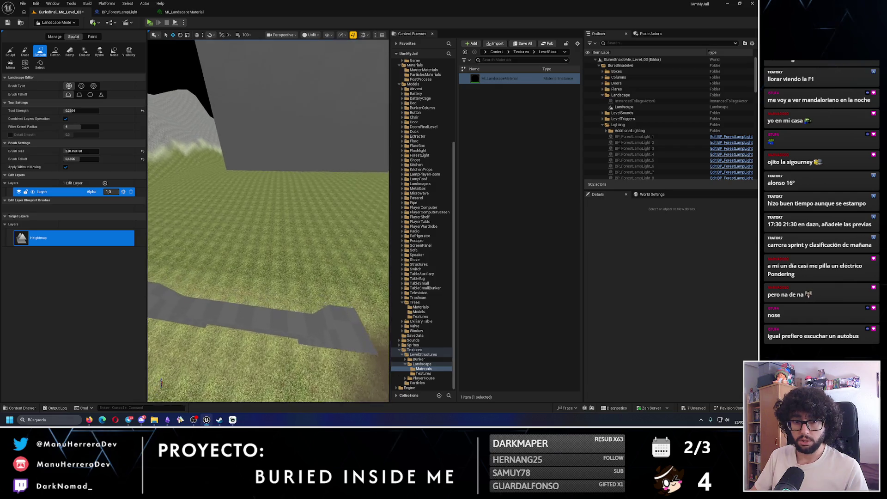
{"action": "key", "text": "w"}
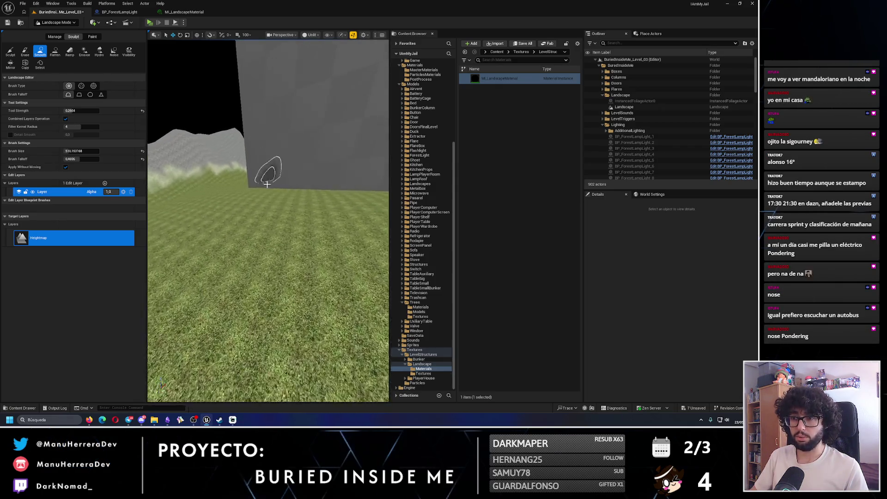
{"action": "key", "text": "a"}
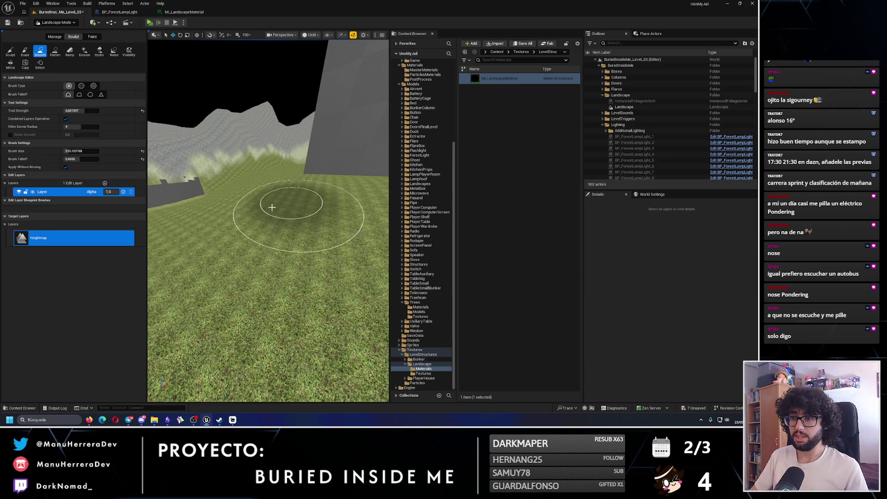
{"action": "key", "text": "d"}
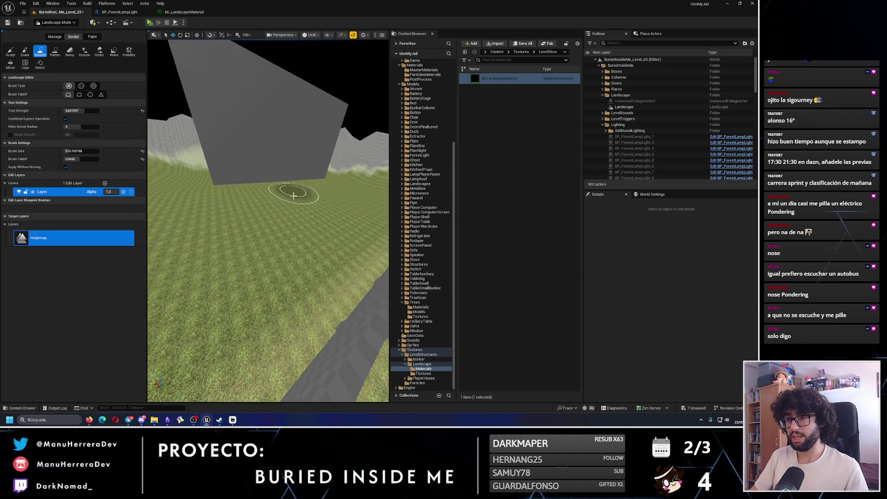
{"action": "key", "text": "a"}
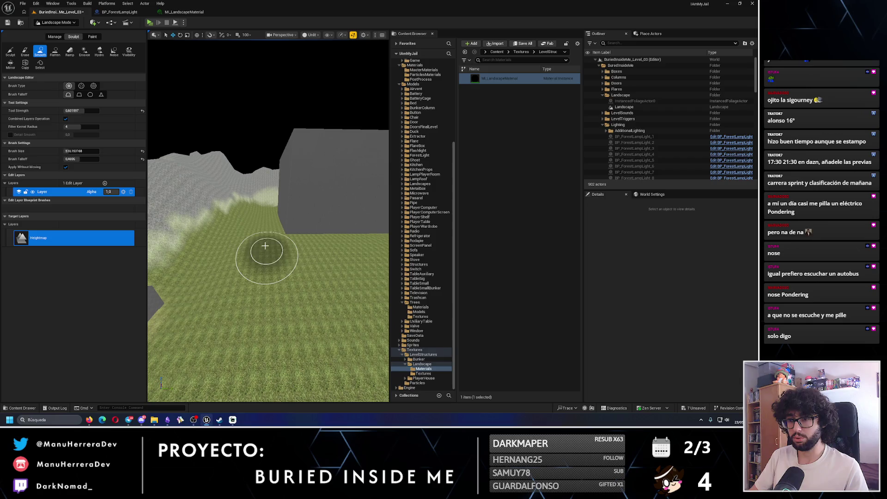
{"action": "key", "text": "a"}
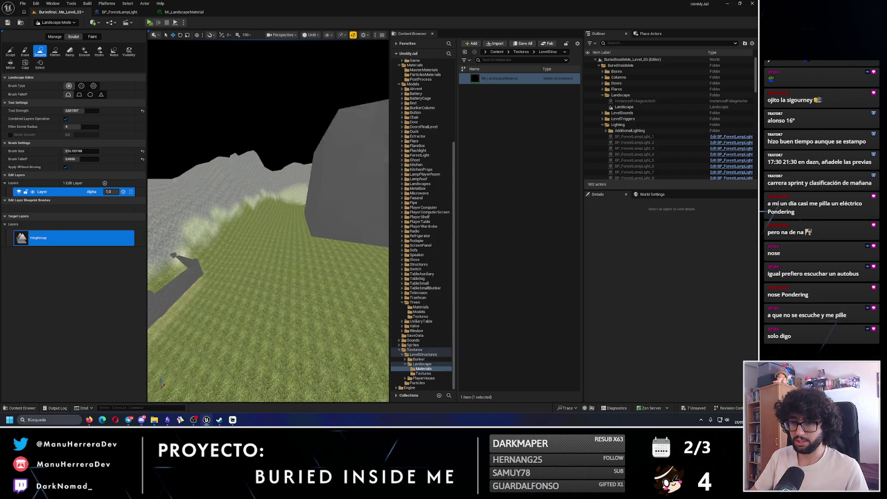
- Fly over the path and trees to the walls, then launch a playtest
{"action": "key", "text": "d"}
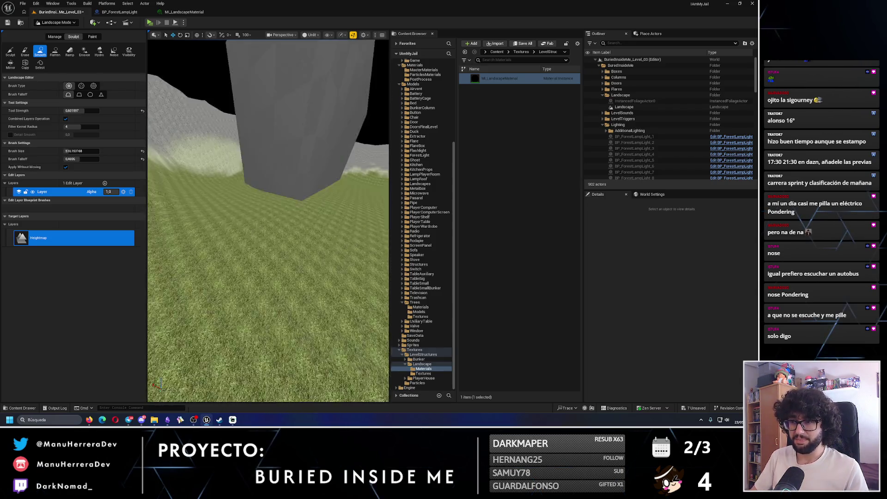
{"action": "key", "text": "d"}
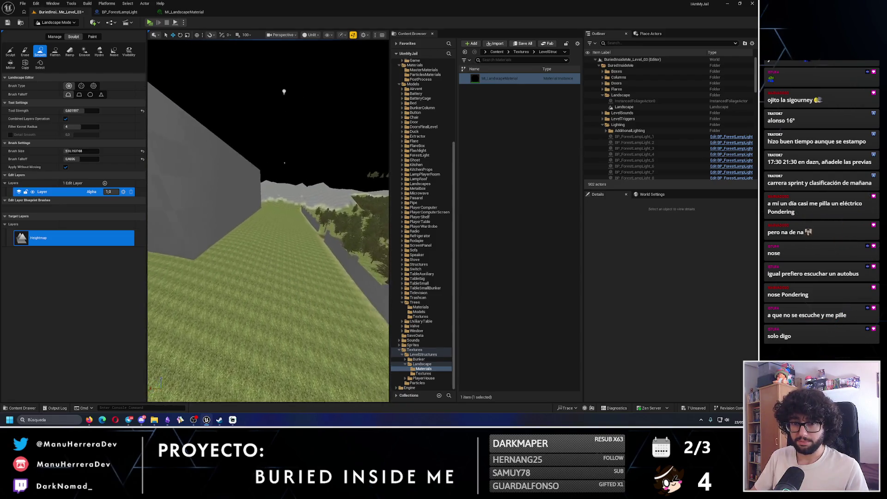
{"action": "key", "text": "s"}
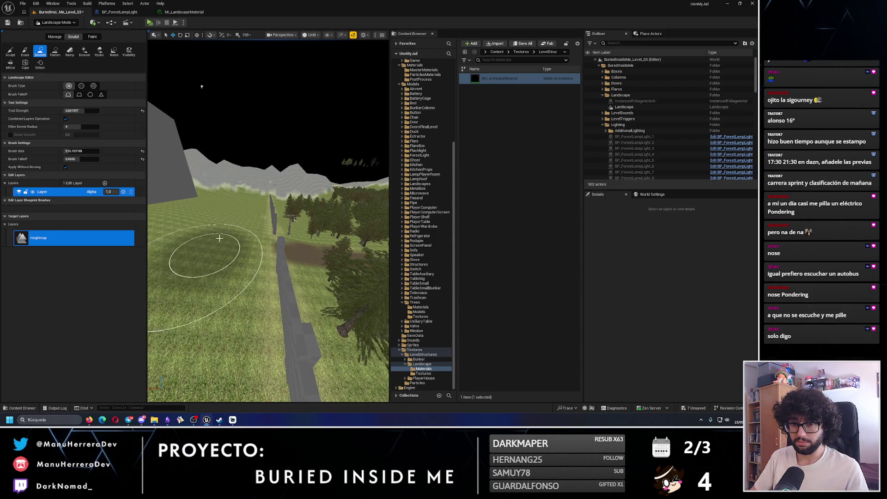
{"action": "key", "text": "e"}
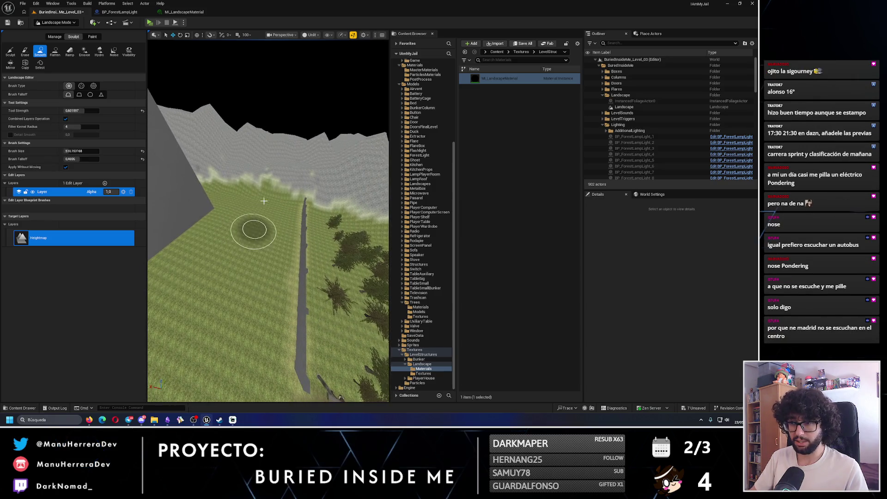
{"action": "key", "text": "w"}
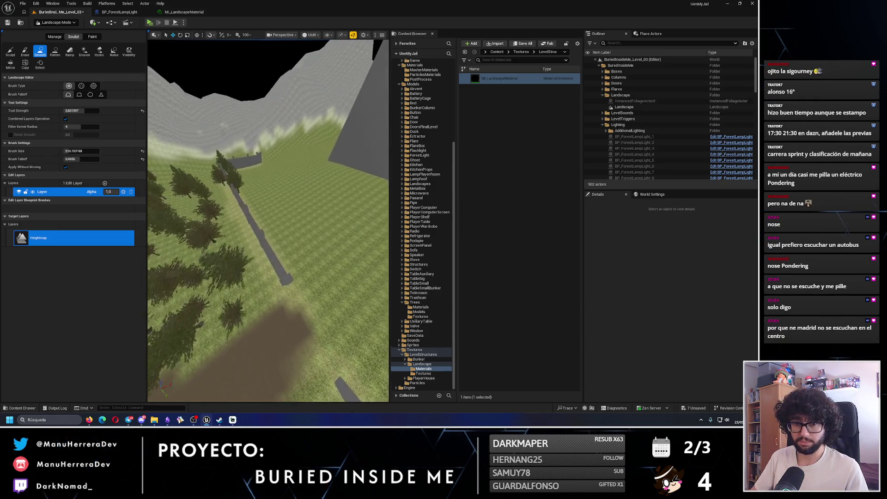
{"action": "key", "text": "w"}
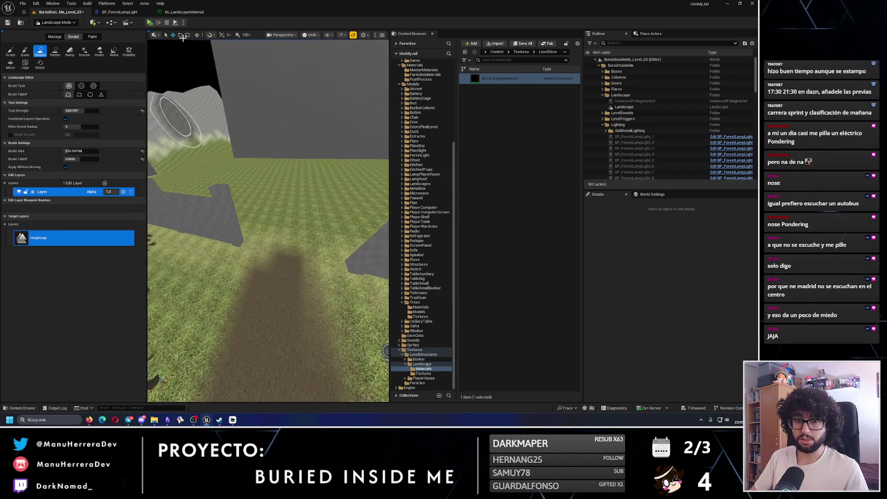
{"action": "key", "text": "alt+p"}
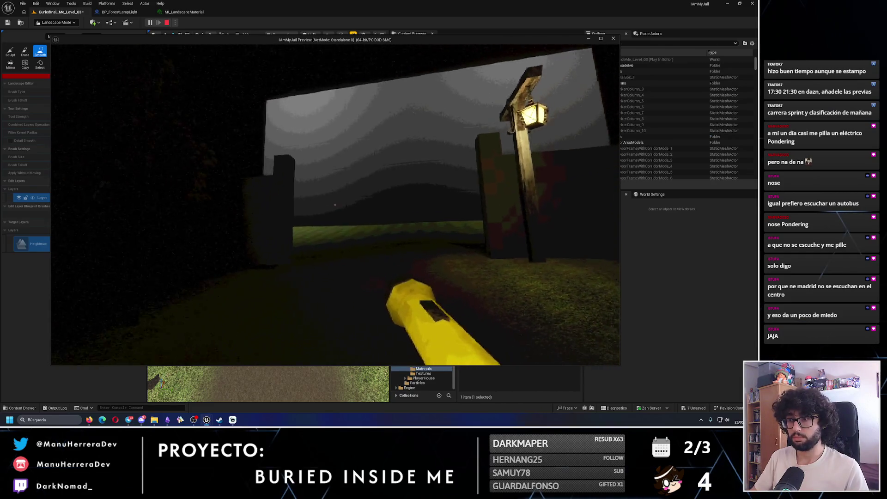
- End the playtest, return to selection mode, and duplicate the lamp post to the left of the gate
{"action": "left_click", "coordinate": [330, 68]}
{"action": "key", "text": "Escape"}
{"action": "left_click", "coordinate": [55, 23]}
{"action": "left_click", "coordinate": [56, 33]}
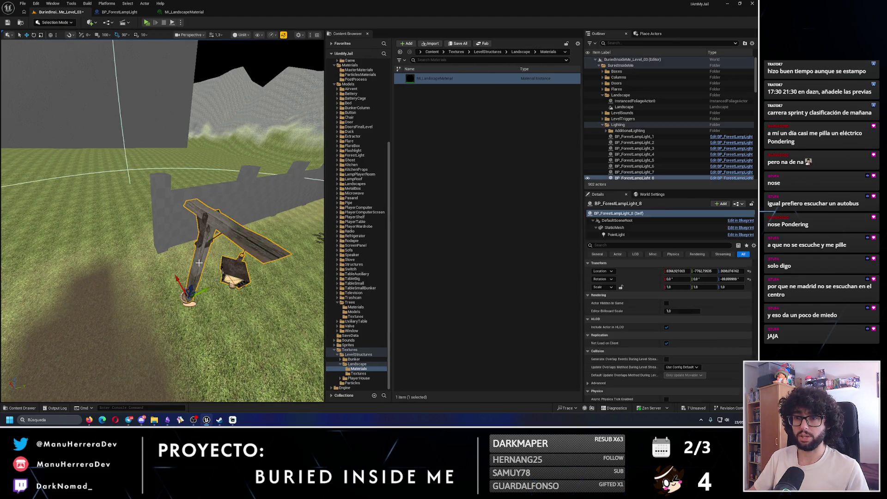
{"action": "left_click_drag", "start_coordinate": [259, 253], "coordinate": [139, 254]}
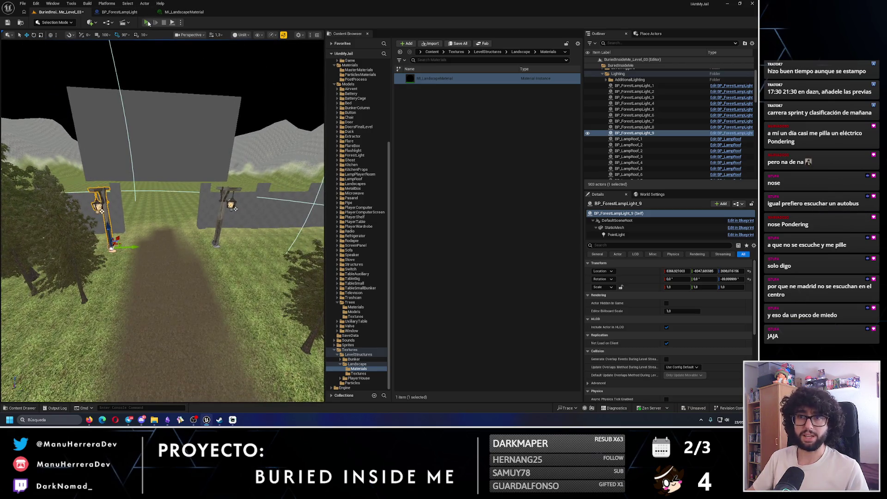
- Playtest again, backing away, then sprinting and walking through the lit gate before stopping
{"action": "key", "text": "alt+p"}
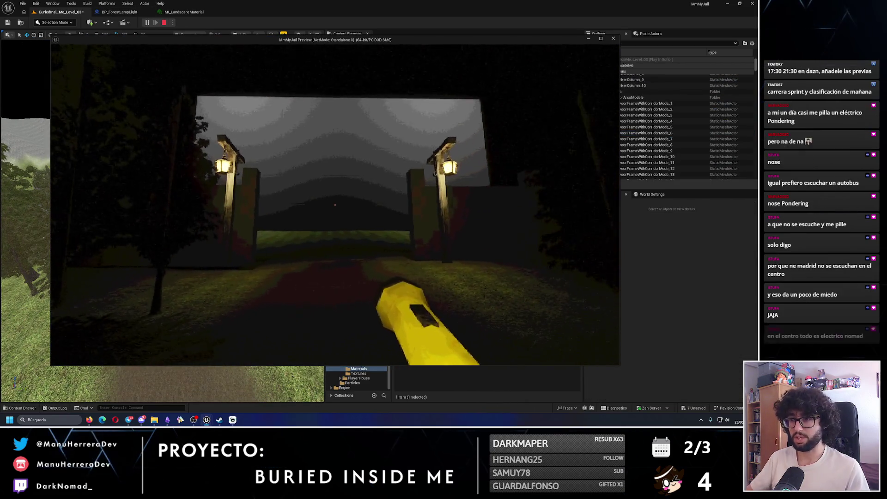
{"action": "key", "text": "shift+s"}
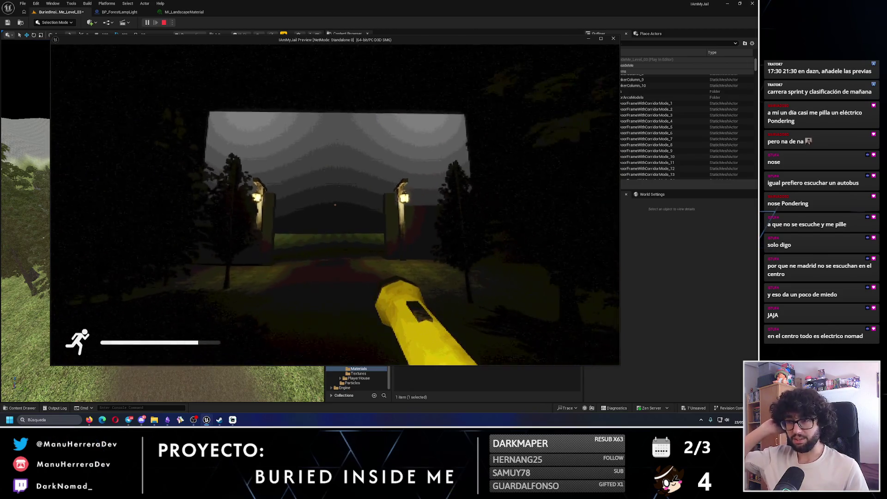
{"action": "key", "text": "shift+w"}
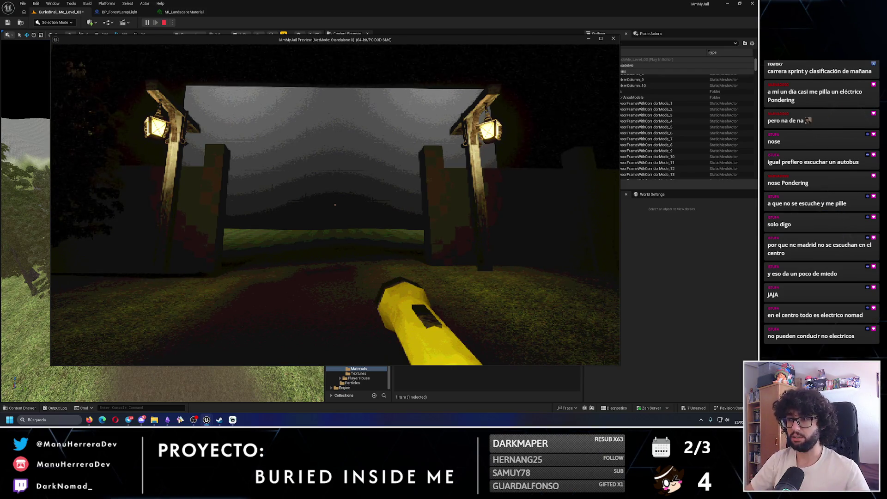
{"action": "key", "text": "w"}
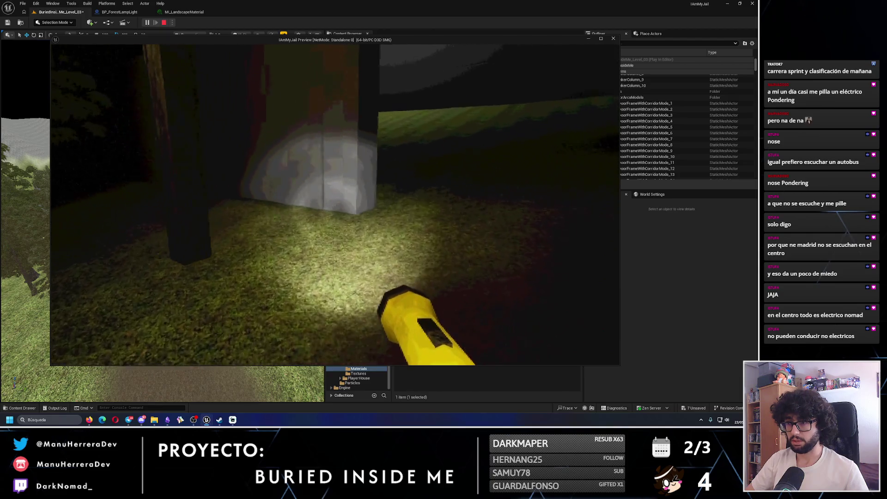
{"action": "key", "text": "Escape"}
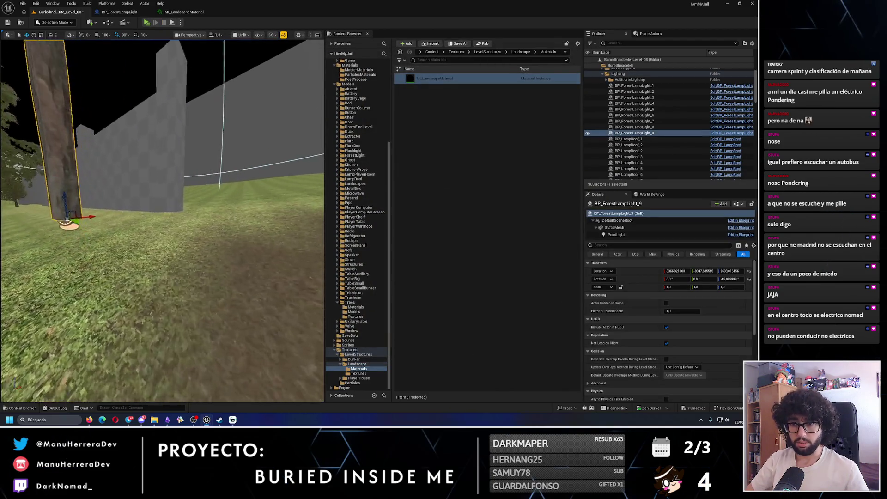
- Switch from Modeling Mode over to Landscape Mode to bring up the terrain sculpting tools
{"action": "left_click", "coordinate": [55, 22]}
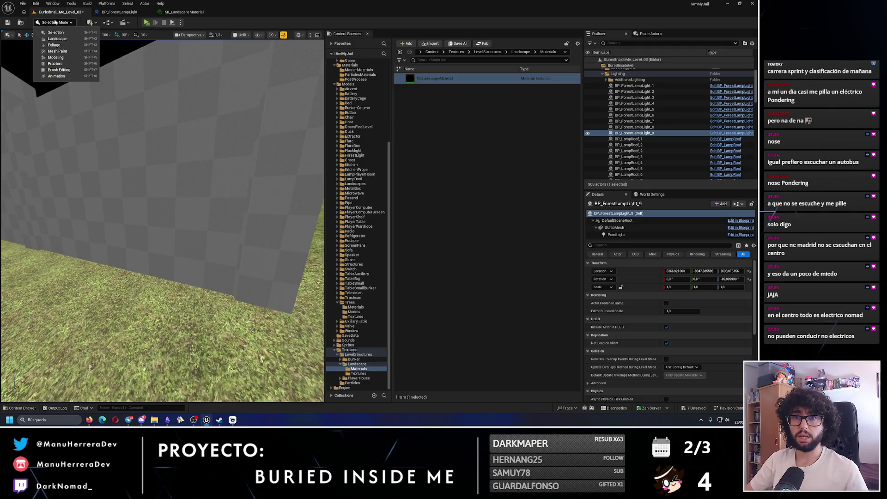
{"action": "left_click", "coordinate": [59, 57]}
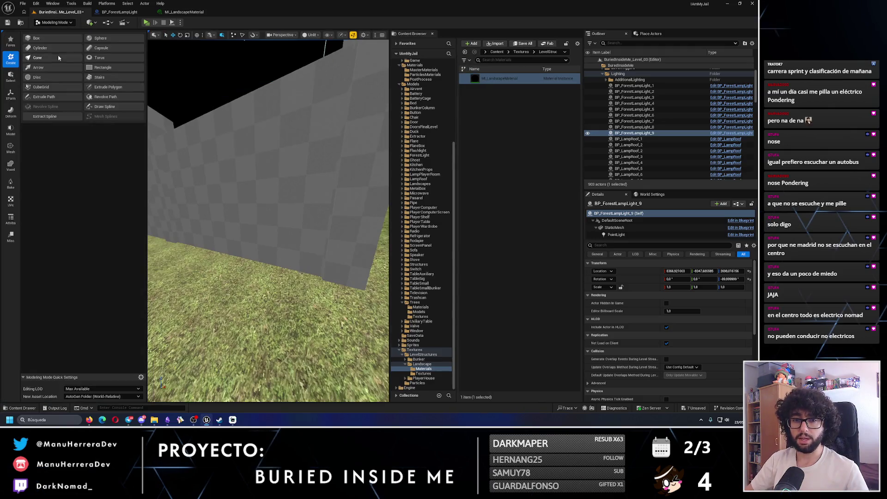
{"action": "left_click", "coordinate": [54, 22]}
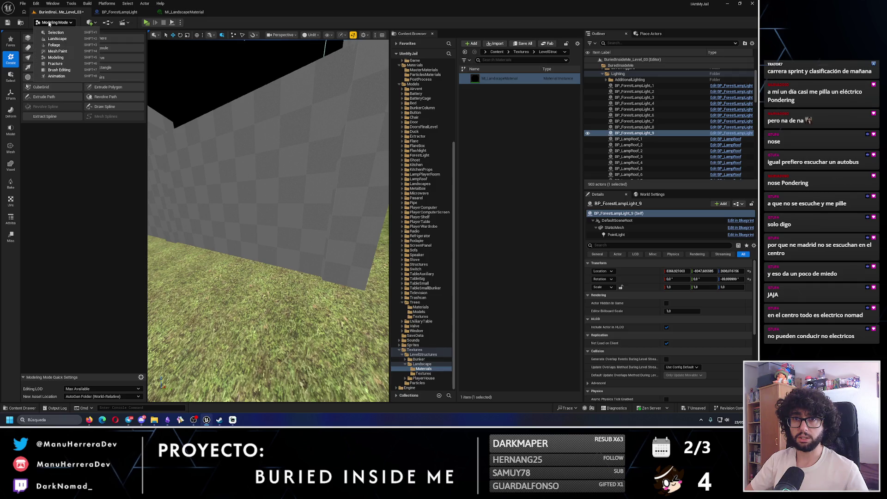
{"action": "left_click", "coordinate": [57, 38]}
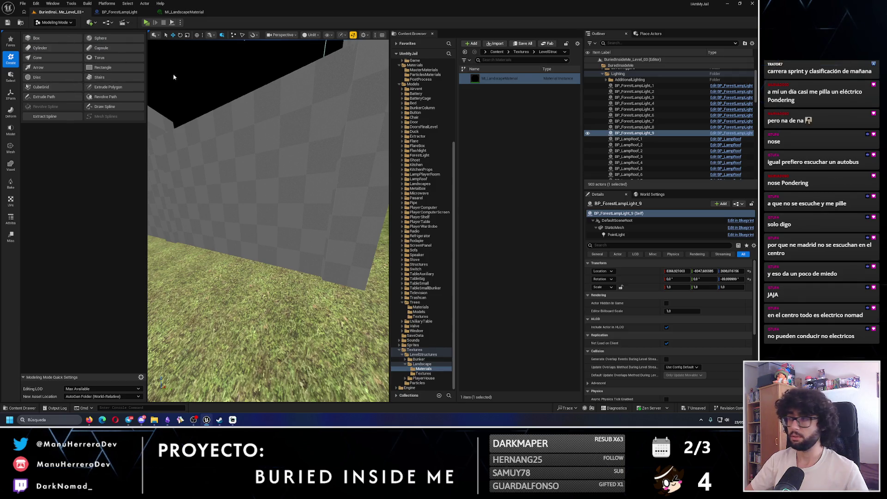
{"action": "scroll", "coordinate": [625, 83], "scroll_direction": "up", "scroll_amount": 2}
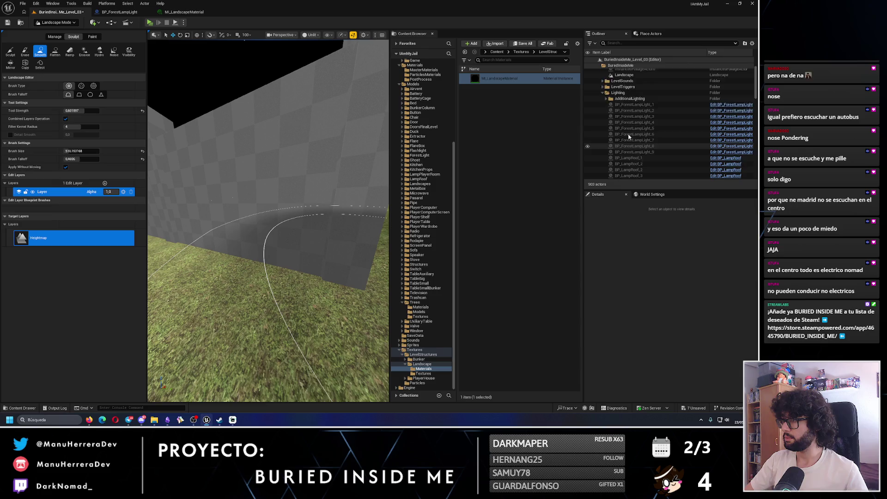
- Select the Landscape and sculpt the ground along the base of the grey wall
{"action": "double_click", "coordinate": [623, 85]}
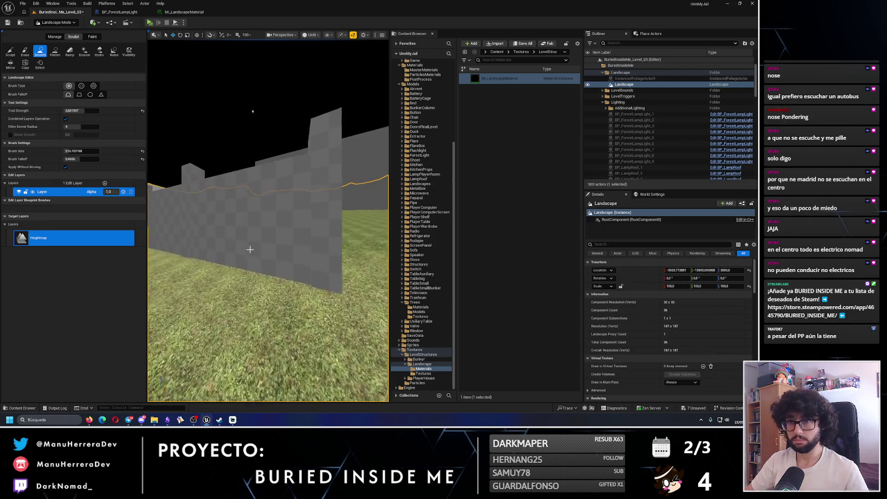
{"action": "left_click", "coordinate": [10, 51]}
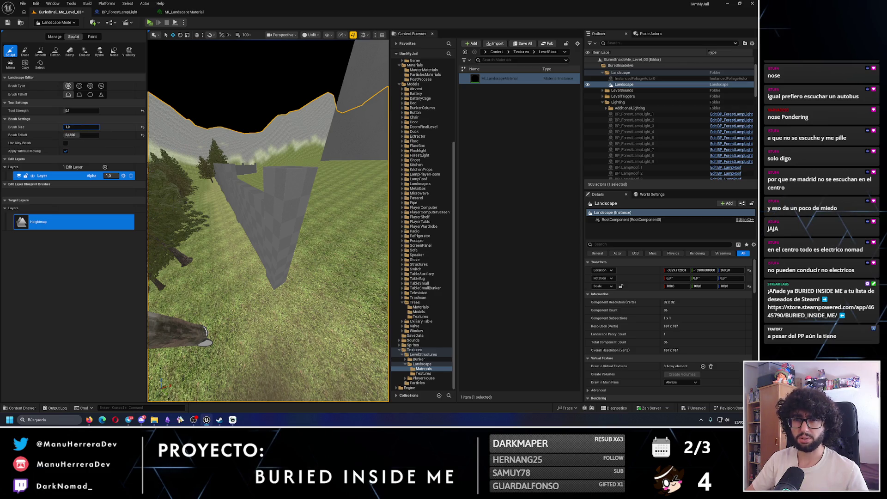
{"action": "key", "text": "w"}
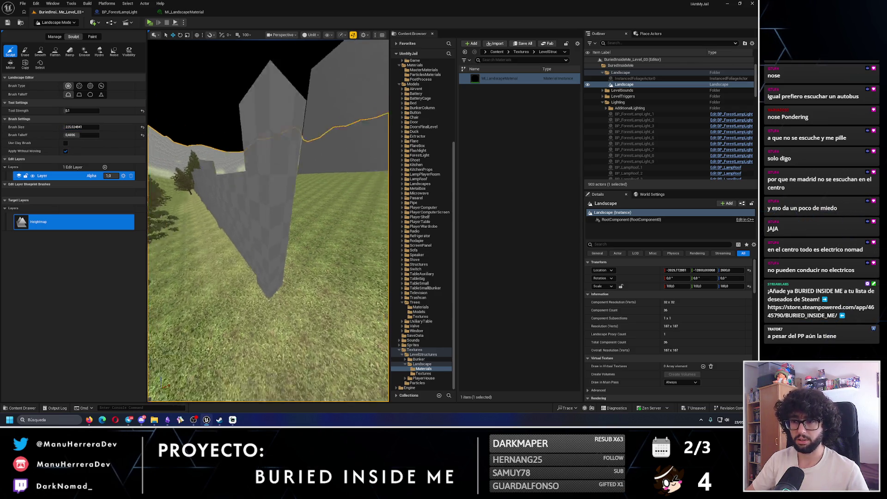
{"action": "key", "text": "s"}
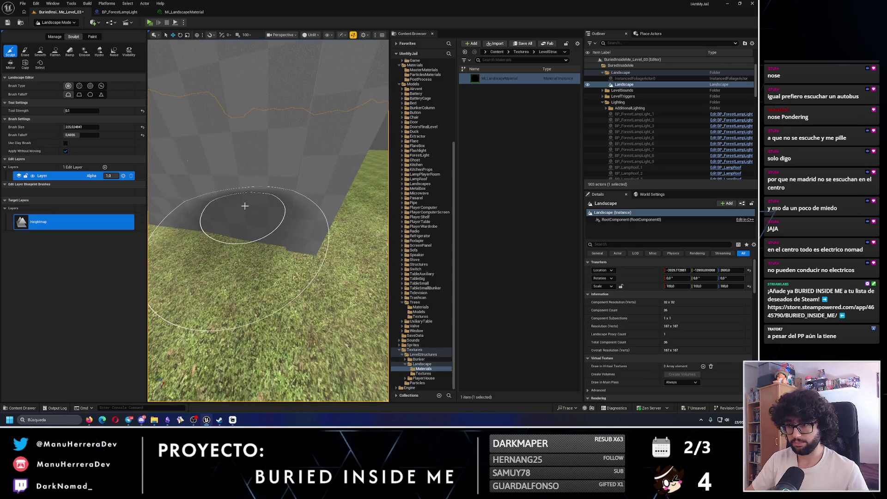
{"action": "key", "text": "s"}
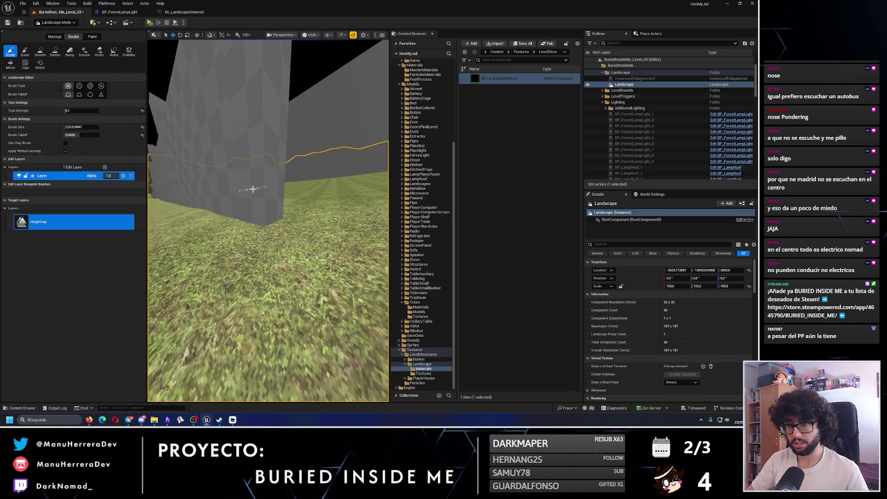
{"action": "key", "text": "w"}
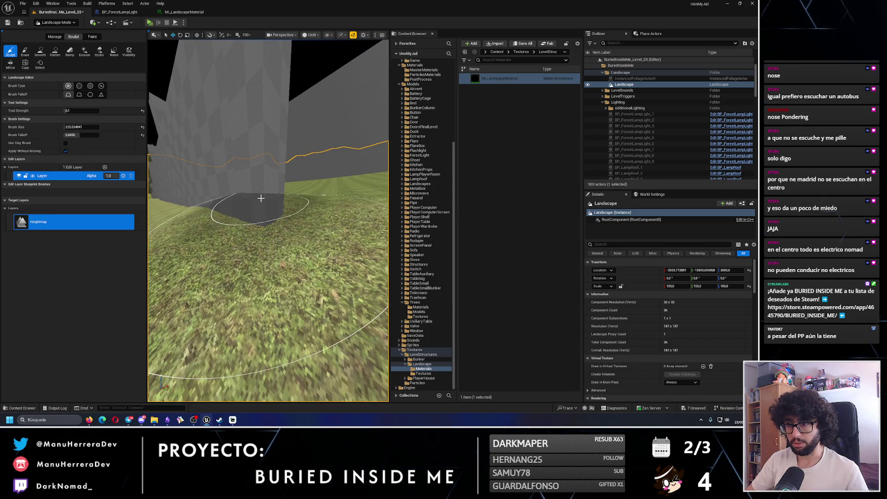
{"action": "key", "text": "s"}
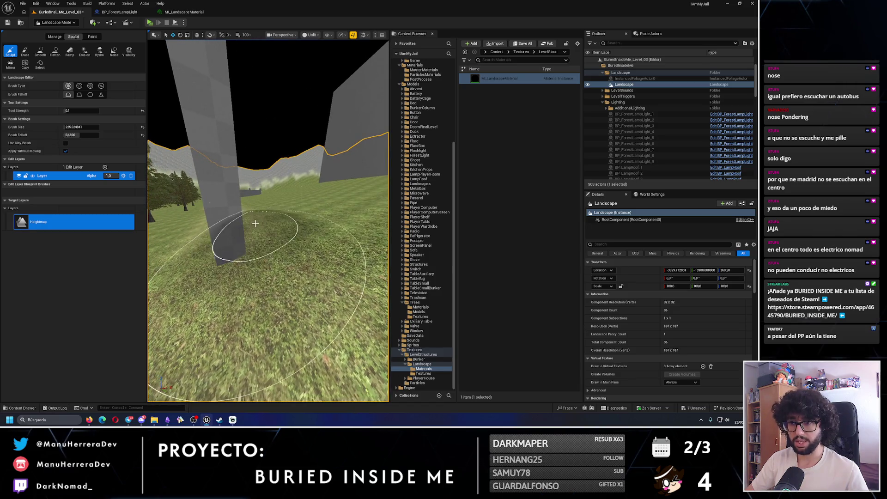
{"action": "key", "text": "w"}
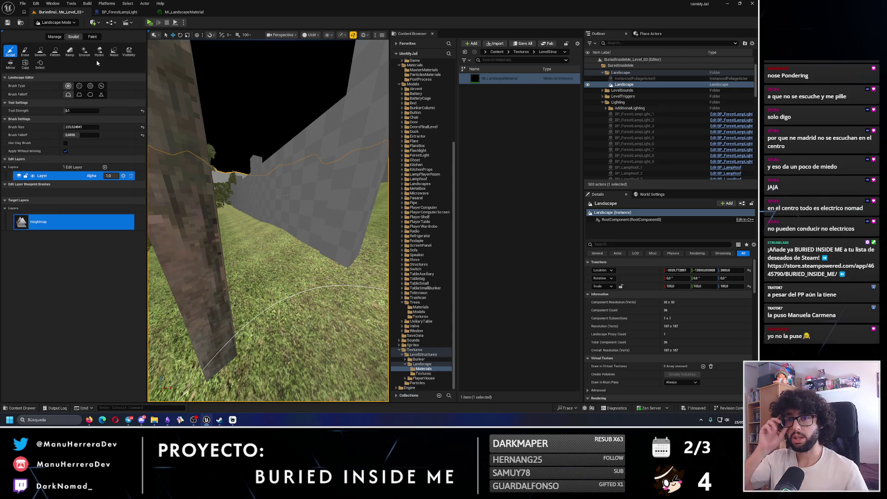
- Smooth the terrain around the grey pillar by the wall
{"action": "left_click", "coordinate": [40, 52]}
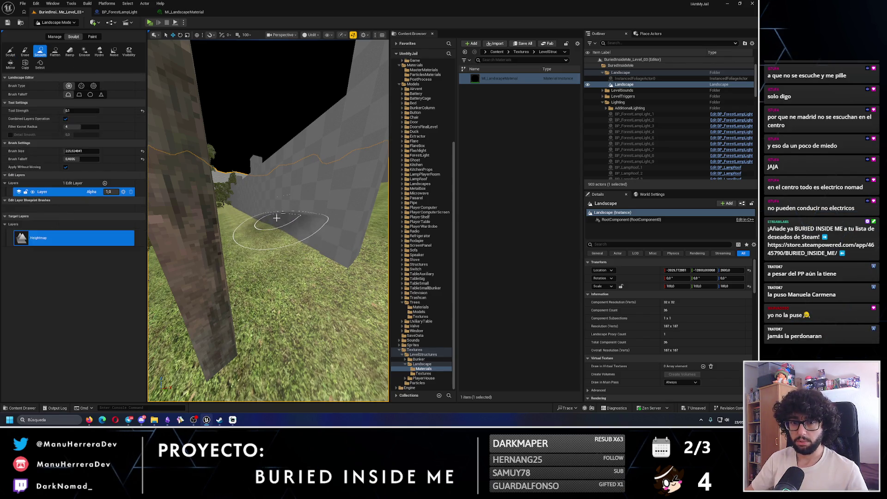
{"action": "key", "text": "Down"}
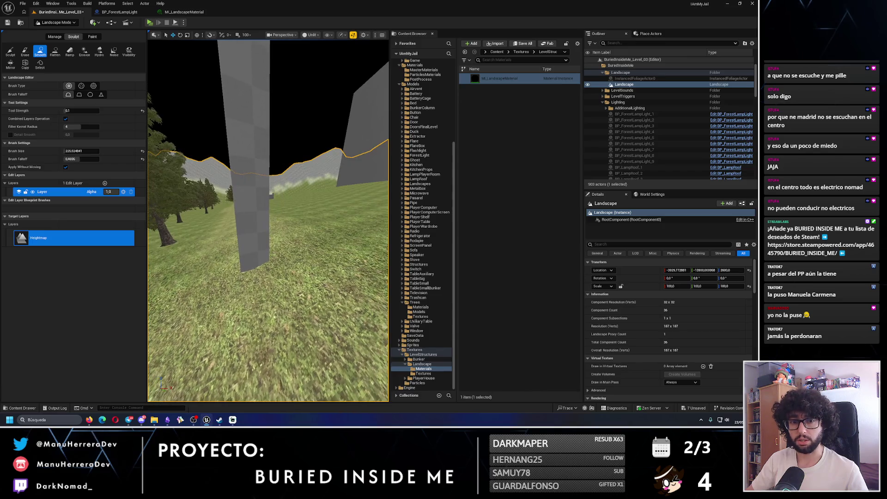
{"action": "key", "text": "Up"}
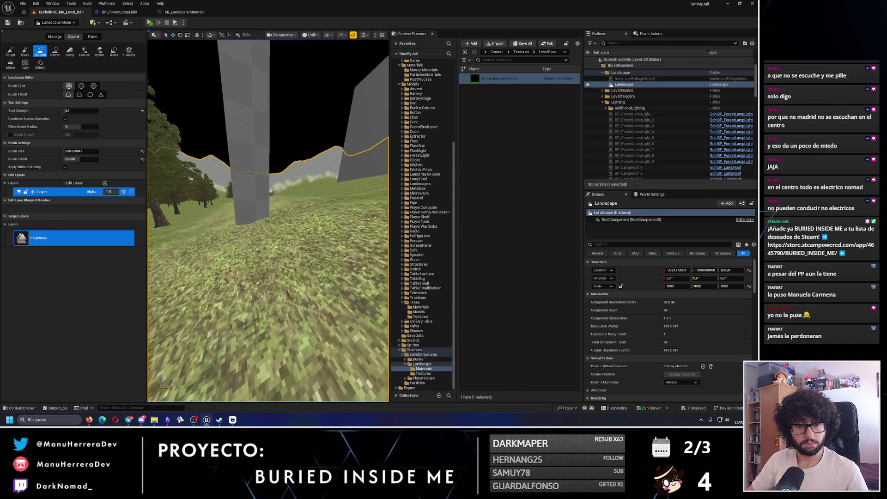
{"action": "key", "text": "Up"}
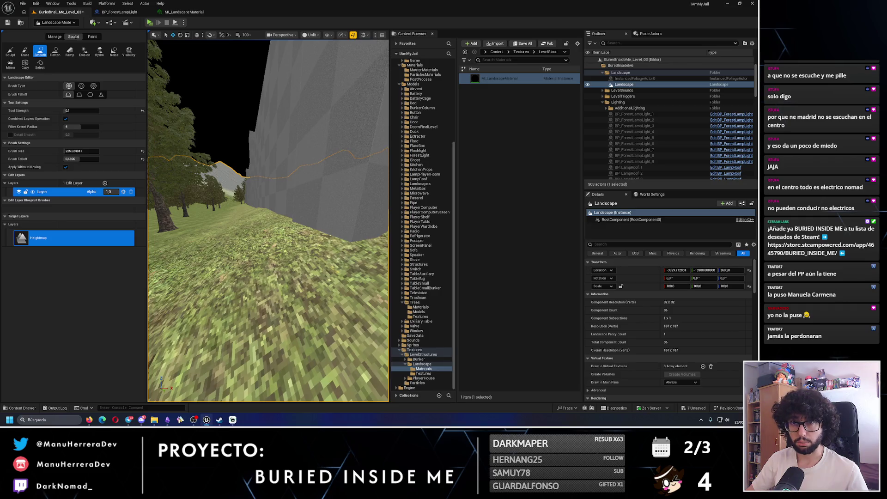
- Sculpt further along the wall past the pillar, then review the wall and road from above
{"action": "left_click", "coordinate": [11, 51]}
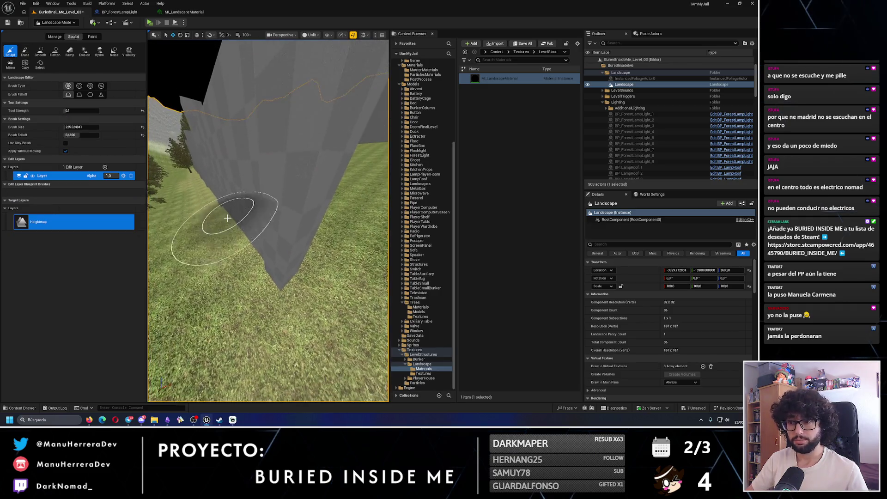
{"action": "key", "text": "Up"}
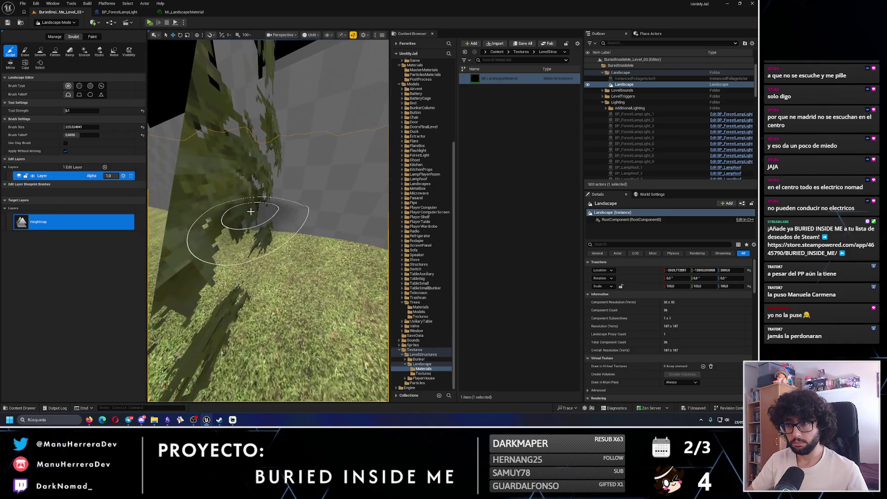
{"action": "right_click", "coordinate": [249, 213]}
{"action": "key", "text": "Escape"}
{"action": "key", "text": "Up"}
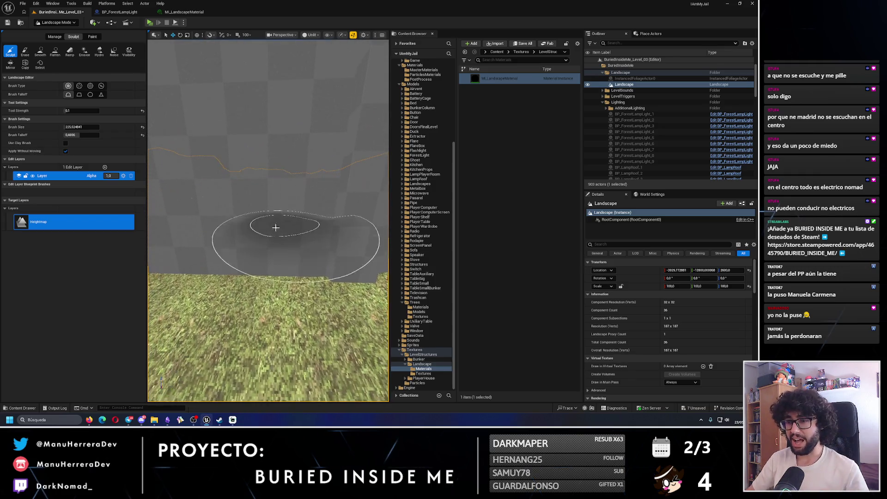
{"action": "key", "text": "Down"}
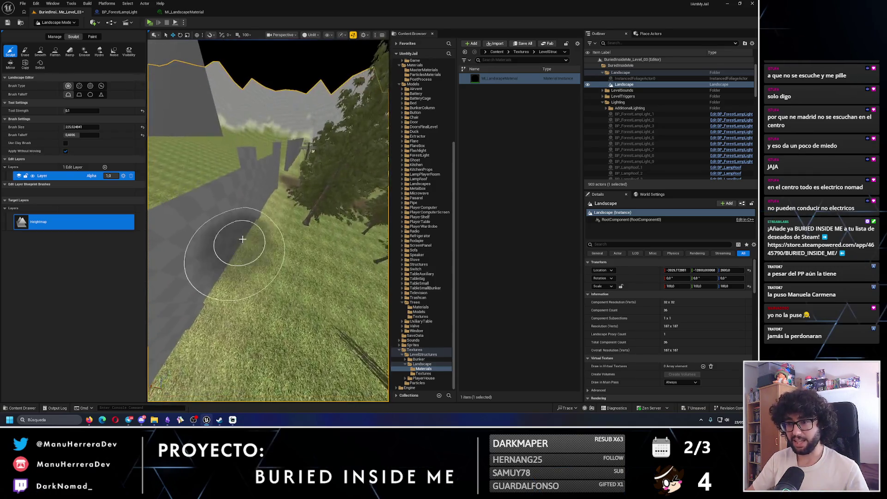
{"action": "mouse_move", "coordinate": [234, 253]}
{"action": "left_mouse_down"}
{"action": "mouse_move", "coordinate": [248, 257]}
{"action": "mouse_move", "coordinate": [247, 278]}
{"action": "mouse_move", "coordinate": [297, 250]}
{"action": "mouse_move", "coordinate": [277, 222]}
{"action": "mouse_move", "coordinate": [296, 203]}
{"action": "mouse_move", "coordinate": [264, 208]}
{"action": "mouse_move", "coordinate": [291, 258]}
{"action": "left_mouse_up"}
{"action": "key", "text": "Escape"}
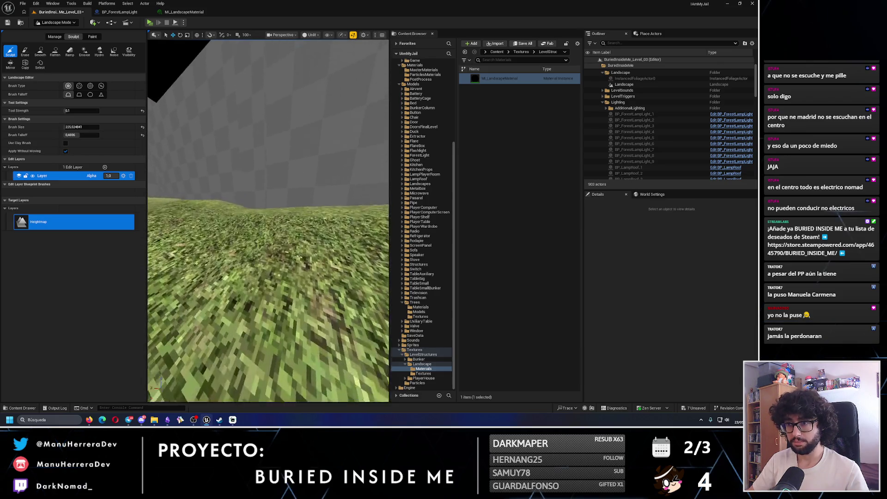
{"action": "left_click_drag", "start_coordinate": [265, 217], "coordinate": [273, 194]}
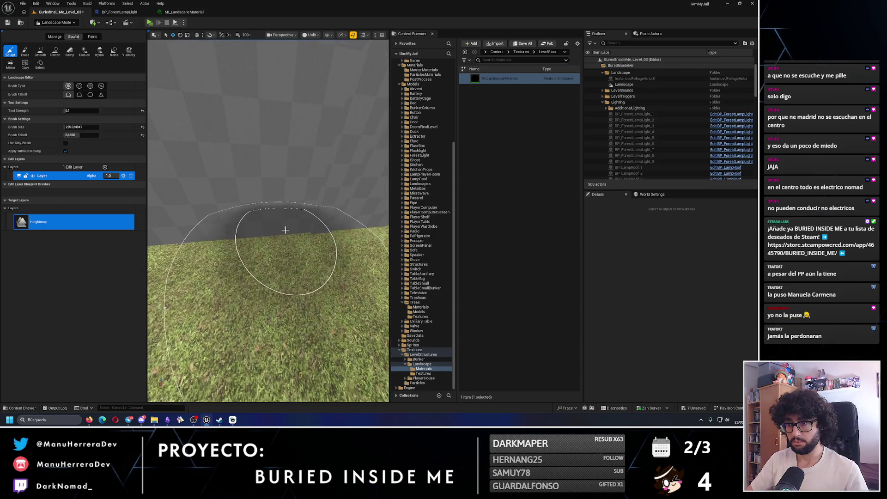
{"action": "mouse_move", "coordinate": [290, 231]}
{"action": "left_mouse_down"}
{"action": "mouse_move", "coordinate": [280, 212]}
{"action": "mouse_move", "coordinate": [272, 250]}
{"action": "mouse_move", "coordinate": [281, 243]}
{"action": "mouse_move", "coordinate": [173, 81]}
{"action": "left_mouse_up"}
{"action": "left_click", "coordinate": [72, 25]}
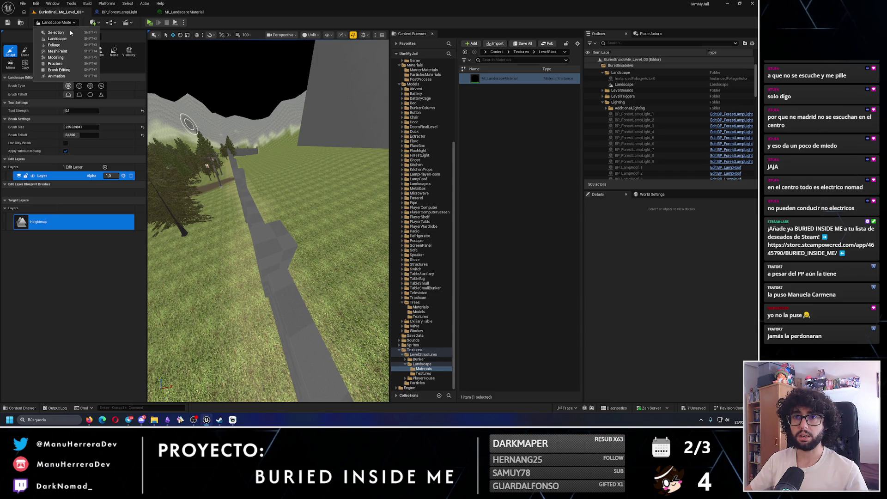
- Select Box7, start PolyGroup Edit in Modeling Mode, and enable location snapping at 10 units
{"action": "left_click", "coordinate": [56, 32]}
{"action": "left_click", "coordinate": [176, 255]}
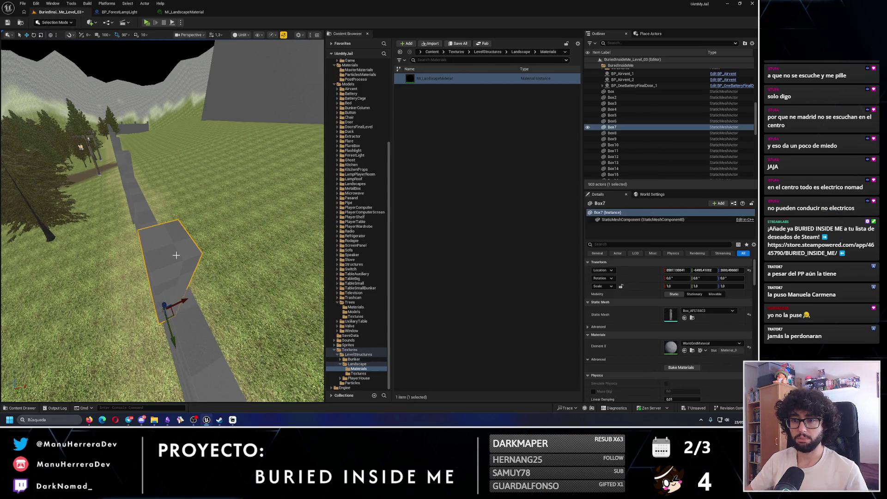
{"action": "left_click", "coordinate": [52, 24]}
{"action": "left_click", "coordinate": [55, 76]}
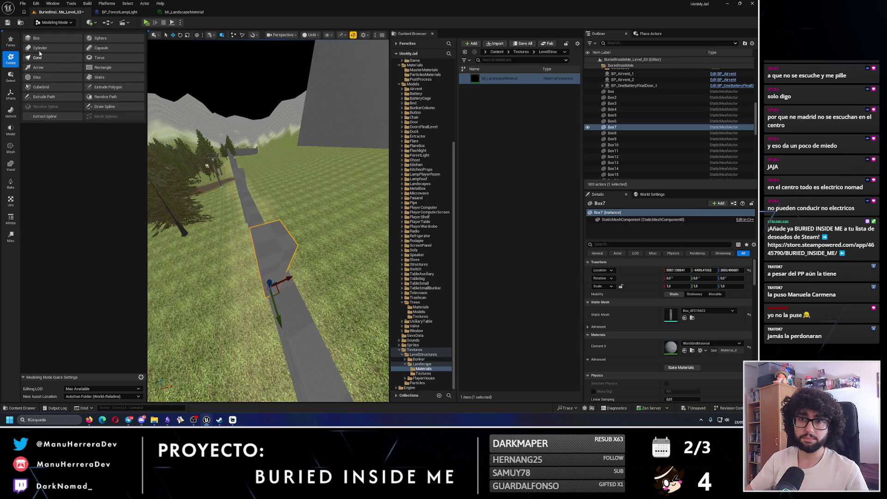
{"action": "left_click", "coordinate": [11, 129]}
{"action": "left_click", "coordinate": [45, 39]}
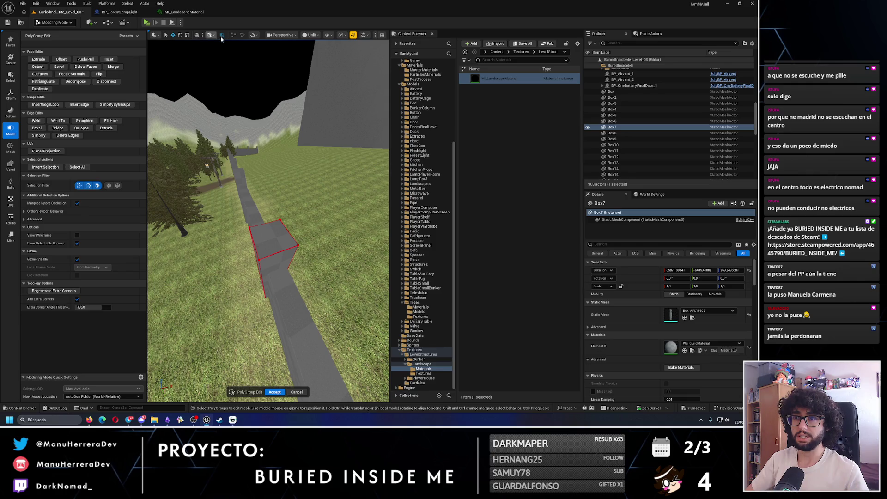
{"action": "left_click", "coordinate": [253, 35]}
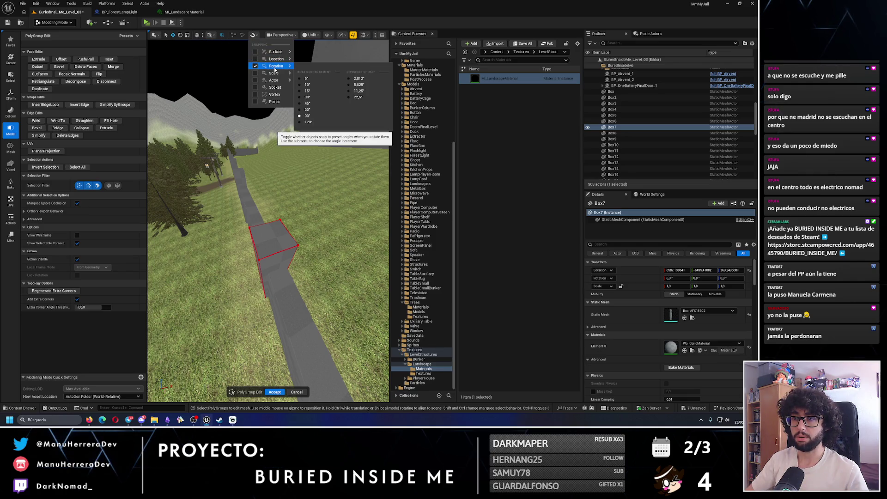
{"action": "left_click", "coordinate": [276, 61]}
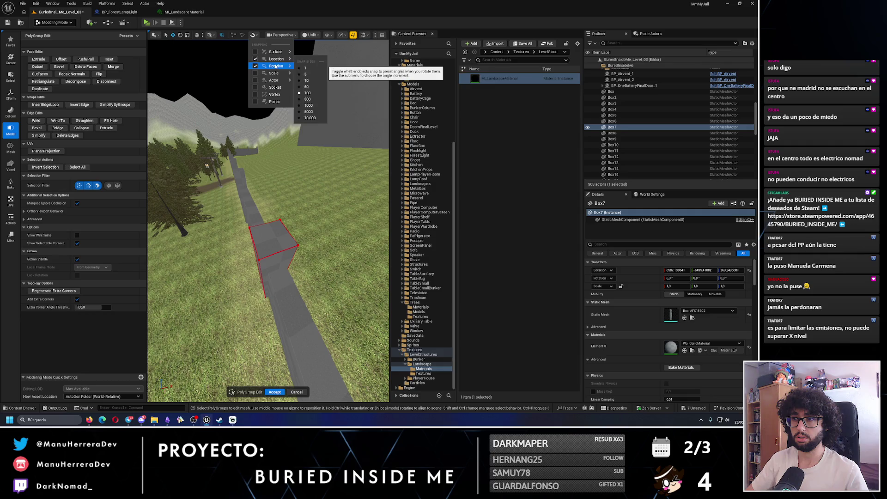
{"action": "left_click", "coordinate": [309, 80]}
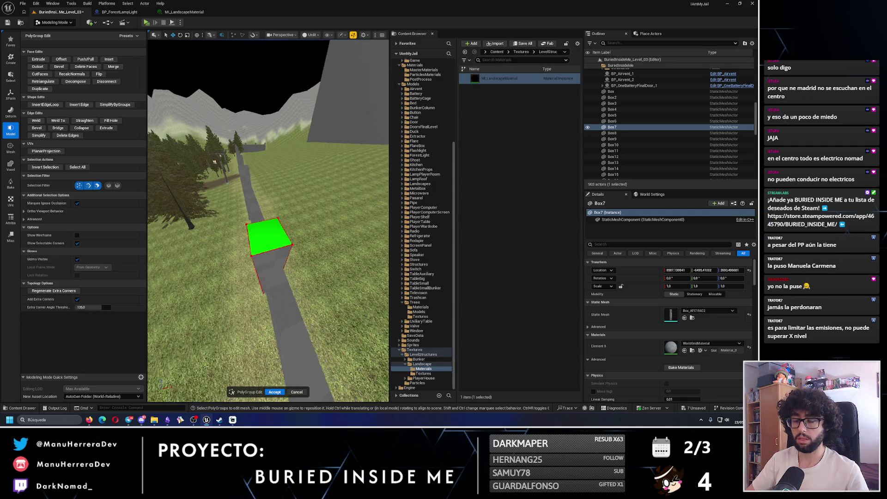
- Move the face 10 units on X and 10 on Y, accept, and return to Selection Mode
{"action": "left_click_drag", "start_coordinate": [275, 249], "coordinate": [282, 252]}
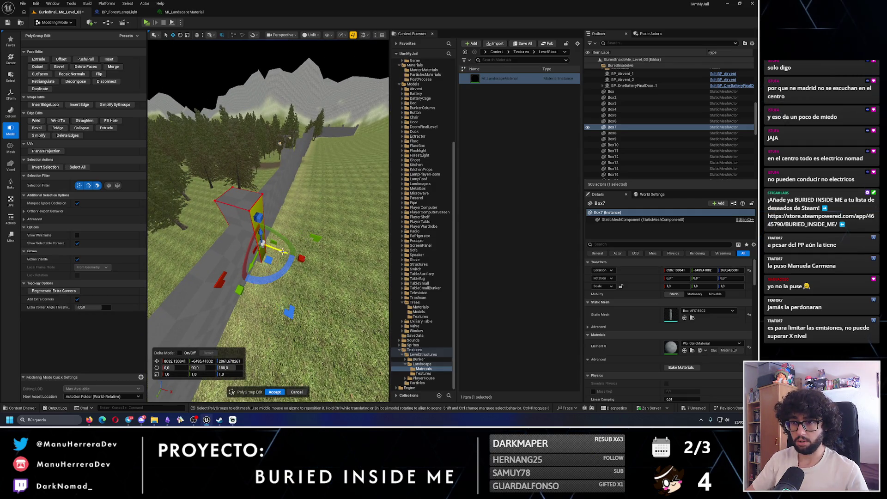
{"action": "key", "text": "ctrl+z"}
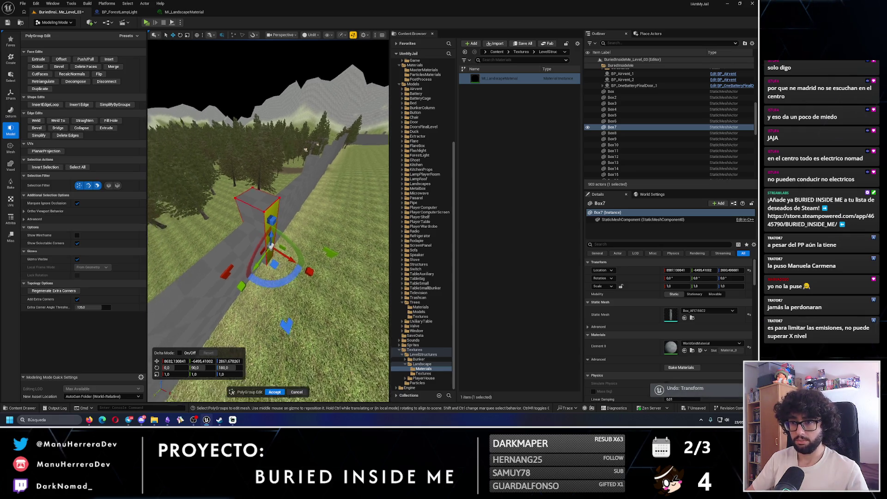
{"action": "scroll", "coordinate": [325, 239], "scroll_direction": "up", "scroll_amount": 3}
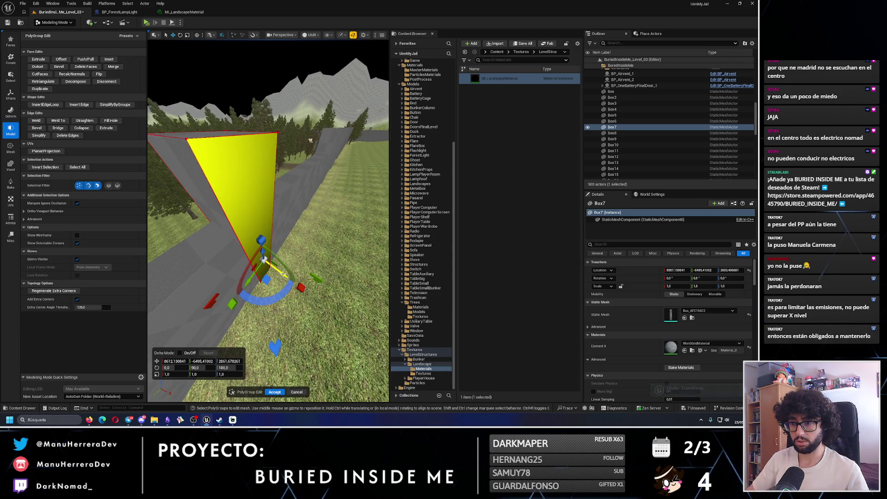
{"action": "left_click_drag", "start_coordinate": [282, 274], "coordinate": [287, 277]}
{"action": "left_click_drag", "start_coordinate": [287, 235], "coordinate": [276, 214]}
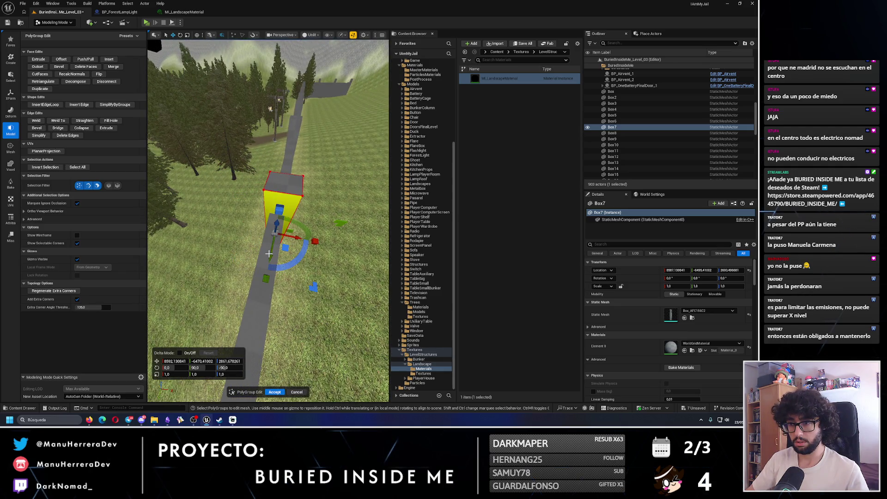
{"action": "left_click_drag", "start_coordinate": [269, 255], "coordinate": [269, 257]}
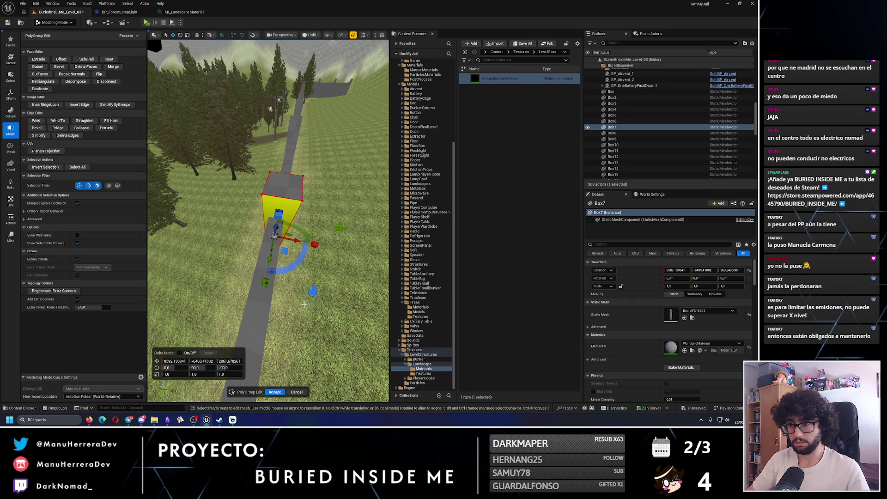
{"action": "left_click", "coordinate": [275, 392]}
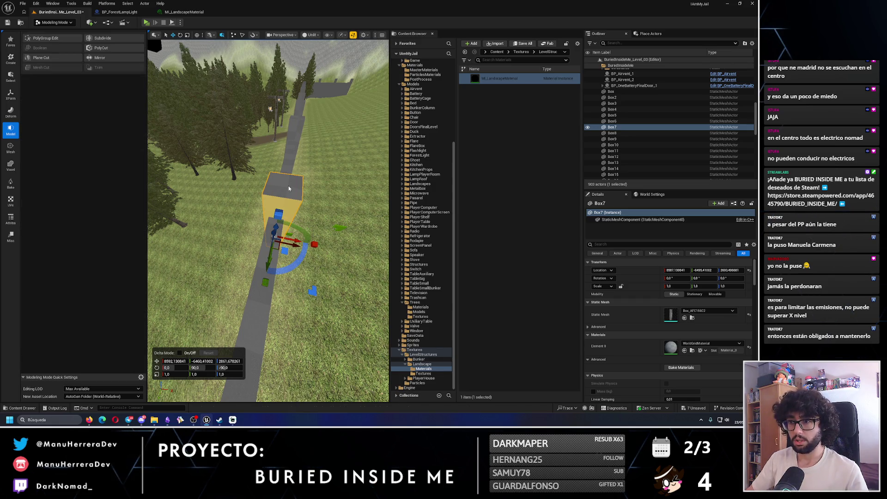
{"action": "left_click", "coordinate": [55, 22]}
{"action": "left_click", "coordinate": [55, 33]}
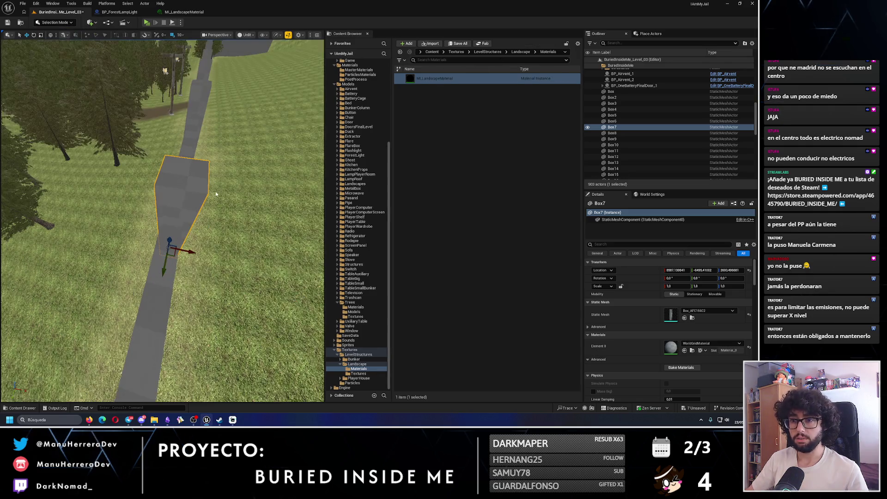
- Ctrl-select path boxes Box35, Box37, Box7, Box9, Box11, Box5 and Box2 to inspect them
{"action": "left_click_drag", "start_coordinate": [159, 176], "coordinate": [142, 149]}
{"action": "left_click", "coordinate": [172, 275], "text": "ctrl"}
{"action": "left_click", "coordinate": [74, 220], "text": "ctrl"}
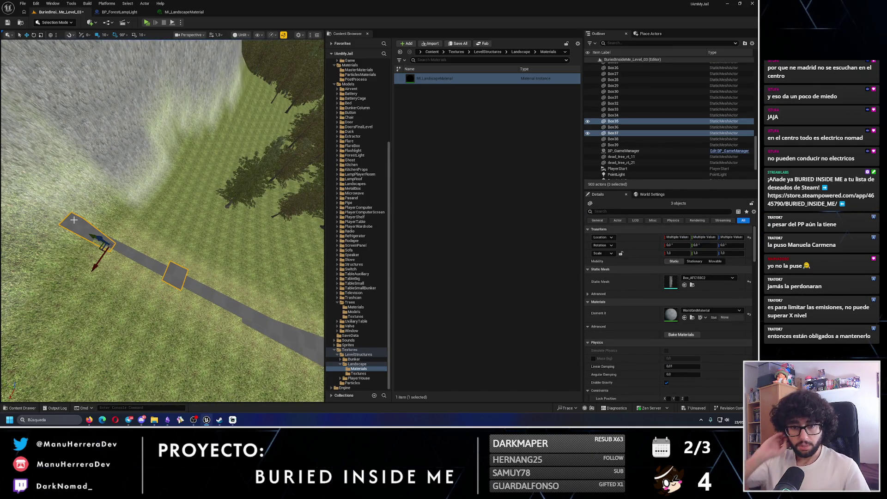
{"action": "left_click_drag", "start_coordinate": [73, 220], "coordinate": [77, 220]}
{"action": "left_click", "coordinate": [226, 224]}
{"action": "mouse_move", "coordinate": [226, 224]}
{"action": "left_mouse_down"}
{"action": "mouse_move", "coordinate": [204, 250]}
{"action": "mouse_move", "coordinate": [203, 240]}
{"action": "left_mouse_up"}
{"action": "key", "text": "ctrl+z"}
{"action": "left_click", "coordinate": [180, 284], "text": "ctrl"}
{"action": "left_click_drag", "start_coordinate": [180, 284], "coordinate": [166, 342]}
{"action": "left_click", "coordinate": [161, 349], "text": "ctrl"}
{"action": "left_click", "coordinate": [162, 259], "text": "ctrl"}
{"action": "mouse_move", "coordinate": [162, 259]}
{"action": "left_mouse_down"}
{"action": "mouse_move", "coordinate": [171, 258]}
{"action": "mouse_move", "coordinate": [168, 273]}
{"action": "left_mouse_up"}
{"action": "left_click", "coordinate": [167, 258], "text": "ctrl"}
{"action": "left_click", "coordinate": [174, 281], "text": "ctrl"}
- Add Box16 through Box34 and the landscape to the path selection
{"action": "left_click", "coordinate": [162, 156], "text": "ctrl"}
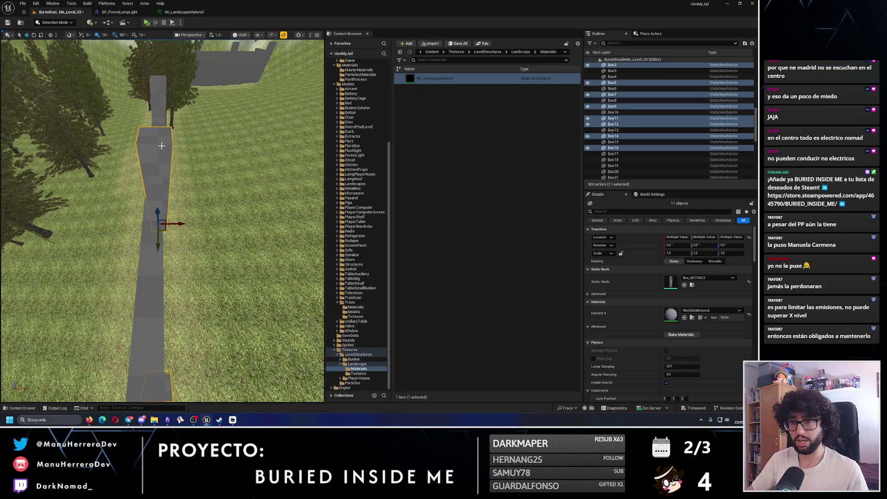
{"action": "left_click", "coordinate": [163, 154], "text": "ctrl"}
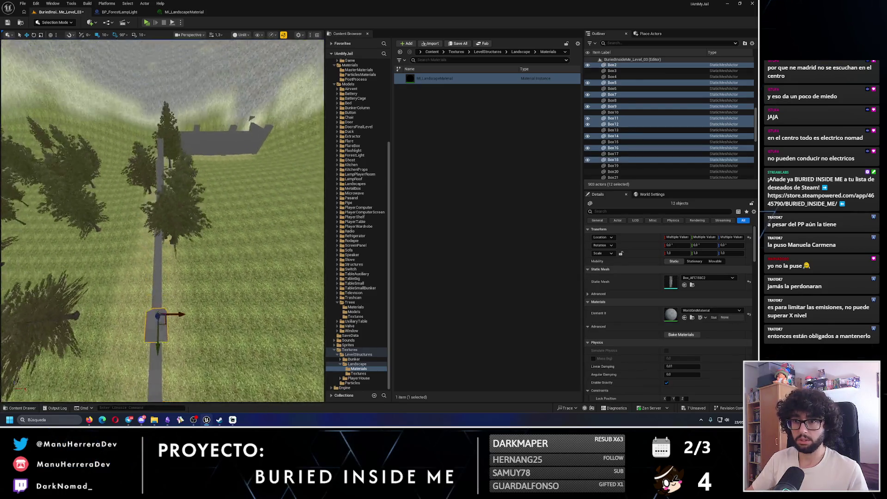
{"action": "left_click", "coordinate": [125, 201], "text": "ctrl"}
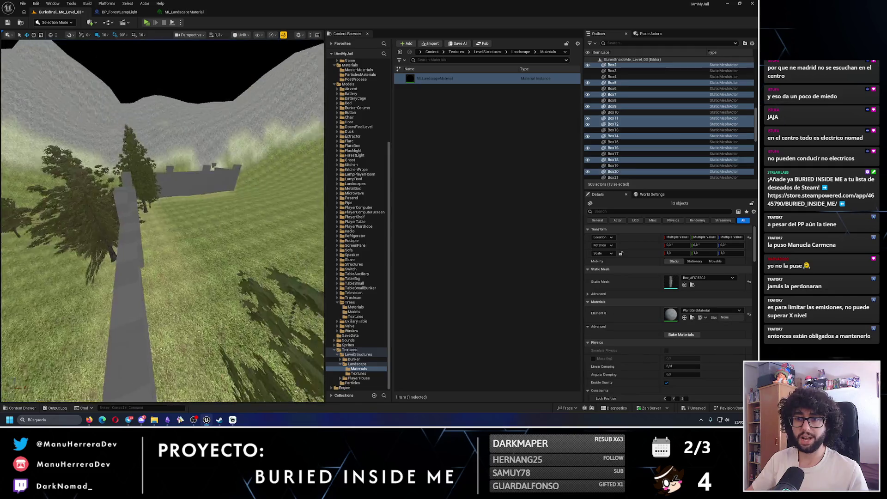
{"action": "left_click", "coordinate": [105, 261], "text": "ctrl"}
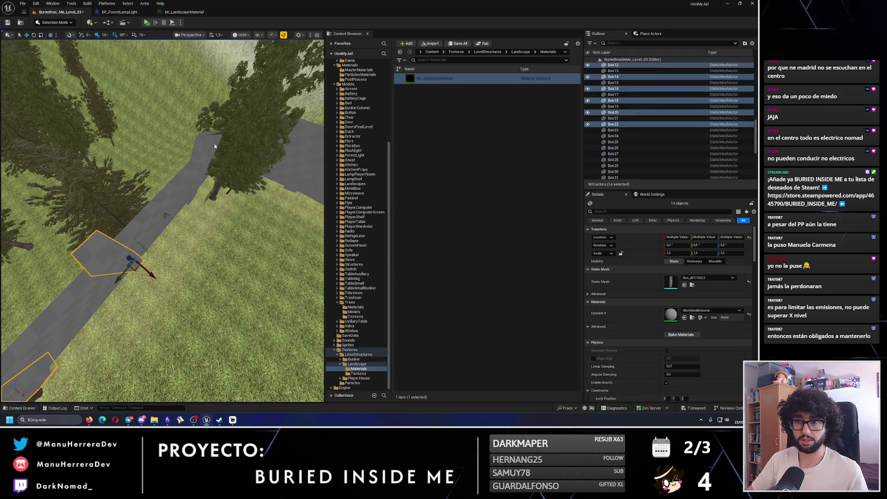
{"action": "left_click", "coordinate": [115, 217], "text": "ctrl"}
{"action": "left_click", "coordinate": [136, 165], "text": "ctrl"}
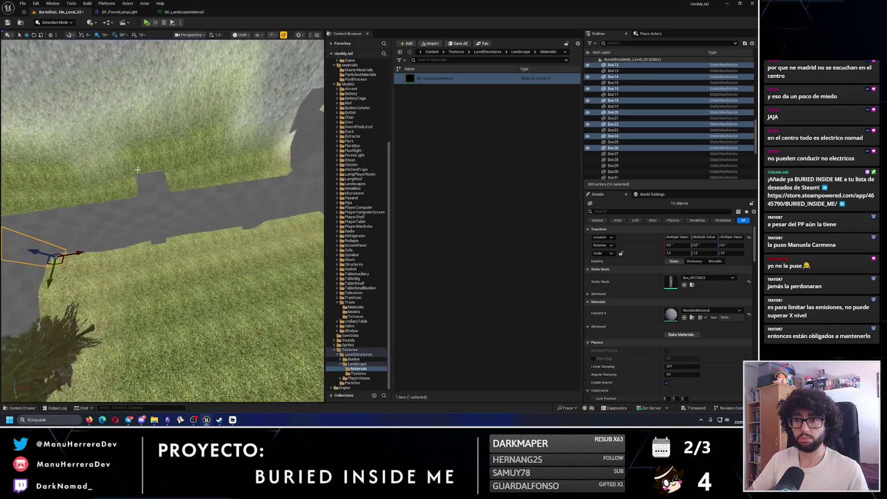
{"action": "left_click", "coordinate": [134, 184], "text": "ctrl"}
{"action": "left_click", "coordinate": [162, 225], "text": "ctrl"}
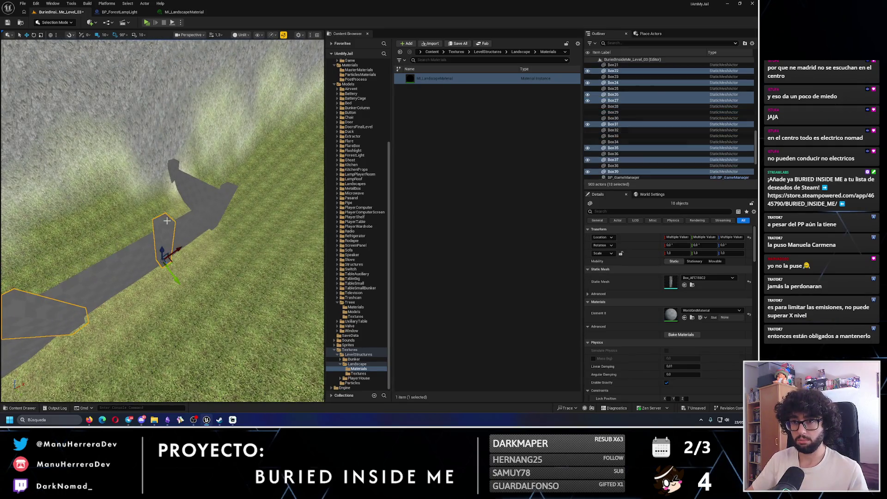
{"action": "left_click", "coordinate": [226, 194], "text": "ctrl"}
{"action": "left_click", "coordinate": [178, 166], "text": "ctrl"}
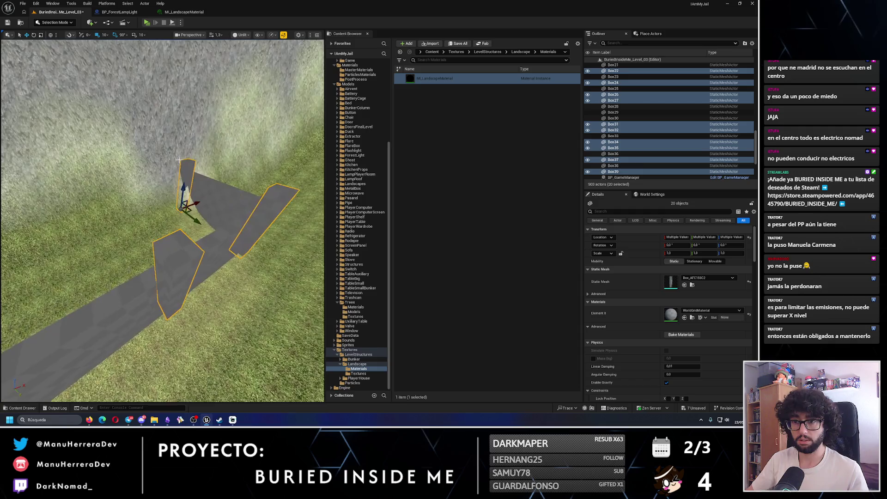
{"action": "left_click", "coordinate": [186, 158], "text": "ctrl"}
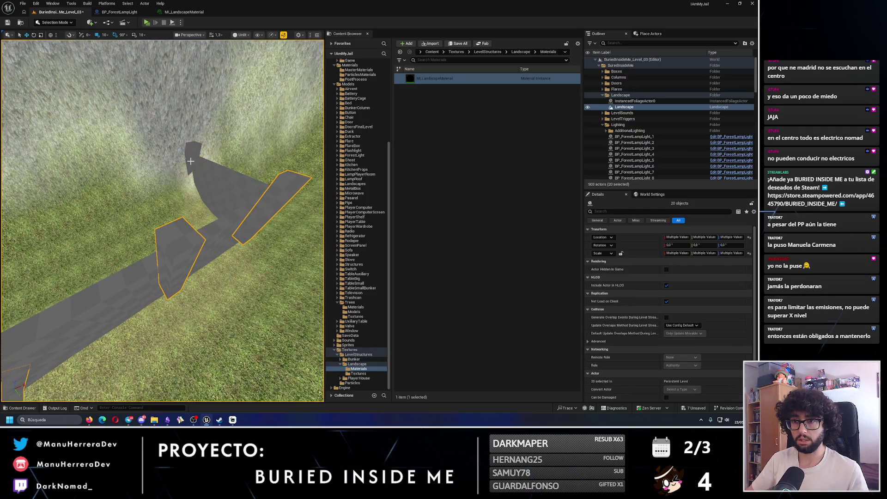
- Undo an accidental tile move and frame the selected path tiles from above
{"action": "left_click_drag", "start_coordinate": [278, 178], "coordinate": [69, 130]}
{"action": "left_click_drag", "start_coordinate": [16, 115], "coordinate": [25, 171]}
{"action": "scroll", "coordinate": [111, 227], "scroll_direction": "up", "scroll_amount": 3}
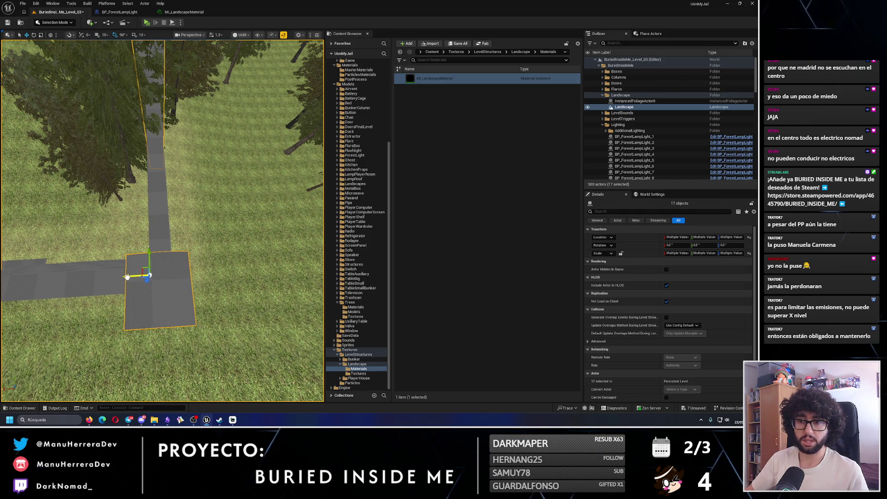
{"action": "mouse_move", "coordinate": [132, 277]}
{"action": "left_mouse_down"}
{"action": "mouse_move", "coordinate": [190, 254]}
{"action": "mouse_move", "coordinate": [175, 249]}
{"action": "mouse_move", "coordinate": [174, 203]}
{"action": "left_mouse_up"}
{"action": "key", "text": "ctrl+z"}
{"action": "key", "text": "ctrl+z"}
{"action": "key", "text": "f"}
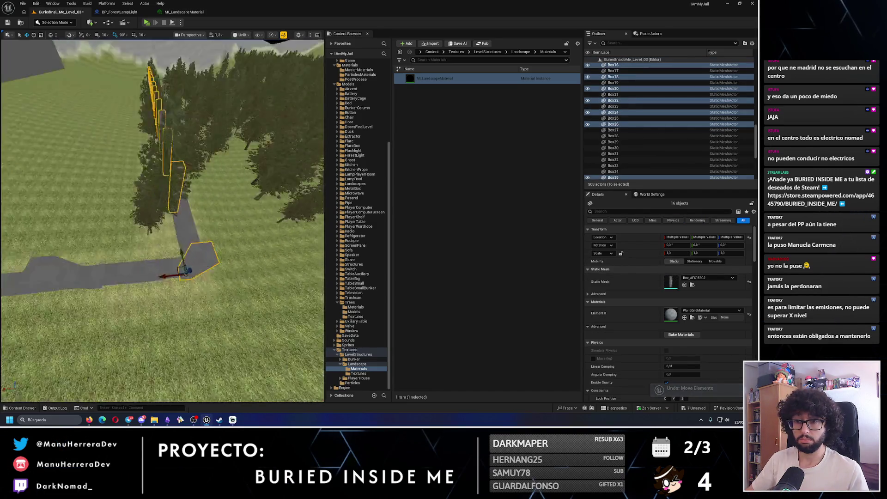
{"action": "scroll", "coordinate": [162, 221], "scroll_direction": "down", "scroll_amount": 3}
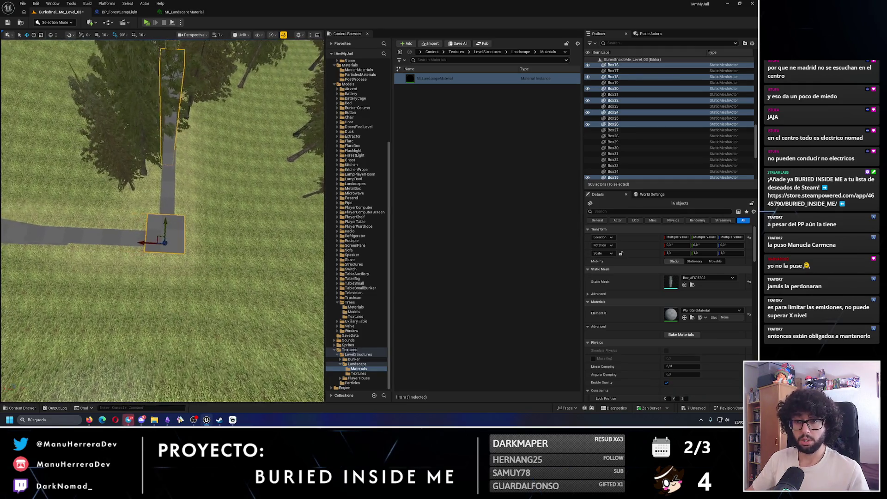
{"action": "mouse_move", "coordinate": [159, 227]}
{"action": "left_mouse_down"}
{"action": "mouse_move", "coordinate": [148, 230]}
{"action": "mouse_move", "coordinate": [175, 230]}
{"action": "left_mouse_up"}
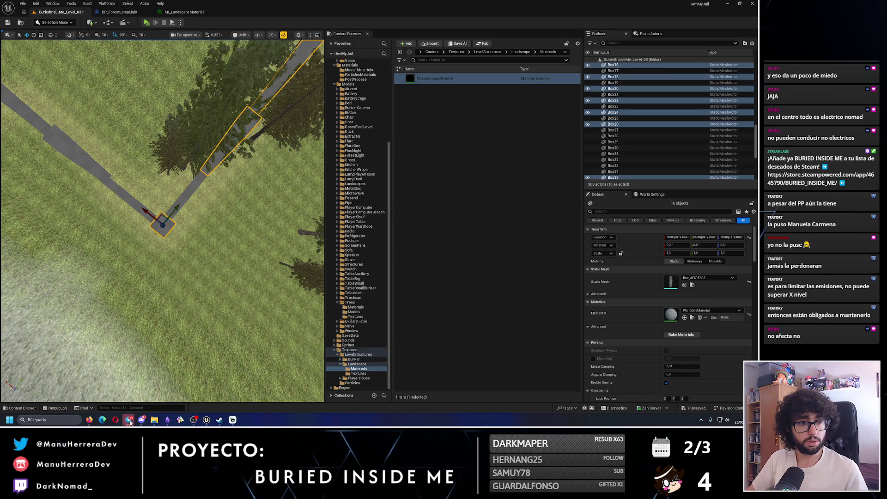
{"action": "left_click_drag", "start_coordinate": [155, 400], "coordinate": [188, 401]}
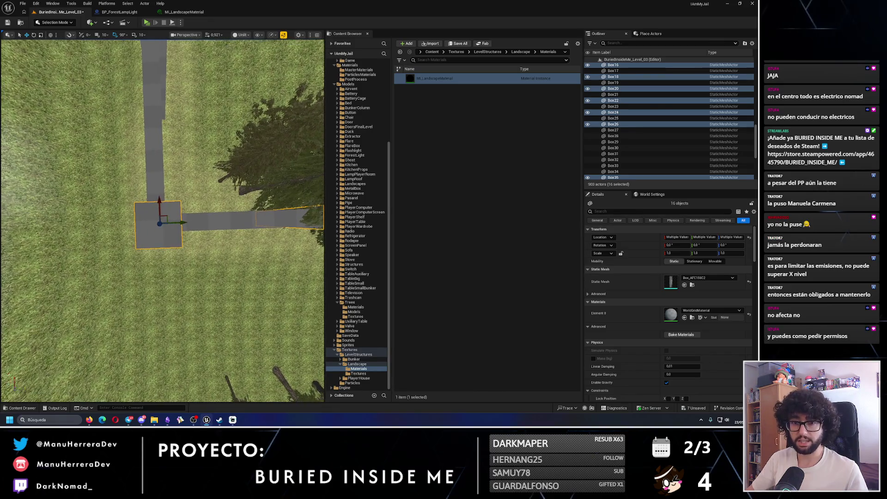
{"action": "mouse_move", "coordinate": [161, 231]}
{"action": "left_mouse_down"}
{"action": "mouse_move", "coordinate": [165, 178]}
{"action": "mouse_move", "coordinate": [196, 233]}
{"action": "left_mouse_up"}
- Select the square Box34 tile and slide it about 20 units along X
{"action": "left_click", "coordinate": [166, 184]}
{"action": "left_click", "coordinate": [196, 221], "text": "ctrl"}
{"action": "left_click_drag", "start_coordinate": [133, 245], "coordinate": [169, 225]}
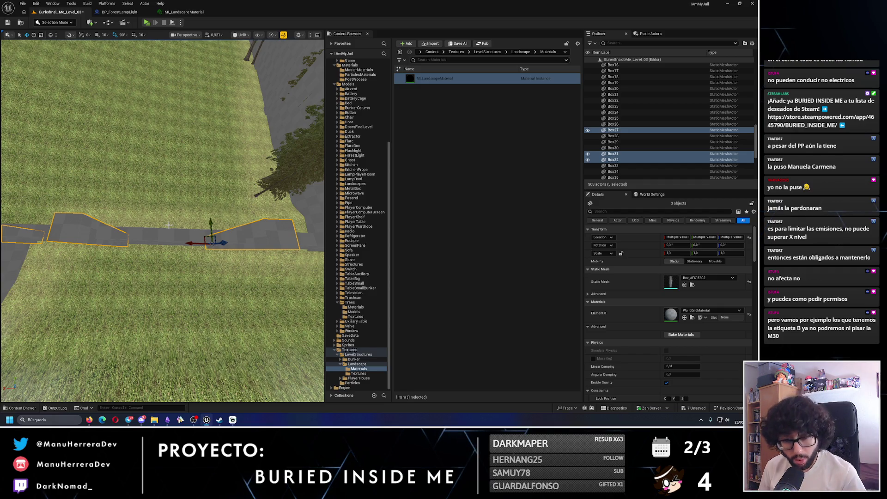
{"action": "left_click_drag", "start_coordinate": [272, 255], "coordinate": [272, 256]}
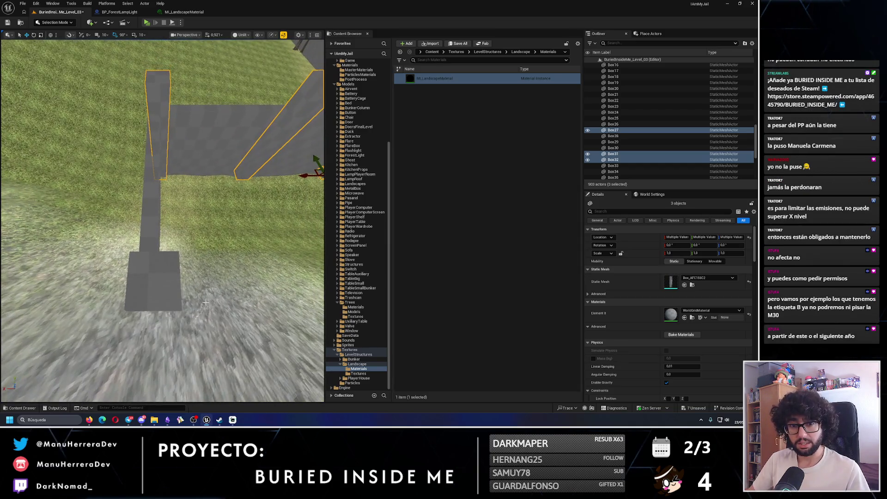
{"action": "left_click", "coordinate": [141, 268]}
{"action": "mouse_move", "coordinate": [142, 268]}
{"action": "left_mouse_down"}
{"action": "mouse_move", "coordinate": [135, 253]}
{"action": "mouse_move", "coordinate": [146, 263]}
{"action": "mouse_move", "coordinate": [145, 185]}
{"action": "mouse_move", "coordinate": [60, 58]}
{"action": "left_mouse_up"}
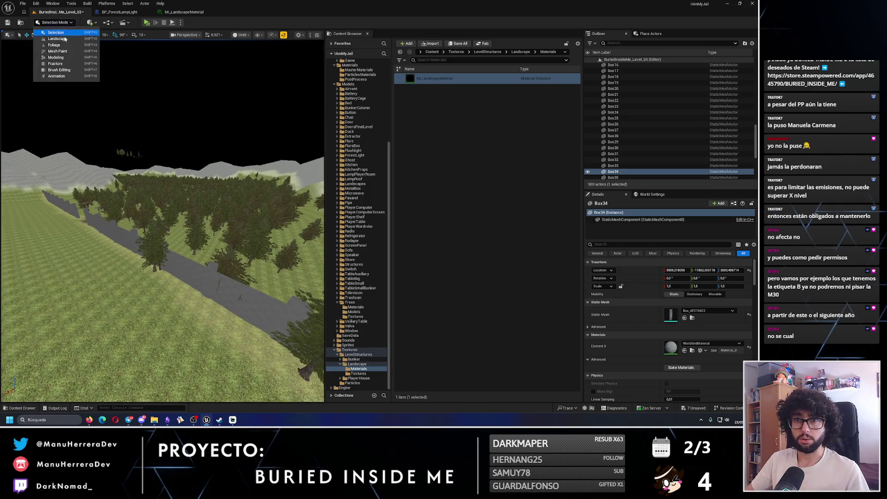
- Switch to Modeling Mode with Shift+5, then to Landscape Mode for sculpting
{"action": "key", "text": "shift+5"}
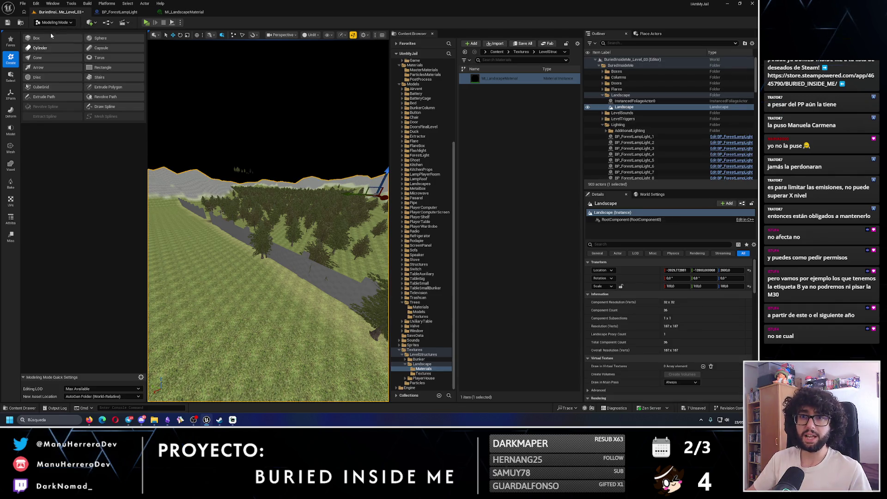
{"action": "left_click", "coordinate": [55, 22]}
{"action": "left_click", "coordinate": [50, 44]}
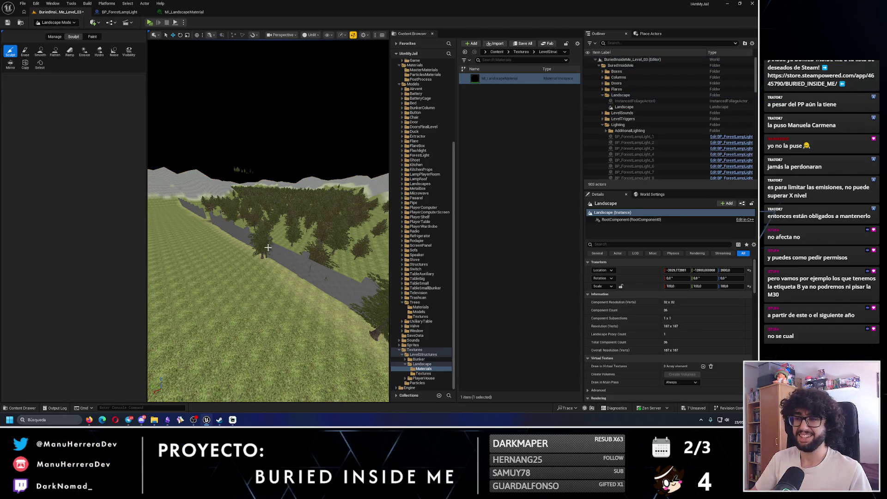
{"action": "scroll", "coordinate": [268, 247], "scroll_direction": "up", "scroll_amount": 10}
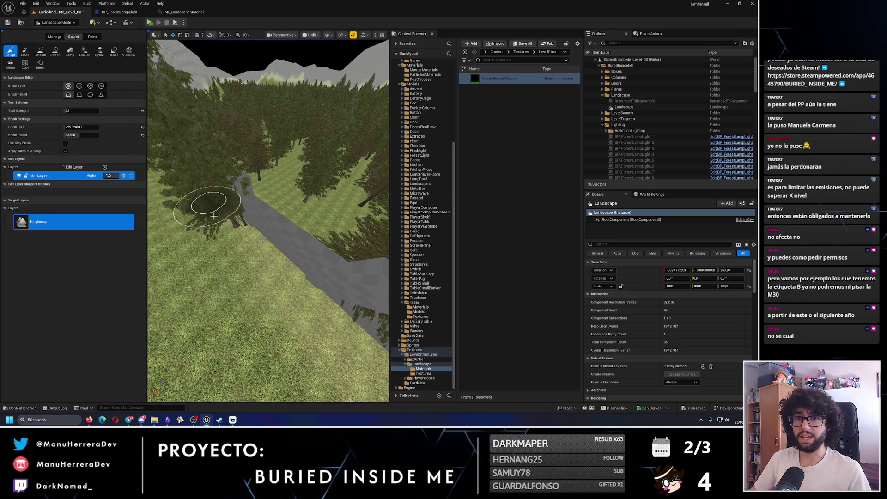
{"action": "left_click", "coordinate": [55, 22]}
- Enter Foliage mode and paint and erase pine trees near the boundary wall
{"action": "left_click", "coordinate": [58, 44]}
{"action": "left_click", "coordinate": [55, 22]}
{"action": "left_click", "coordinate": [55, 44]}
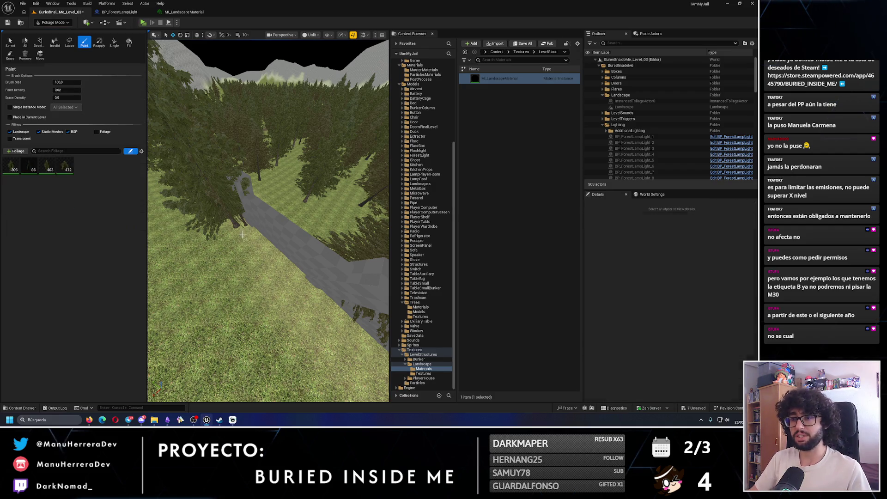
{"action": "left_click", "coordinate": [243, 236], "text": "shift"}
{"action": "left_click", "coordinate": [270, 231], "text": "shift"}
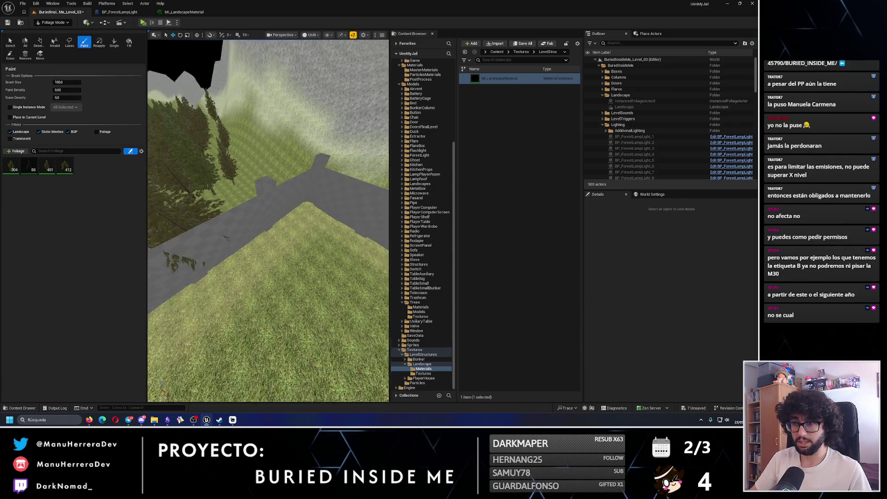
{"action": "key", "text": "shift"}
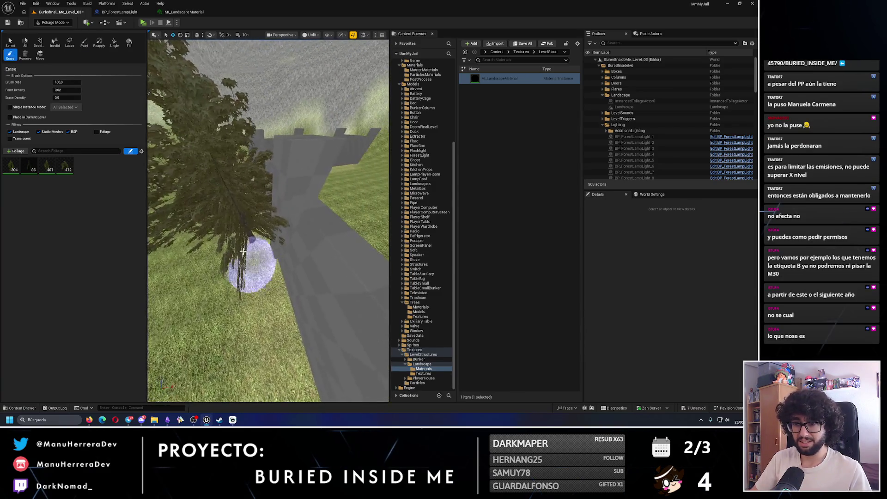
{"action": "left_click", "coordinate": [244, 255], "text": "shift"}
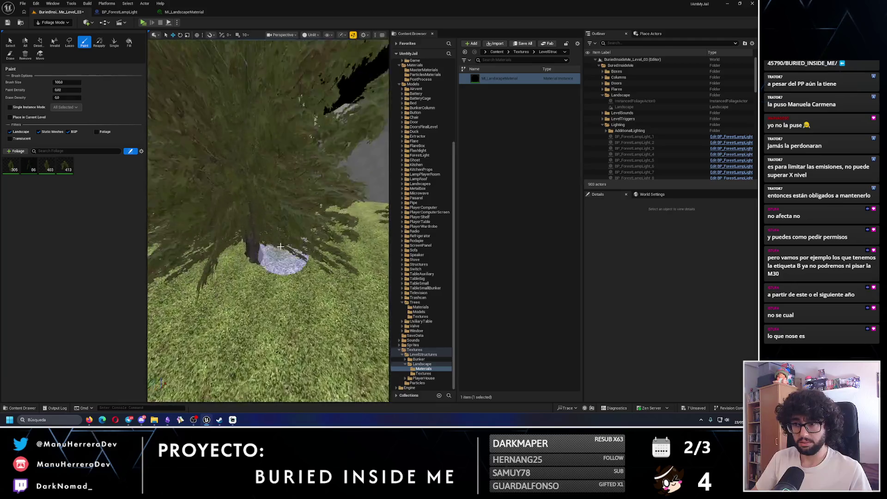
{"action": "left_click", "coordinate": [254, 248]}
{"action": "left_click", "coordinate": [255, 249]}
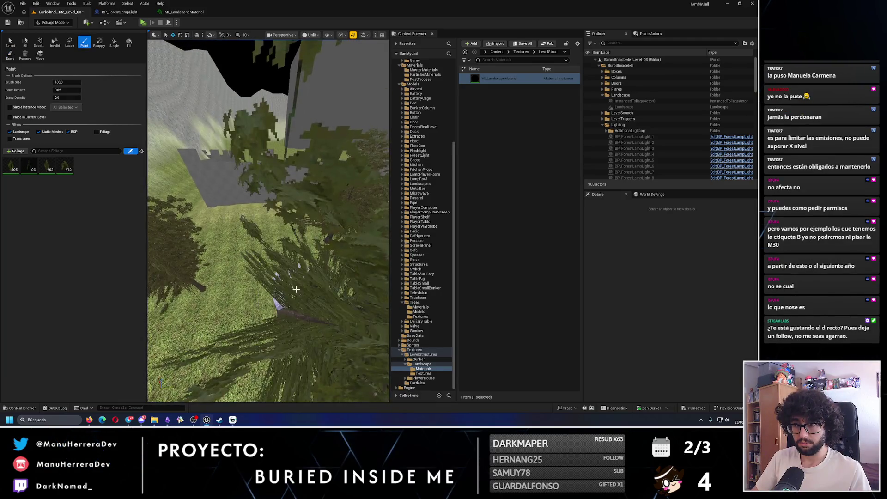
{"action": "scroll", "coordinate": [277, 284], "scroll_direction": "down", "scroll_amount": 2}
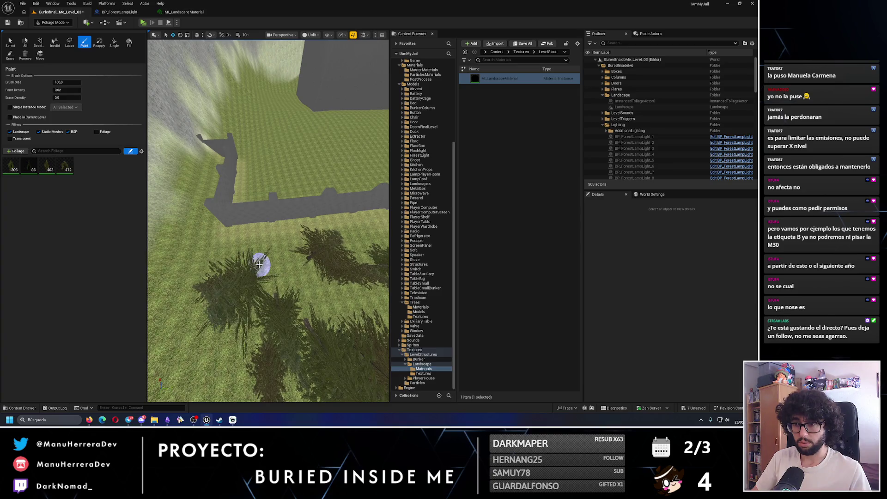
{"action": "key", "text": "ctrl+z"}
{"action": "left_click", "coordinate": [266, 259]}
{"action": "scroll", "coordinate": [263, 263], "scroll_direction": "up", "scroll_amount": 3}
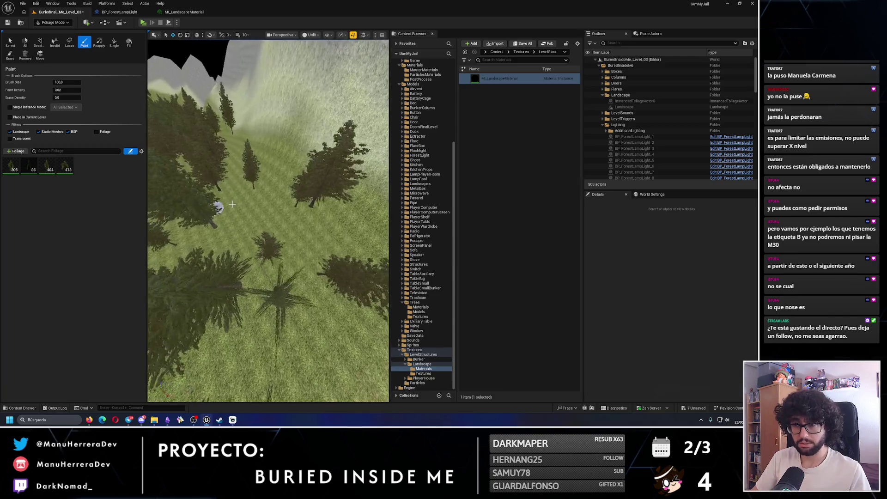
{"action": "left_click", "coordinate": [272, 214]}
- Erase trees crowding the path and the large front tree, then paint one by the castle walls
{"action": "mouse_move", "coordinate": [248, 221]}
{"action": "left_mouse_down"}
{"action": "mouse_move", "coordinate": [168, 75]}
{"action": "mouse_move", "coordinate": [250, 272]}
{"action": "mouse_move", "coordinate": [258, 283]}
{"action": "mouse_move", "coordinate": [295, 284]}
{"action": "mouse_move", "coordinate": [241, 279]}
{"action": "mouse_move", "coordinate": [271, 250]}
{"action": "mouse_move", "coordinate": [237, 257]}
{"action": "mouse_move", "coordinate": [283, 257]}
{"action": "mouse_move", "coordinate": [276, 288]}
{"action": "mouse_move", "coordinate": [246, 282]}
{"action": "mouse_move", "coordinate": [287, 291]}
{"action": "left_mouse_up"}
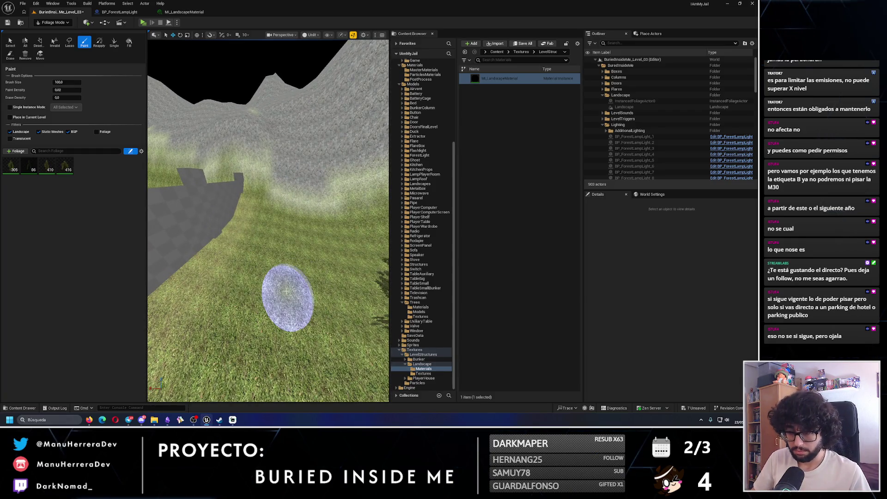
{"action": "key", "text": "Right"}
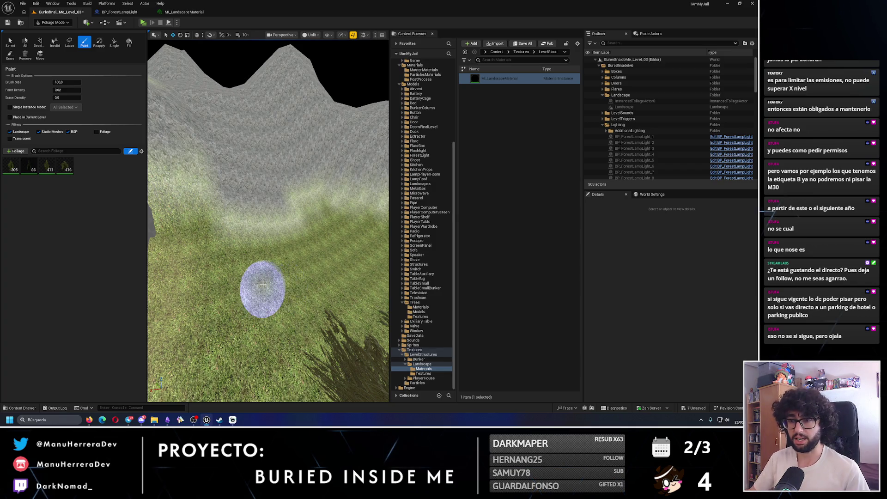
{"action": "key", "text": "Down"}
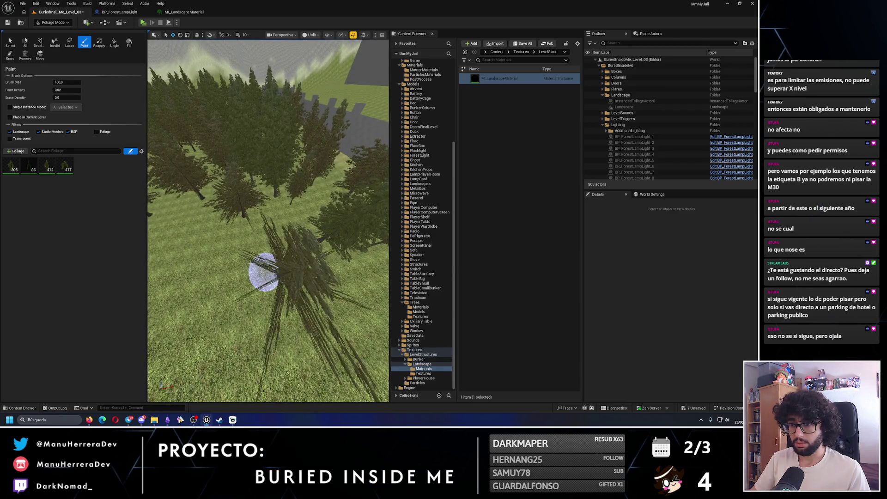
{"action": "key", "text": "Down"}
{"action": "key", "text": "Down"}
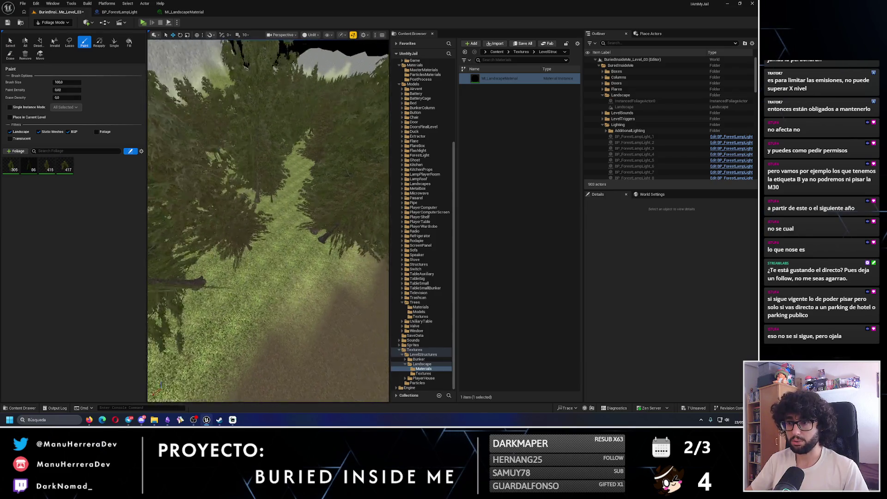
{"action": "key", "text": "shift"}
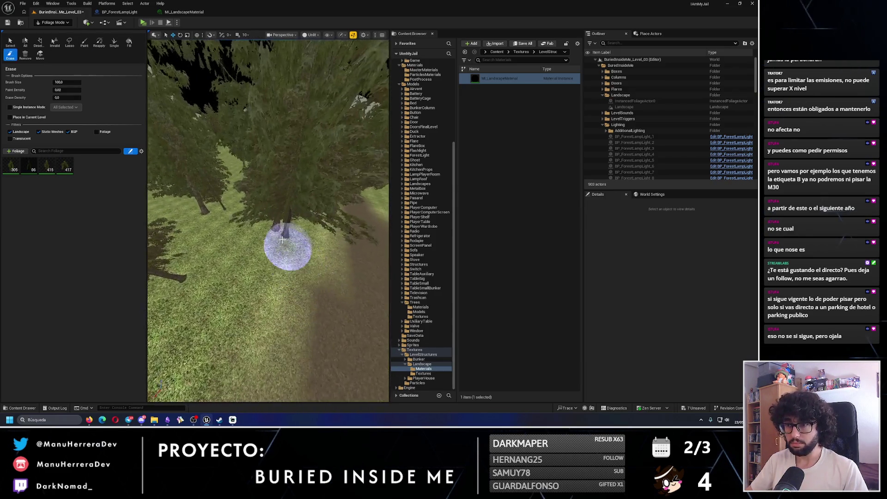
{"action": "left_click", "coordinate": [282, 239], "text": "shift"}
{"action": "key", "text": "s"}
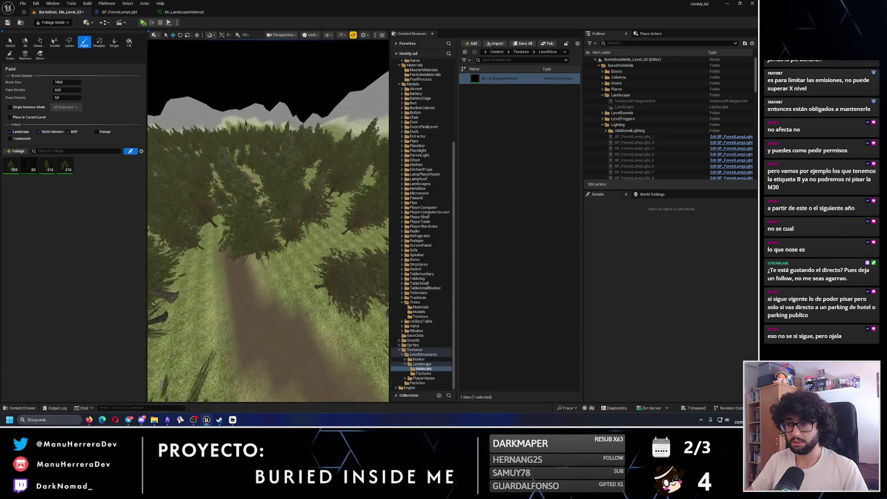
{"action": "left_click", "coordinate": [228, 297], "text": "shift"}
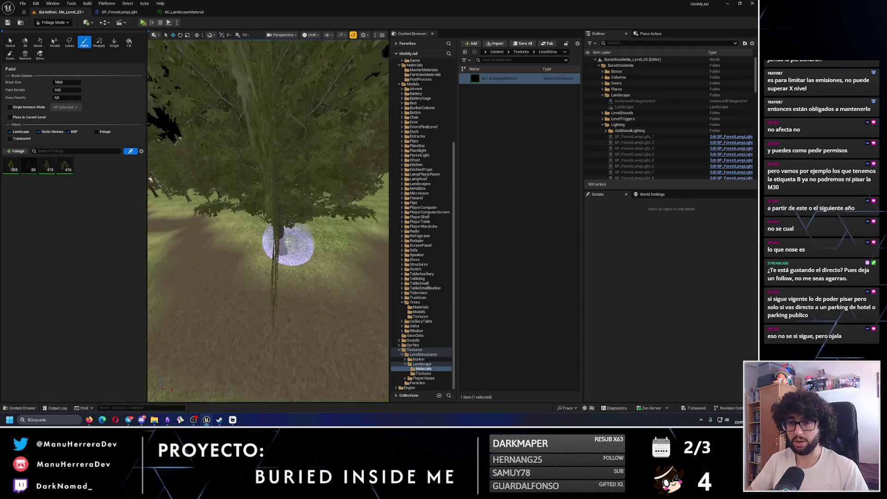
{"action": "left_click", "coordinate": [299, 244], "text": "shift"}
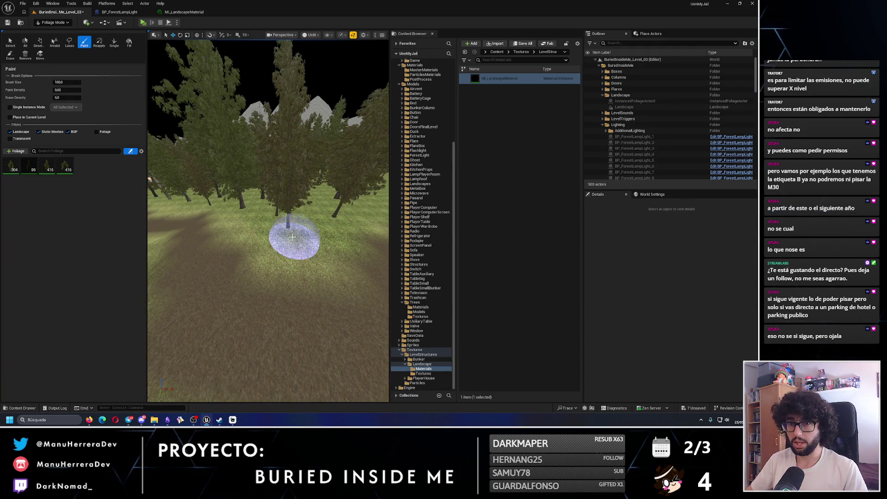
{"action": "mouse_move", "coordinate": [268, 222]}
{"action": "left_mouse_down"}
{"action": "mouse_move", "coordinate": [330, 78]}
{"action": "mouse_move", "coordinate": [260, 263]}
{"action": "mouse_move", "coordinate": [270, 283]}
{"action": "mouse_move", "coordinate": [254, 253]}
{"action": "mouse_move", "coordinate": [206, 212]}
{"action": "mouse_move", "coordinate": [279, 287]}
{"action": "left_mouse_up"}
{"action": "left_click", "coordinate": [277, 274]}
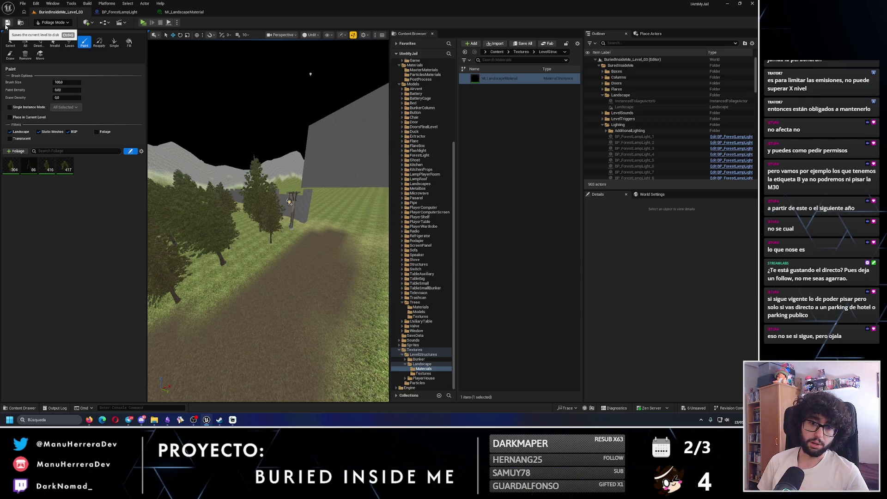
- Return to Selection Mode and playtest, walking and sprinting up to the gate before stopping
{"action": "key", "text": "shift+1"}
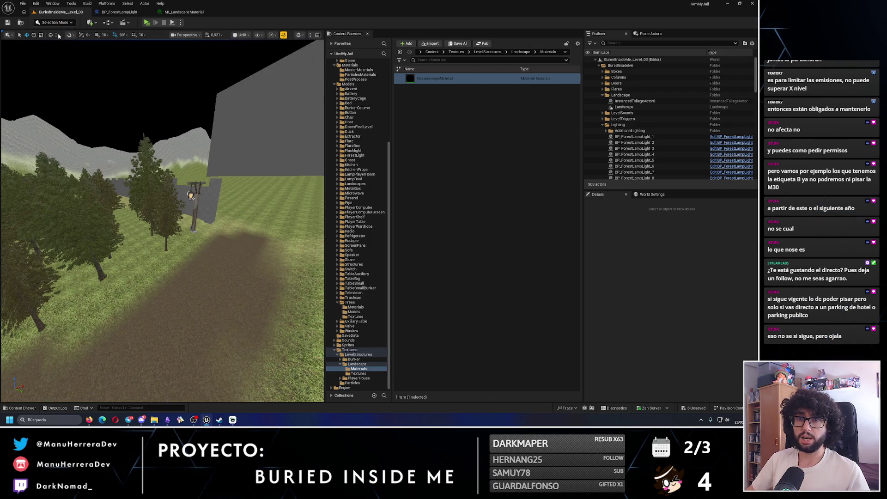
{"action": "left_click_drag", "start_coordinate": [225, 212], "coordinate": [217, 175]}
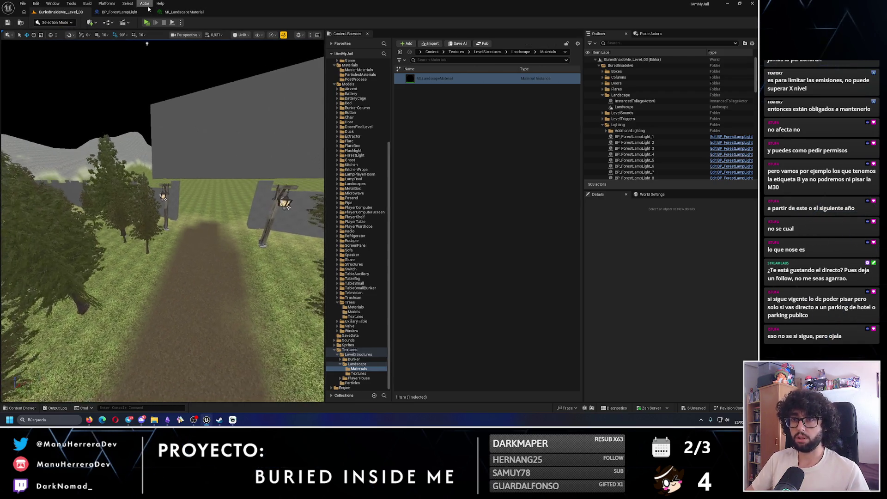
{"action": "key", "text": "alt+p"}
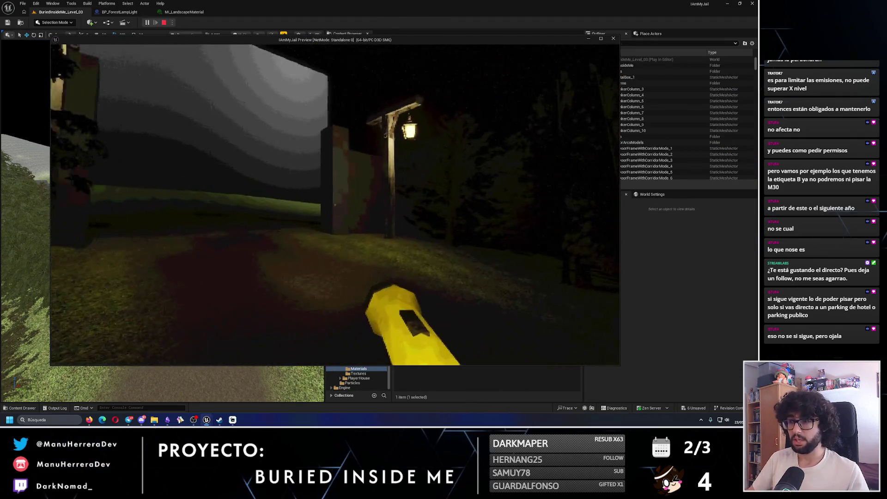
{"action": "key", "text": "w"}
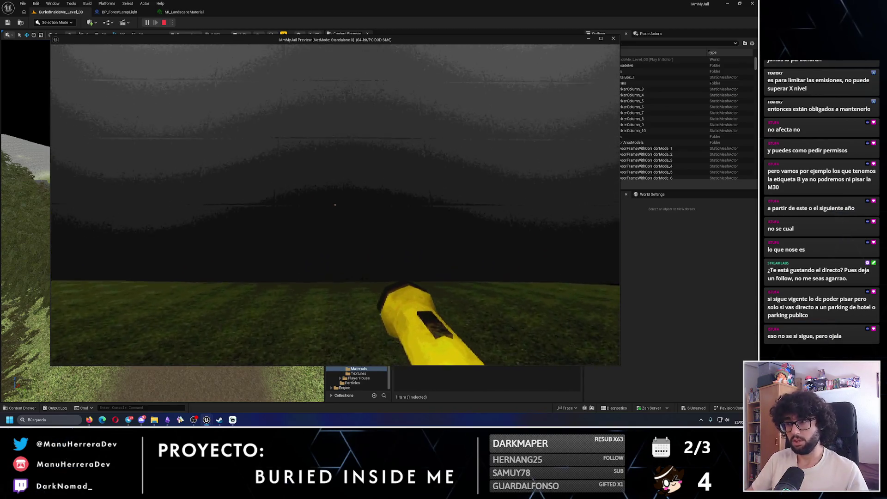
{"action": "key", "text": "shift"}
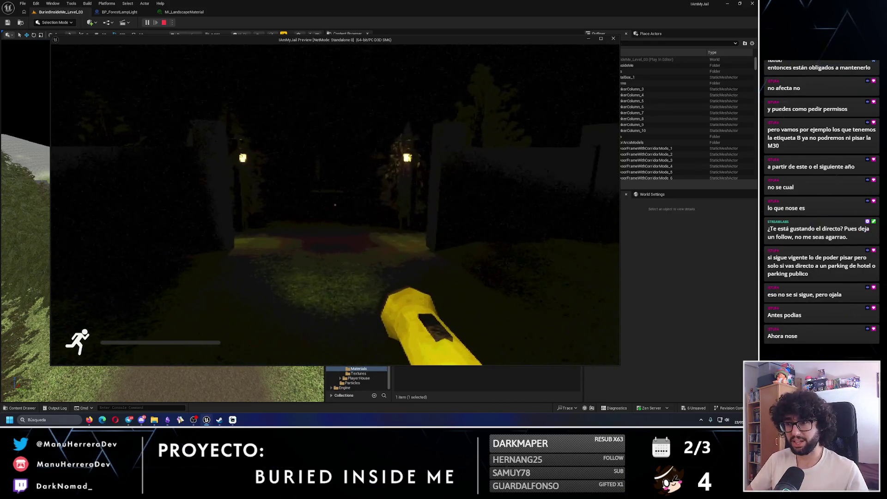
{"action": "key", "text": "Escape"}
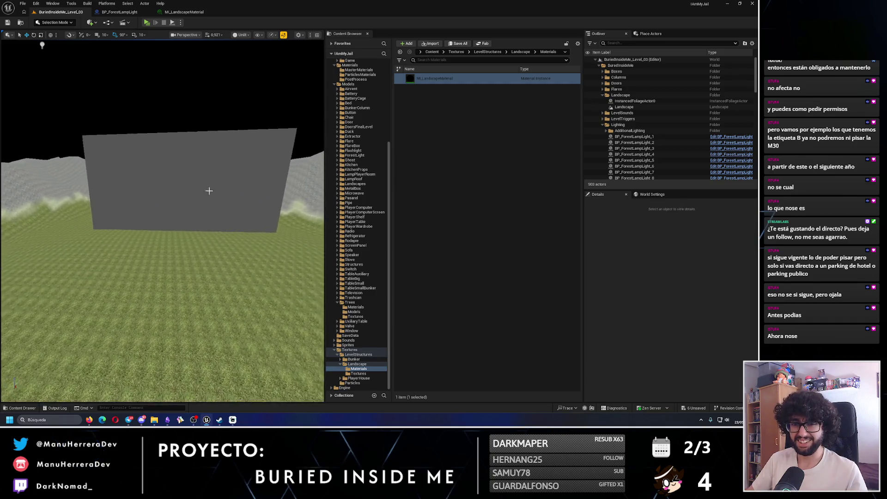
- Select the grey wall box, then start a new playtest with Alt+P
{"action": "left_click", "coordinate": [203, 182]}
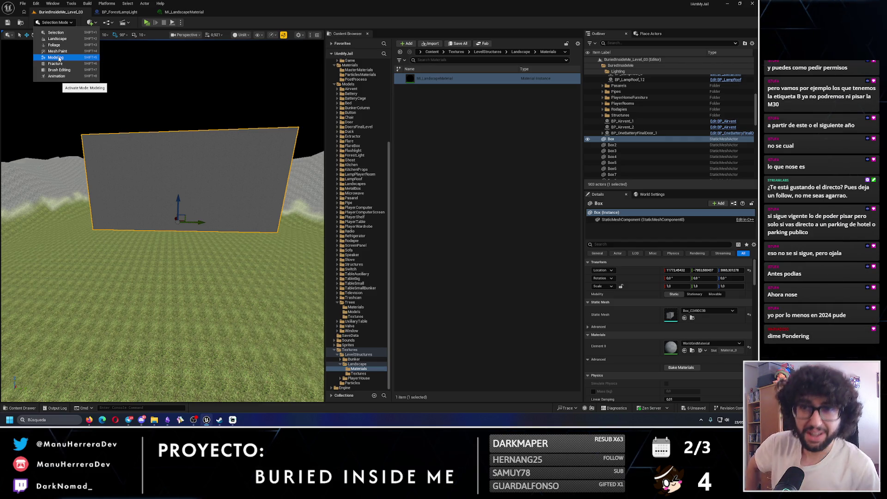
{"action": "mouse_move", "coordinate": [177, 223]}
{"action": "left_mouse_down"}
{"action": "mouse_move", "coordinate": [161, 56]}
{"action": "mouse_move", "coordinate": [173, 9]}
{"action": "left_mouse_up"}
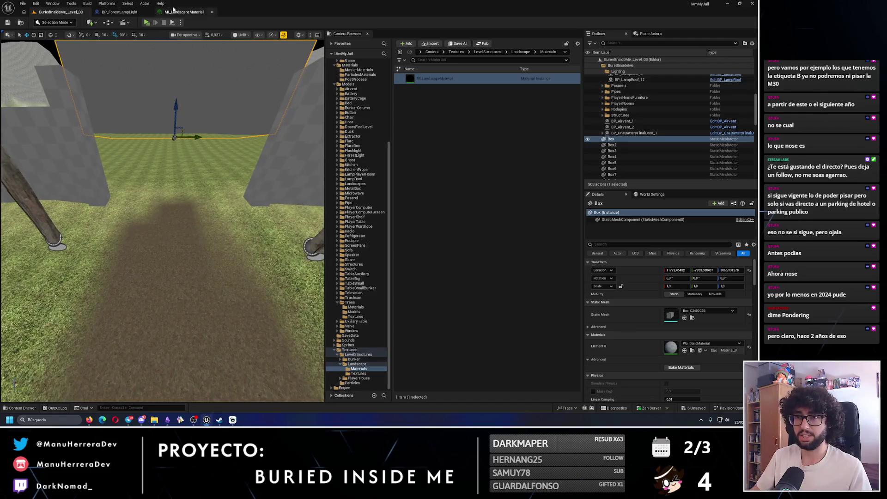
{"action": "key", "text": "alt+p"}
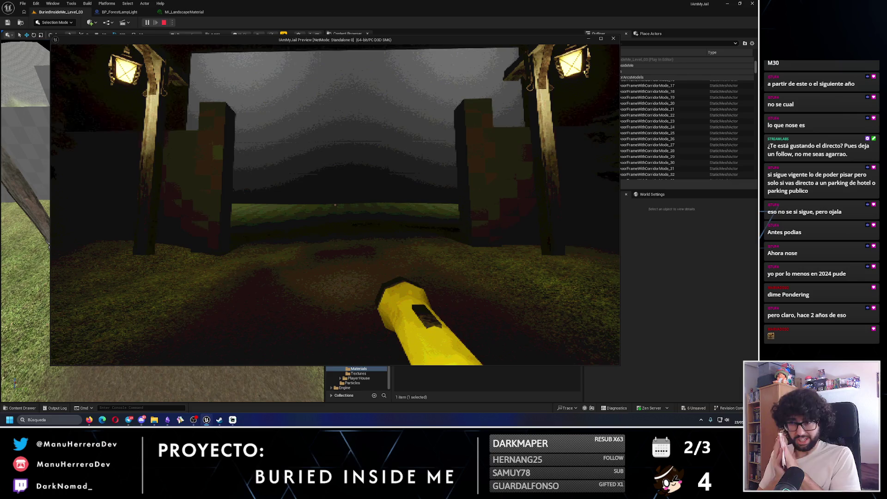
- Walk forward through the gate frame, then stop Play In Editor with Esc
{"action": "key", "text": "w"}
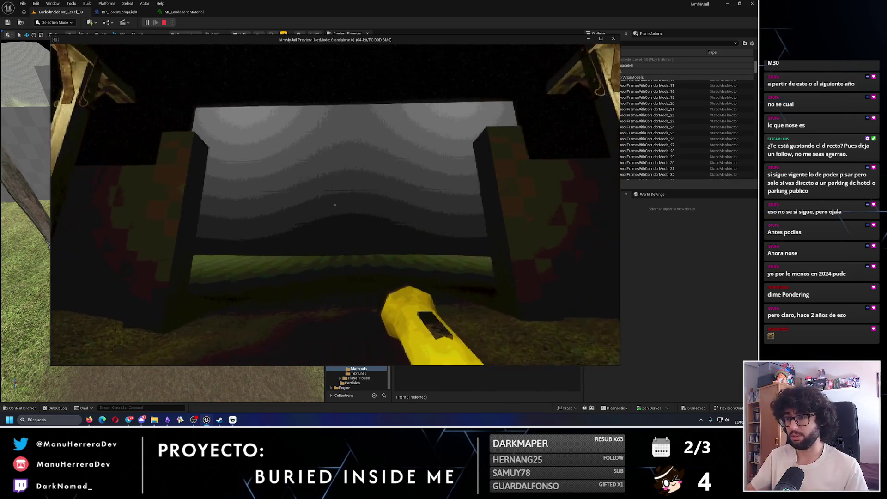
{"action": "key", "text": "w"}
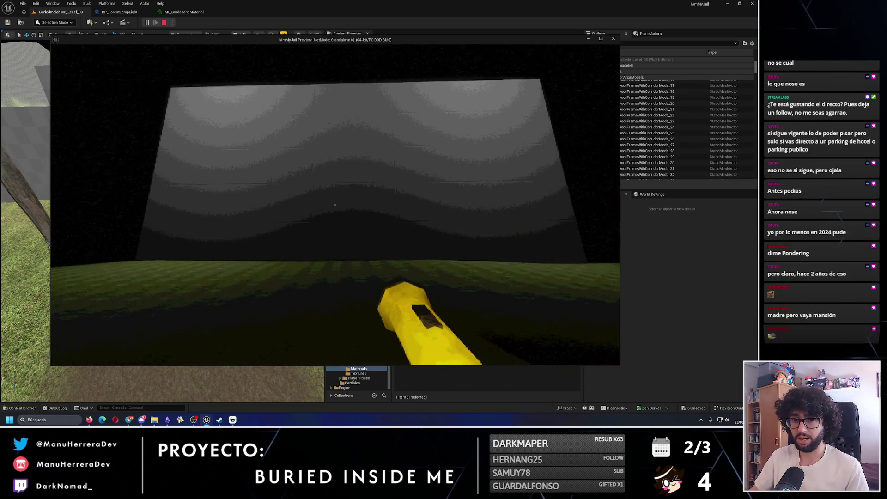
{"action": "key", "text": "Escape"}
- Fly down the tree-lined dirt path to face the lantern gate, then start a playtest
{"action": "key", "text": "f"}
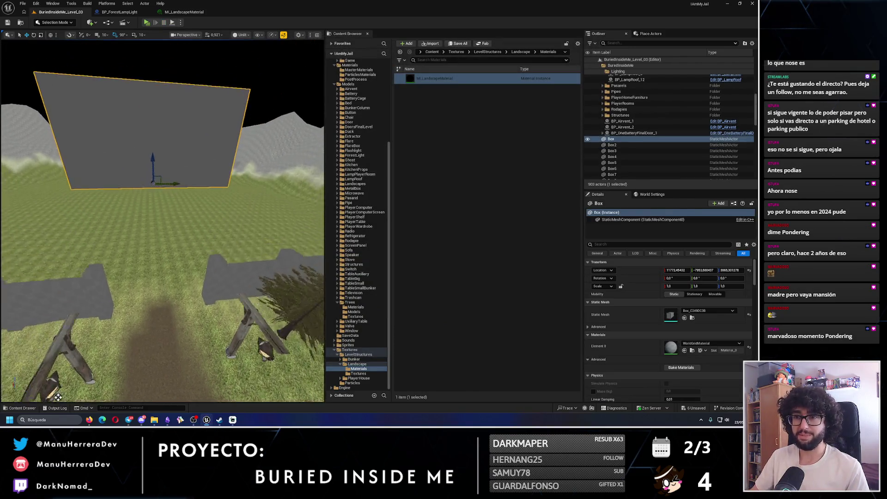
{"action": "key", "text": "w"}
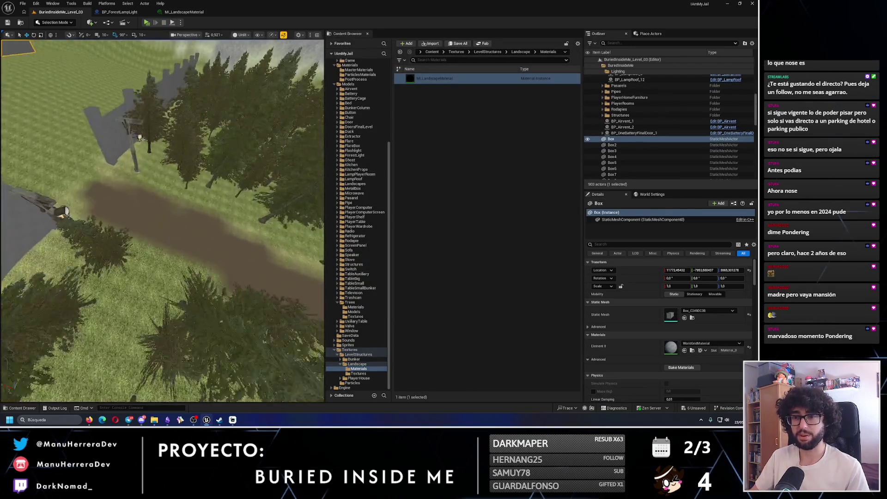
{"action": "key", "text": "w"}
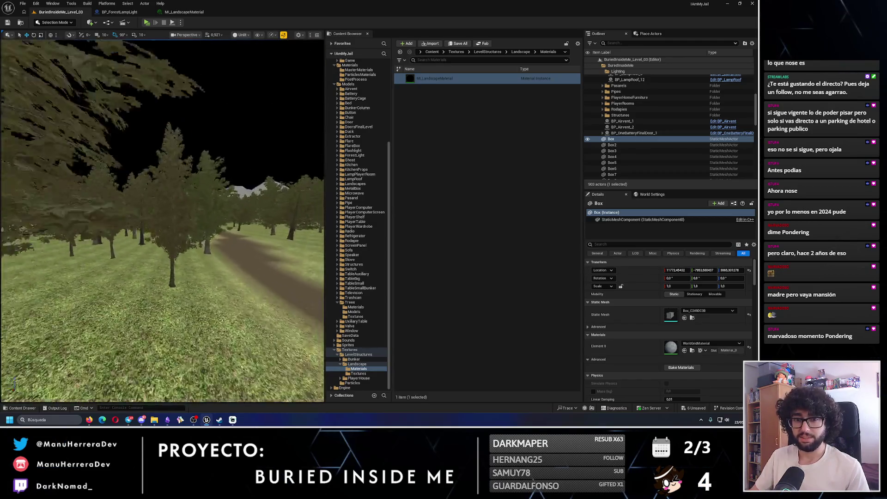
{"action": "key", "text": "s"}
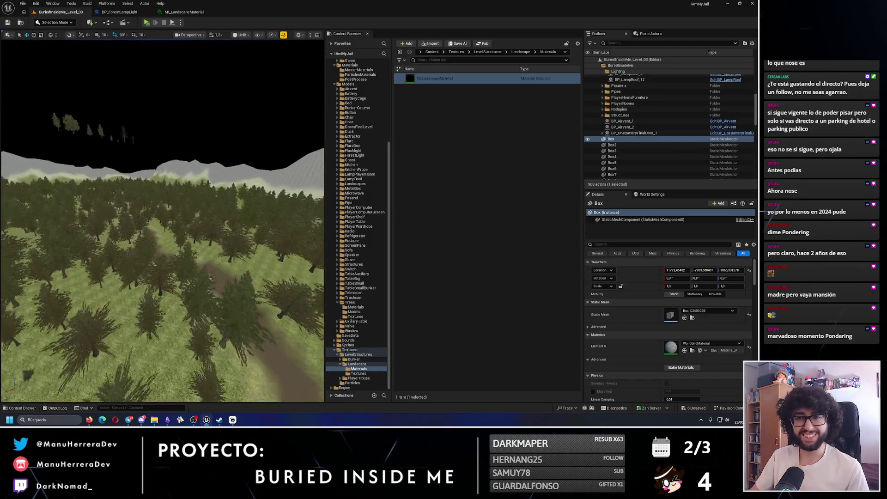
{"action": "key", "text": "w"}
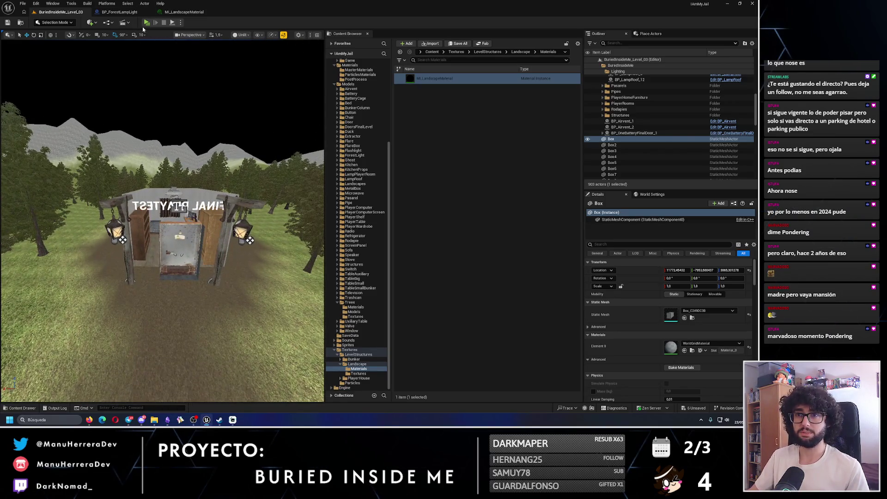
{"action": "left_click", "coordinate": [150, 24]}
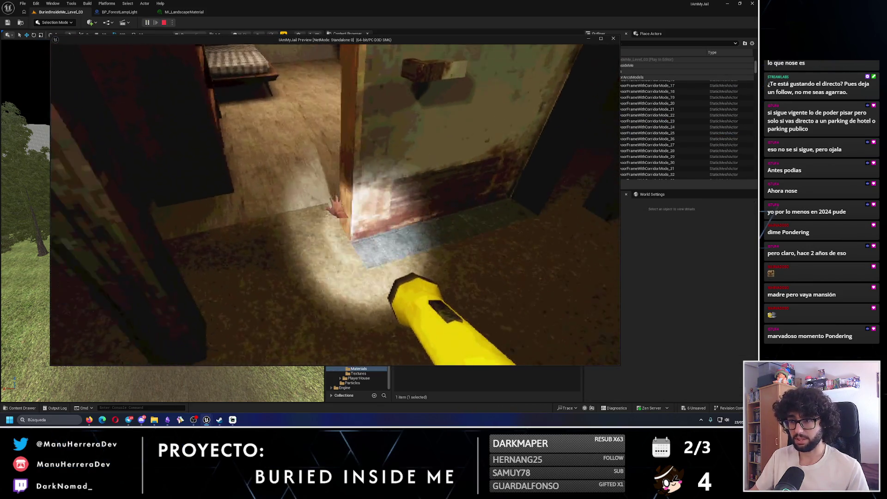
- Walk out of the house and sprint across the night forest to the gate pillar, then stop the playtest
{"action": "key", "text": "w"}
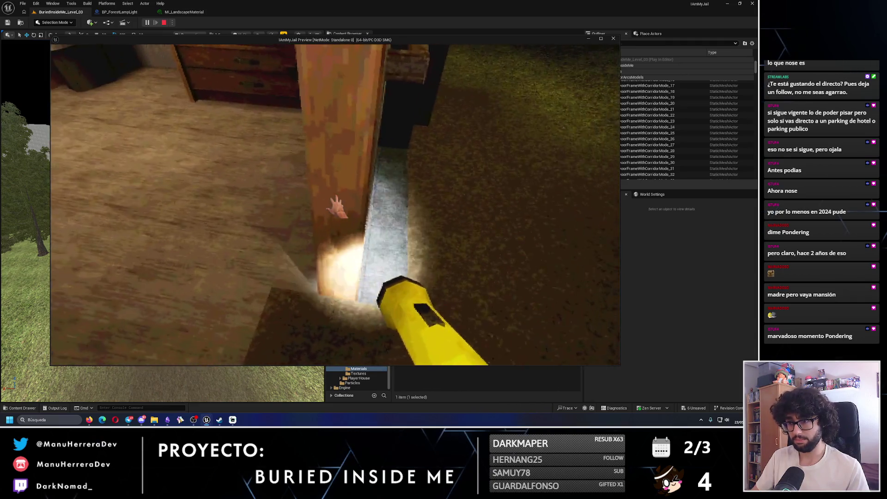
{"action": "key", "text": "e"}
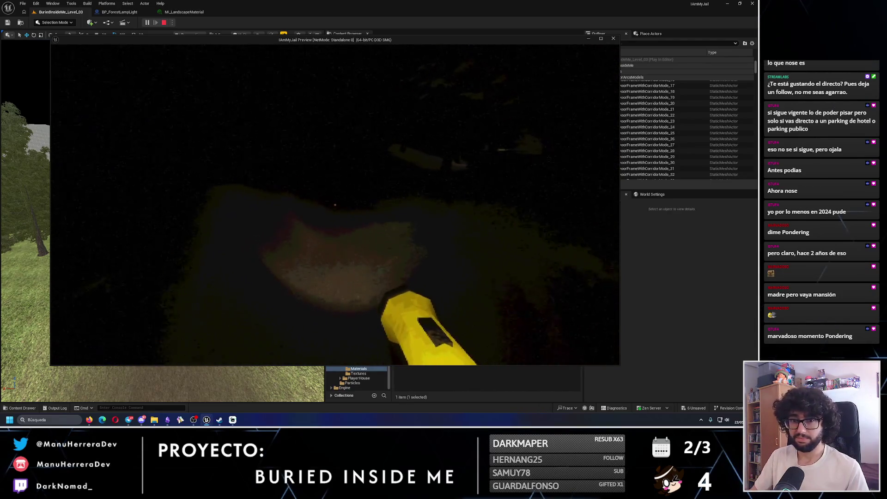
{"action": "key", "text": "shift"}
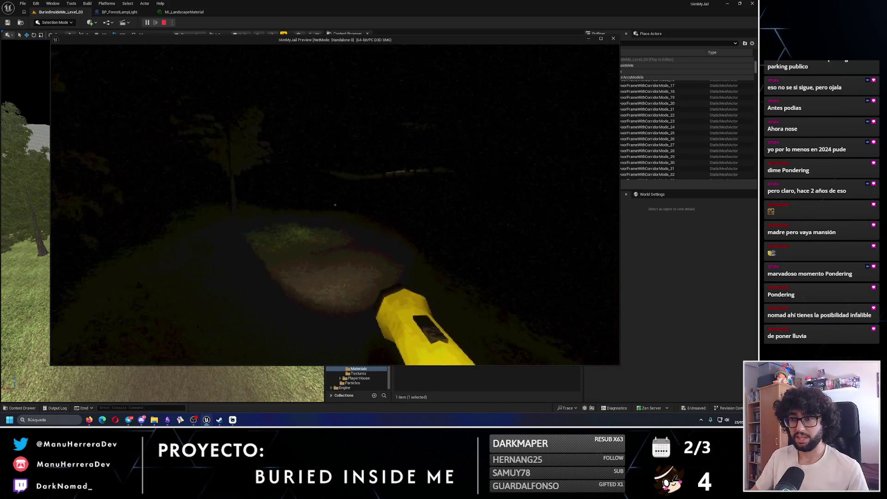
{"action": "key", "text": "shift"}
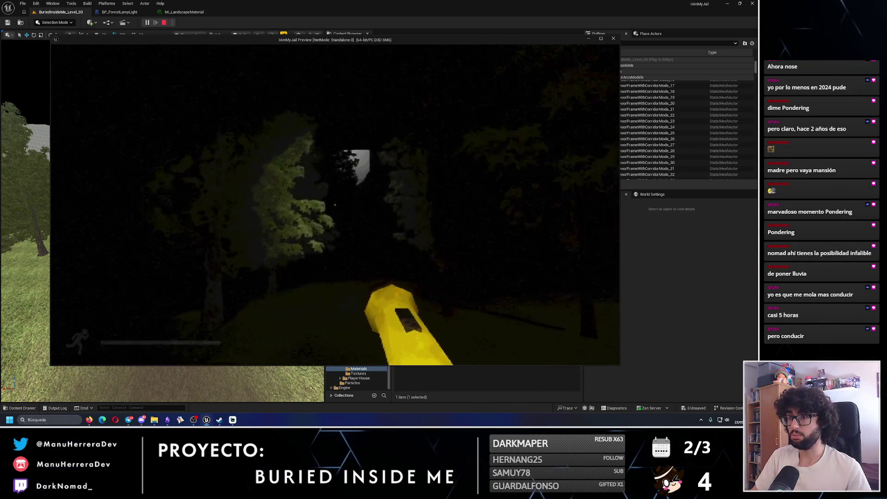
{"action": "key", "text": "shift"}
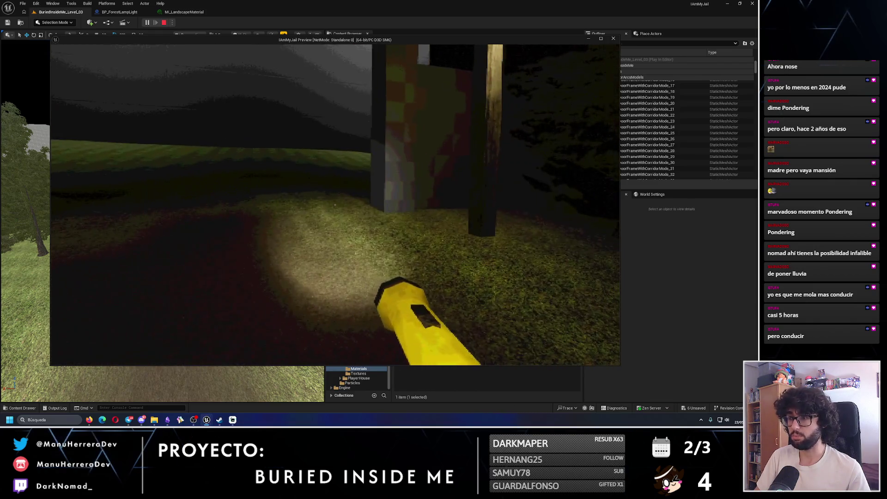
{"action": "key", "text": "Escape"}
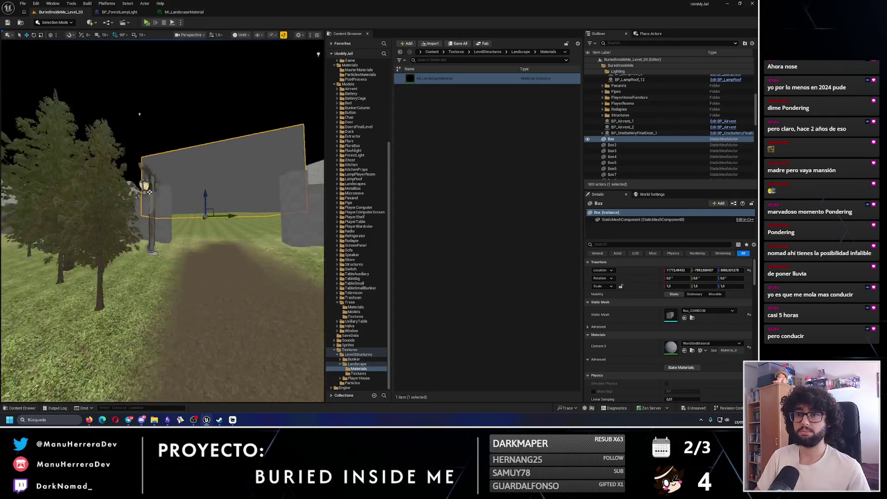
- Select BP_ForestLampLight_8 and _9 and lower both lamp posts slightly
{"action": "left_click", "coordinate": [126, 216]}
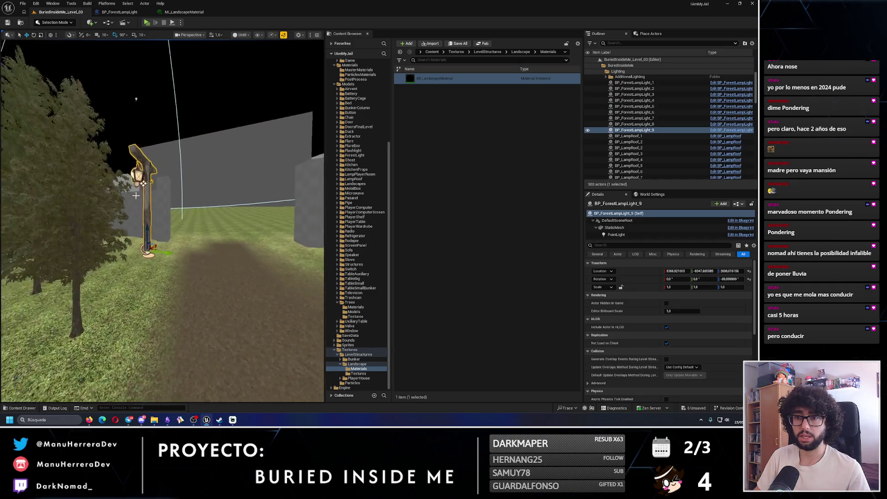
{"action": "left_click", "coordinate": [137, 139], "text": "ctrl"}
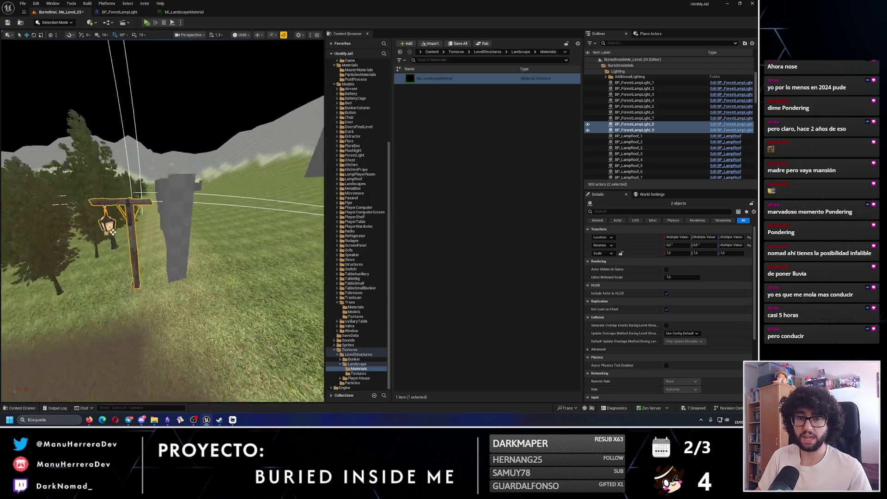
{"action": "left_click_drag", "start_coordinate": [185, 222], "coordinate": [185, 259]}
{"action": "scroll", "coordinate": [162, 217], "scroll_direction": "down", "scroll_amount": 3}
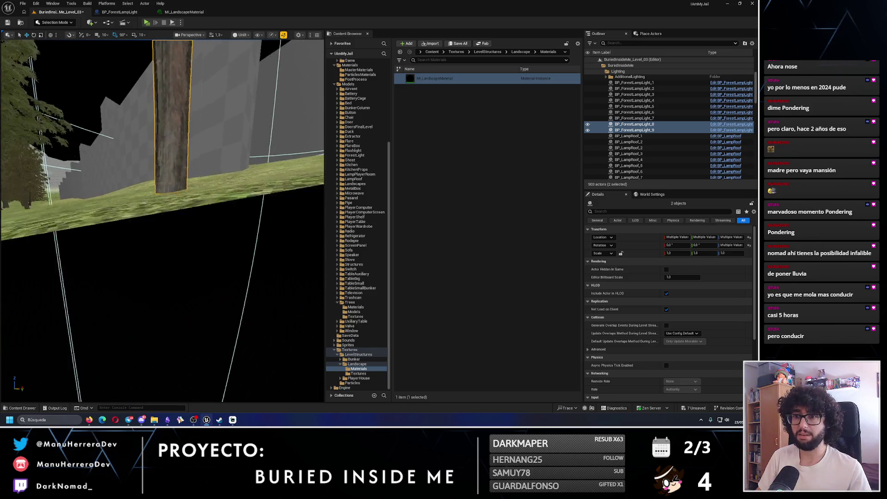
{"action": "scroll", "coordinate": [184, 184], "scroll_direction": "down", "scroll_amount": 1}
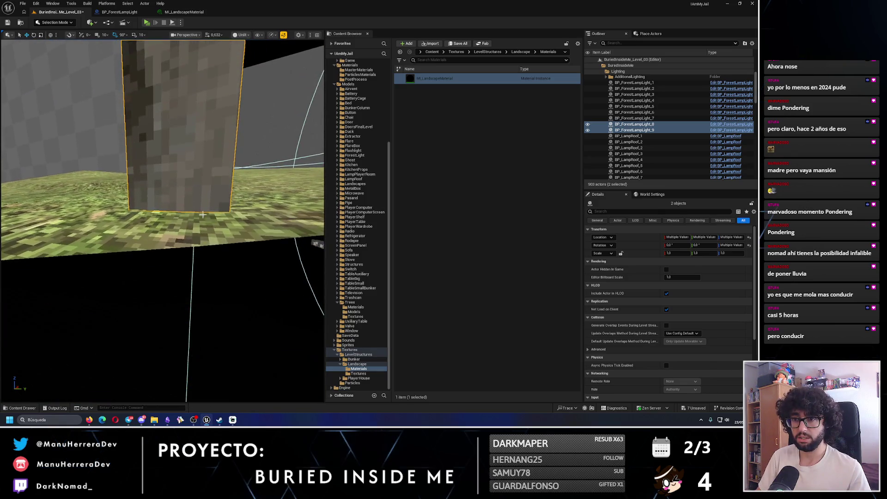
{"action": "scroll", "coordinate": [185, 160], "scroll_direction": "up", "scroll_amount": 2}
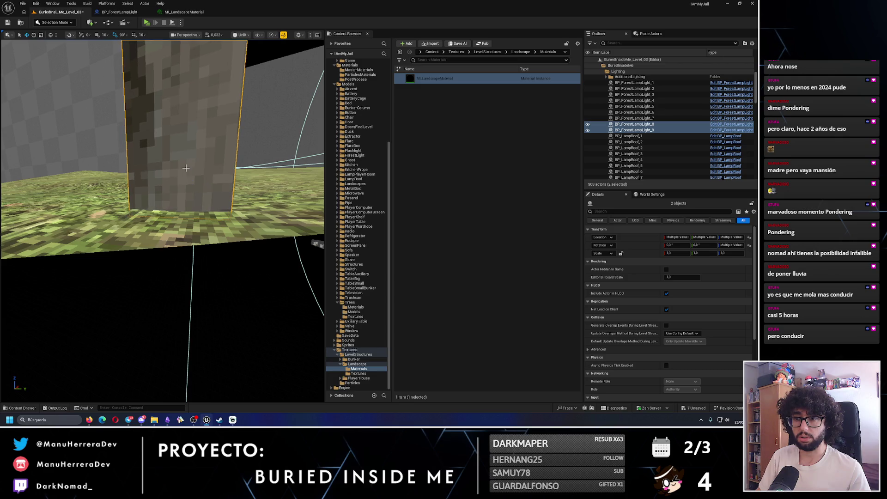
{"action": "key", "text": "ctrl+z"}
{"action": "left_click_drag", "start_coordinate": [190, 131], "coordinate": [192, 138]}
{"action": "key", "text": "f"}
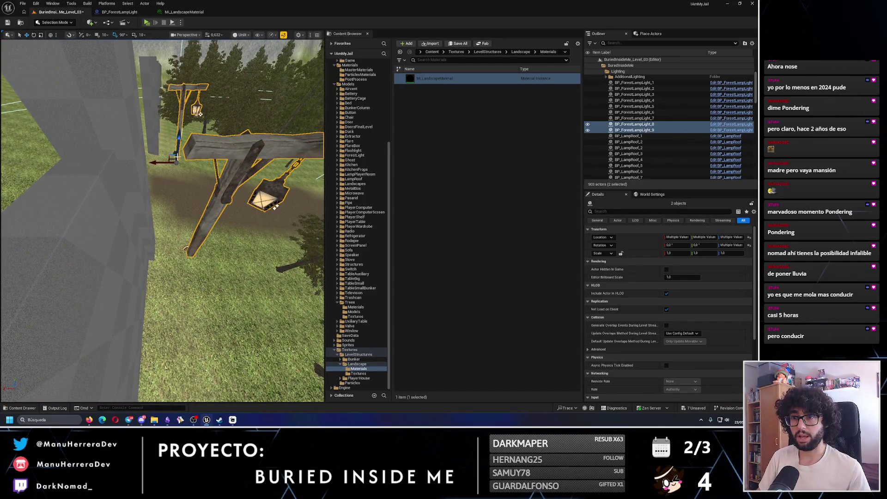
{"action": "scroll", "coordinate": [156, 163], "scroll_direction": "down", "scroll_amount": 10}
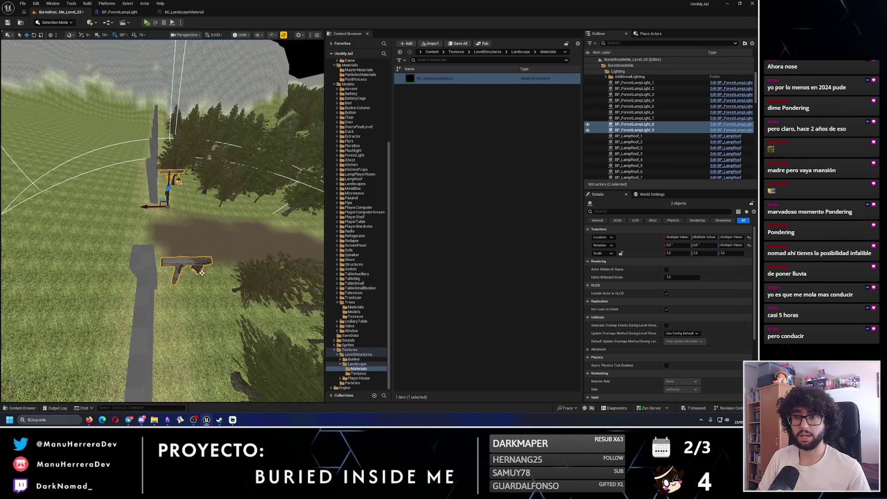
- Change BP_ForestLampLight_9's Location X value and save the level
{"action": "left_click", "coordinate": [178, 267]}
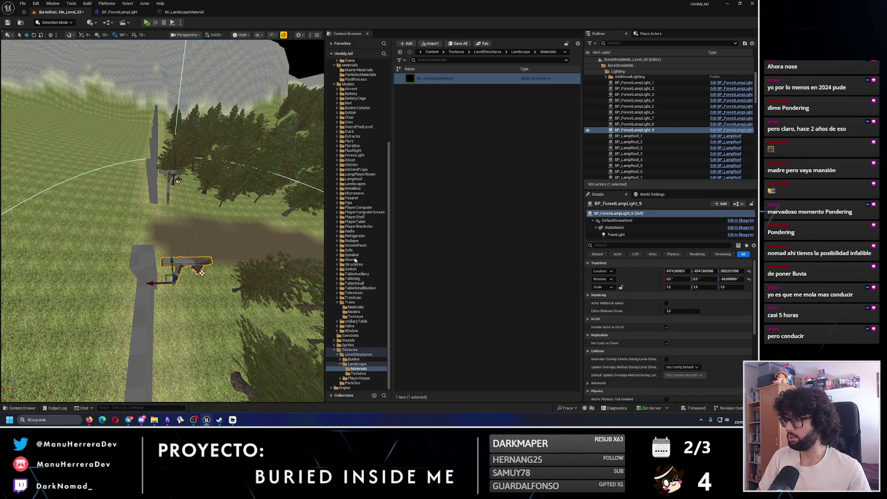
{"action": "left_click", "coordinate": [675, 271]}
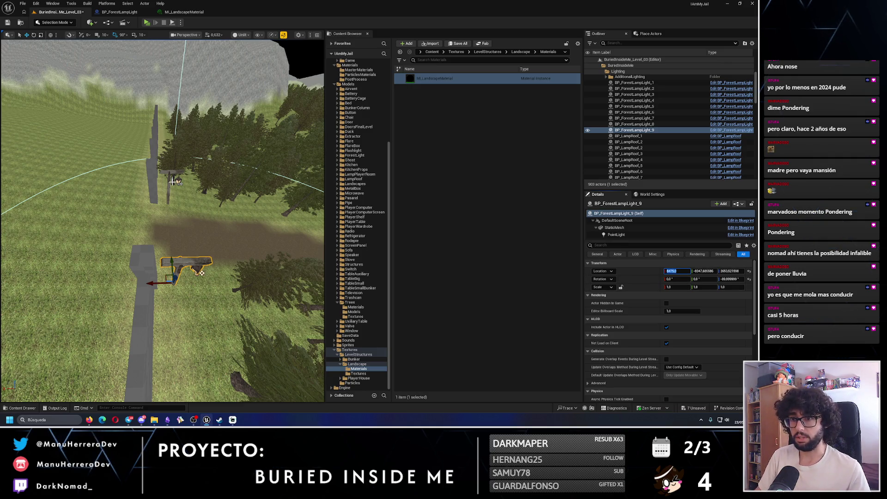
{"action": "left_click", "coordinate": [171, 180]}
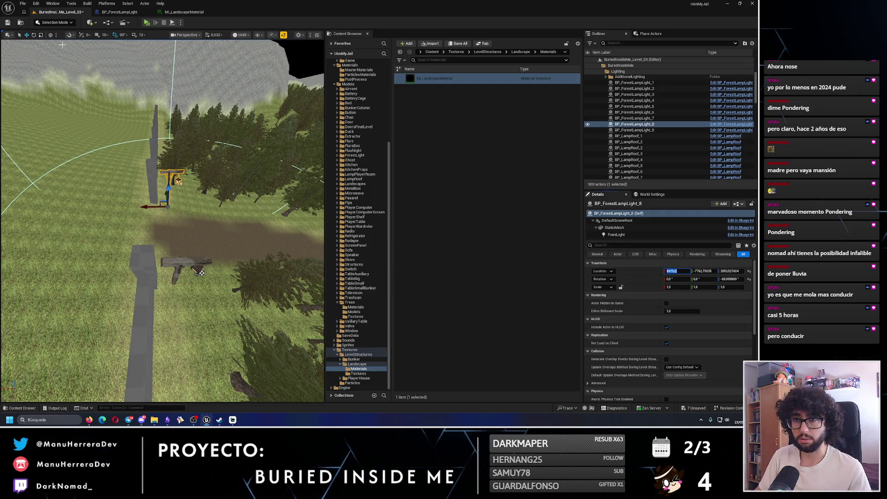
{"action": "left_click", "coordinate": [7, 22]}
{"action": "key", "text": "f"}
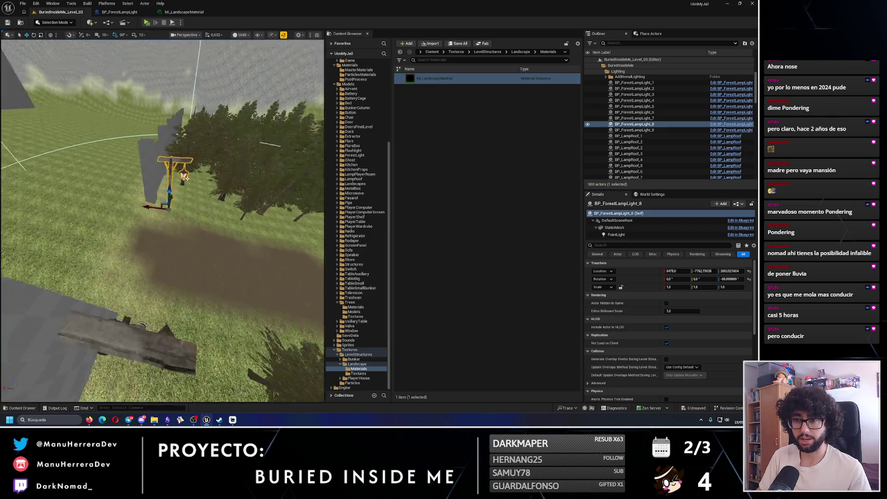
- Run a quick playtest of the level with both lamps in view, then stop it
{"action": "left_click_drag", "start_coordinate": [205, 194], "coordinate": [204, 217]}
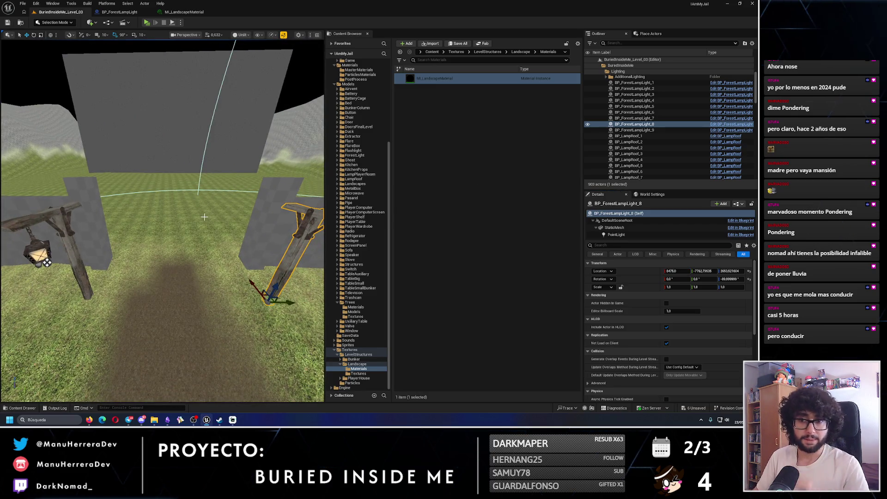
{"action": "left_click", "coordinate": [147, 22]}
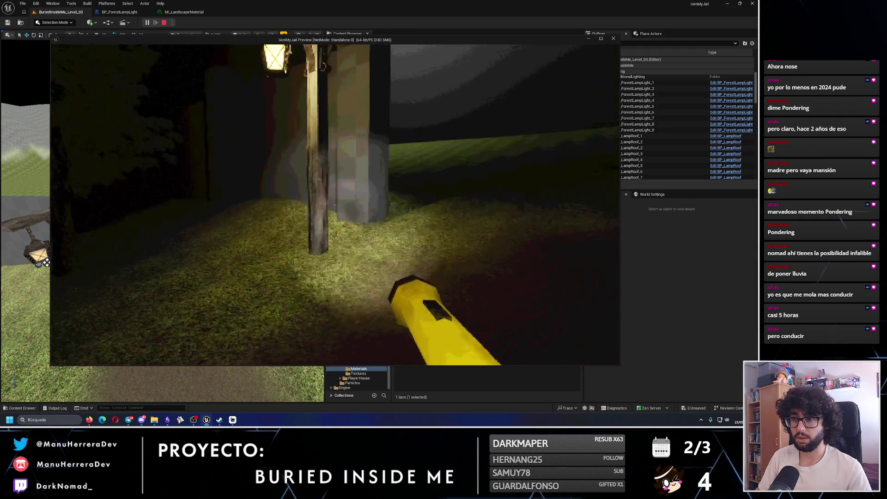
{"action": "key", "text": "shift+F1"}
{"action": "left_click", "coordinate": [142, 157]}
{"action": "left_click_drag", "start_coordinate": [141, 156], "coordinate": [102, 67]}
{"action": "key", "text": "Escape"}
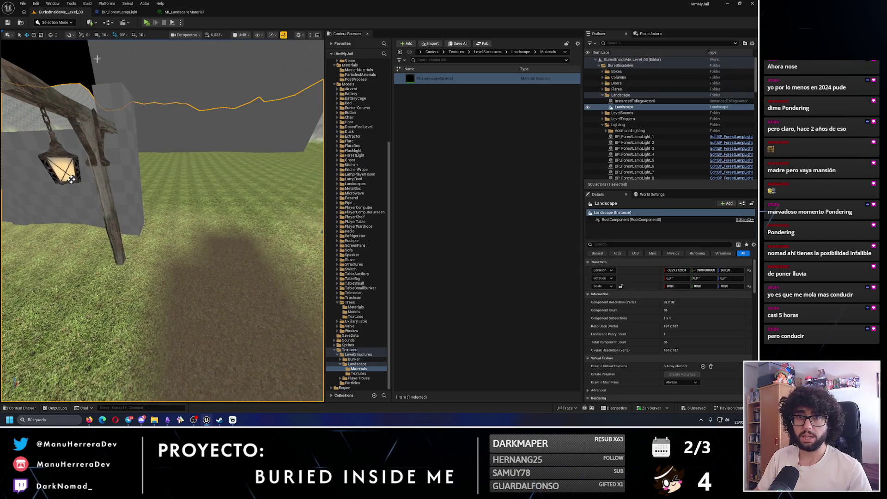
- Switch to Modeling mode, then to Landscape sculpting mode
{"action": "left_click", "coordinate": [54, 22]}
{"action": "left_click", "coordinate": [51, 55]}
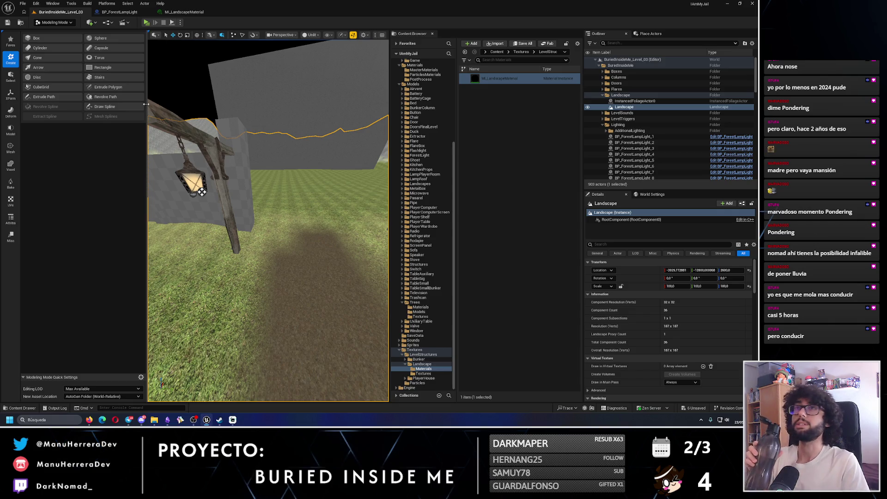
{"action": "left_click", "coordinate": [11, 130]}
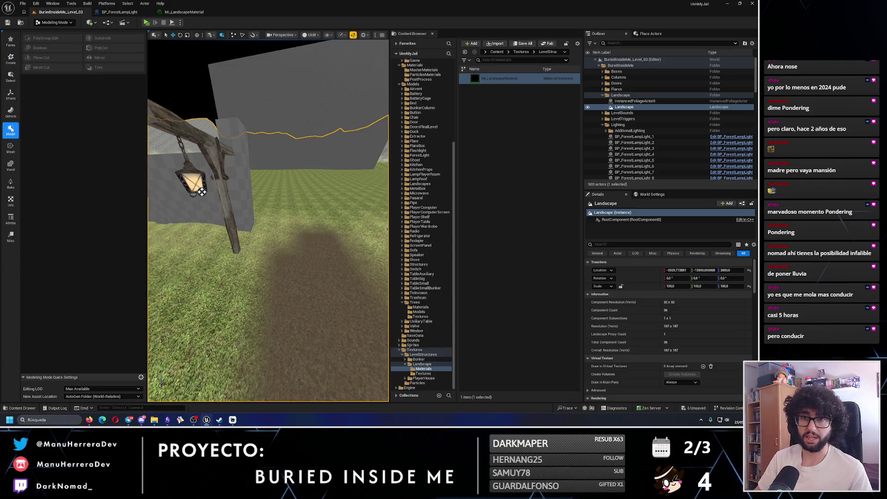
{"action": "left_click", "coordinate": [59, 21]}
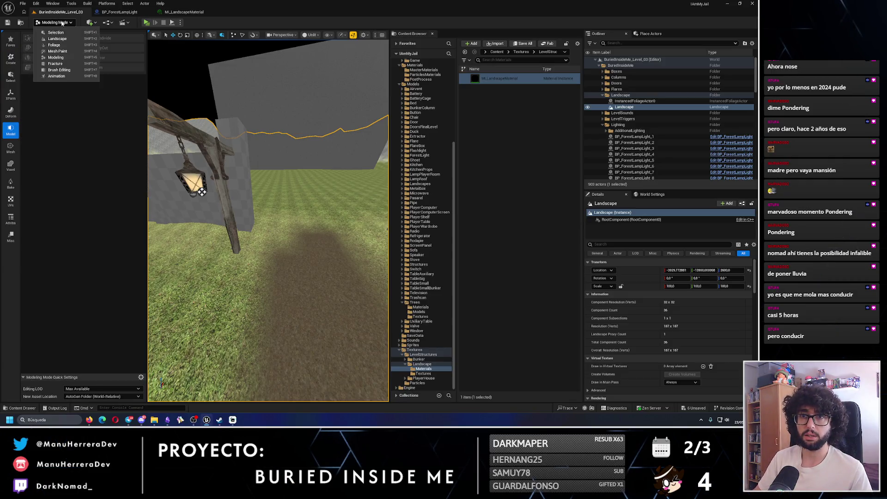
{"action": "left_click", "coordinate": [63, 41]}
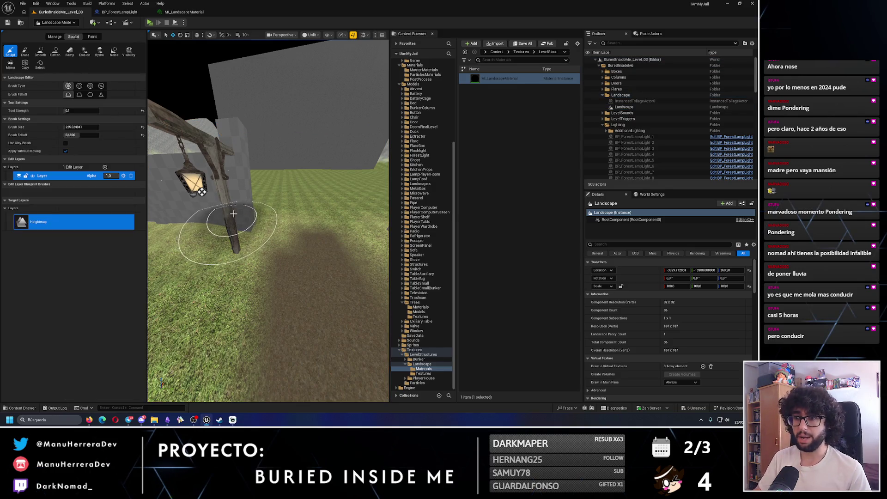
- Sculpt the ground at the wall base and shrink the brush size to about 22.9
{"action": "scroll", "coordinate": [222, 189], "scroll_direction": "up", "scroll_amount": 10}
{"action": "left_click_drag", "start_coordinate": [244, 187], "coordinate": [239, 195]}
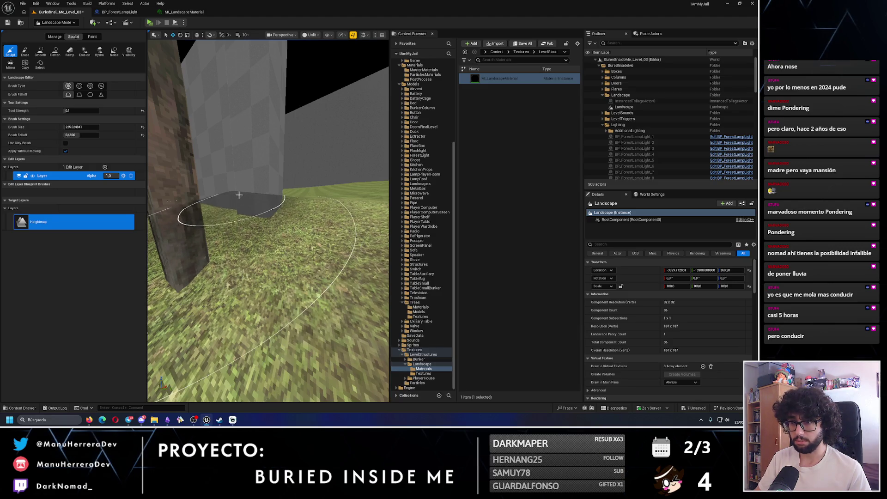
{"action": "scroll", "coordinate": [240, 195], "scroll_direction": "up", "scroll_amount": 8}
{"action": "scroll", "coordinate": [245, 189], "scroll_direction": "down", "scroll_amount": 6}
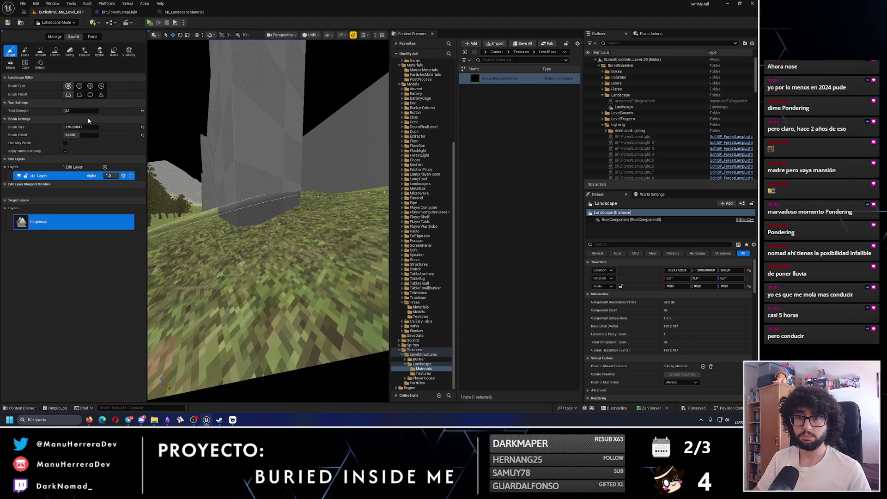
{"action": "left_click_drag", "start_coordinate": [74, 126], "coordinate": [56, 126]}
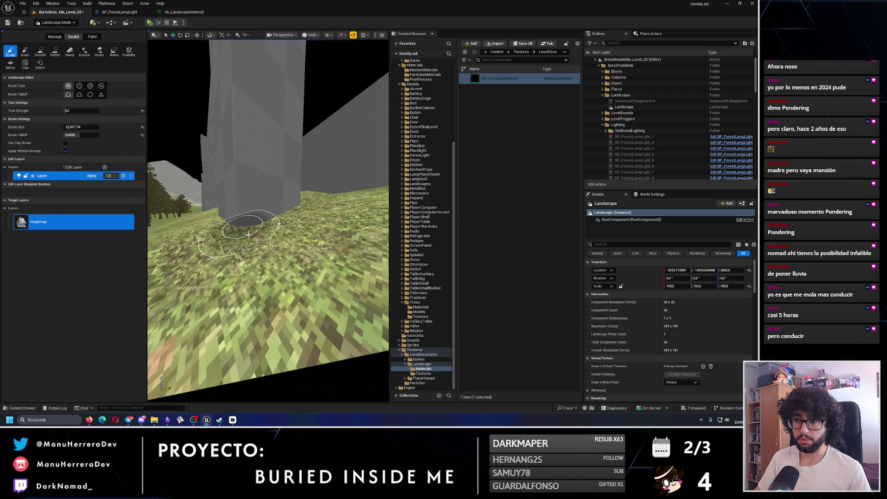
- Fly toward the grey pillars and edit the viewport's near view plane distance
{"action": "left_click_drag", "start_coordinate": [242, 236], "coordinate": [333, 46]}
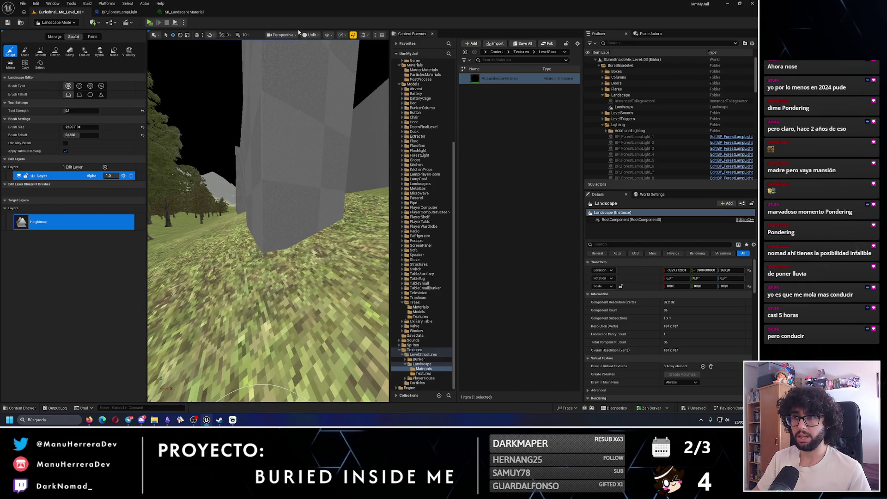
{"action": "left_click", "coordinate": [282, 34]}
{"action": "left_click", "coordinate": [332, 152]}
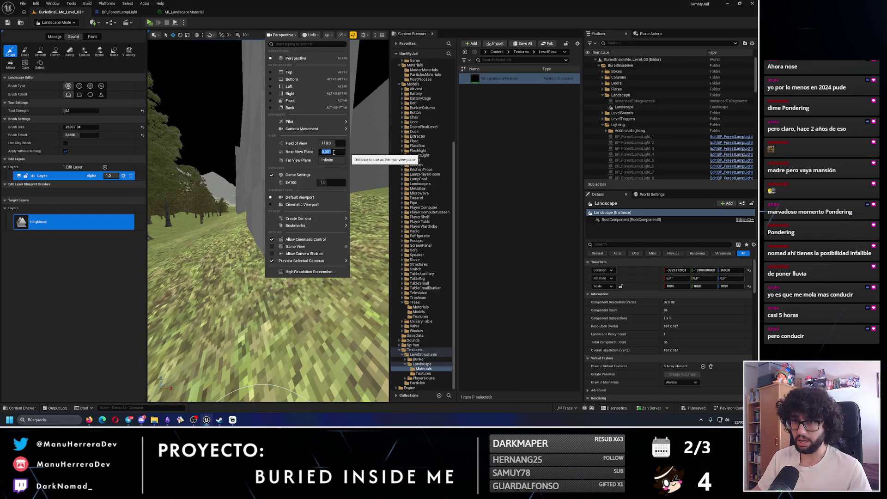
{"action": "left_click", "coordinate": [81, 127]}
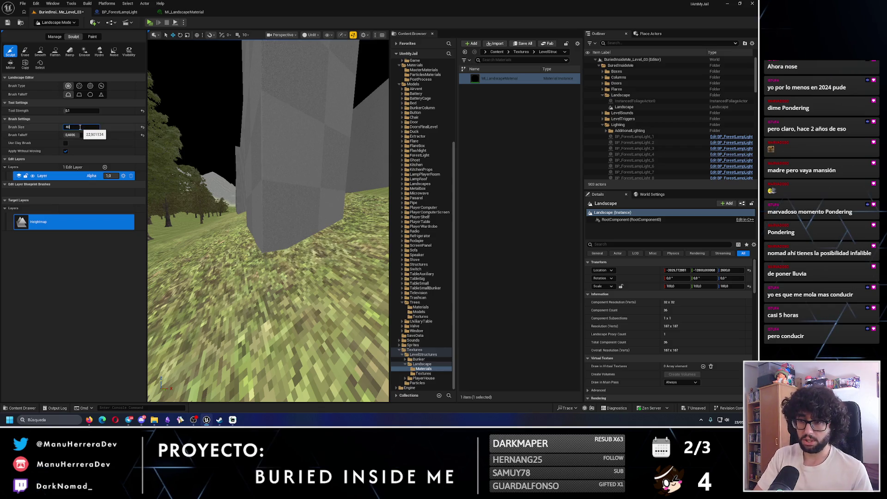
{"action": "key", "text": "Return"}
{"action": "left_click_drag", "start_coordinate": [272, 244], "coordinate": [251, 237]}
{"action": "scroll", "coordinate": [251, 237], "scroll_direction": "up", "scroll_amount": 5}
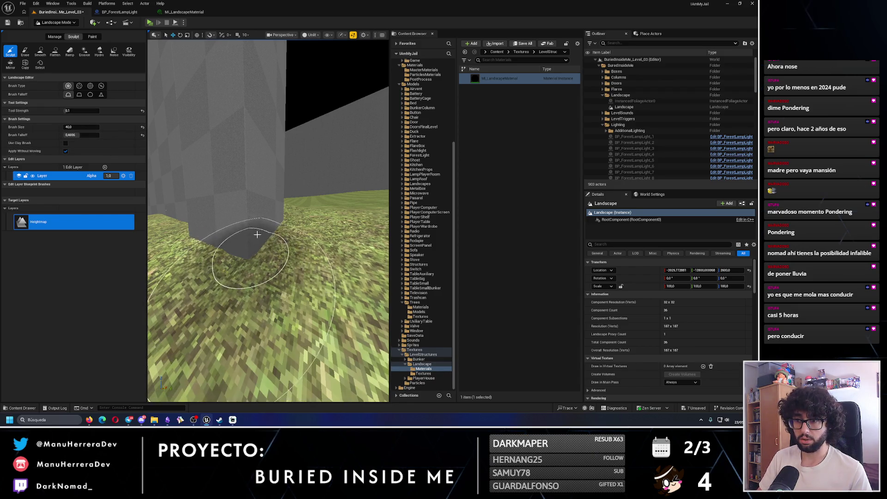
{"action": "mouse_move", "coordinate": [256, 232]}
{"action": "left_mouse_down"}
{"action": "mouse_move", "coordinate": [269, 249]}
{"action": "mouse_move", "coordinate": [273, 240]}
{"action": "mouse_move", "coordinate": [255, 272]}
{"action": "left_mouse_up"}
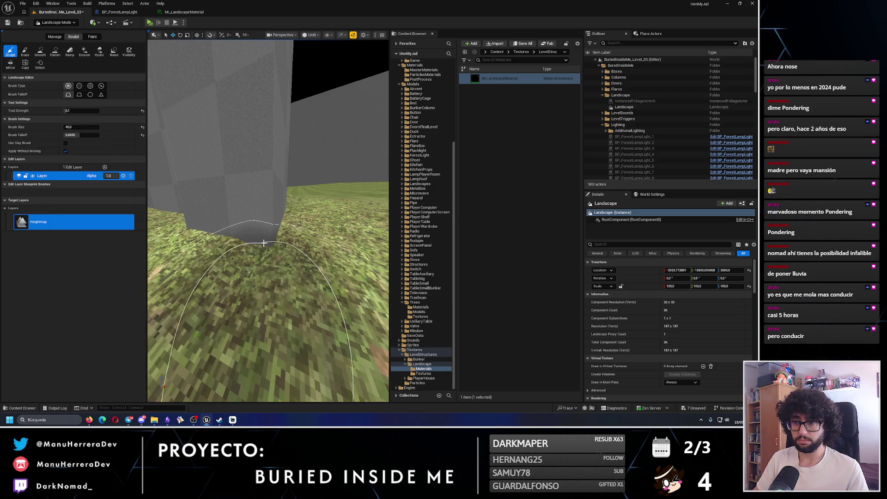
{"action": "left_click_drag", "start_coordinate": [250, 265], "coordinate": [207, 272]}
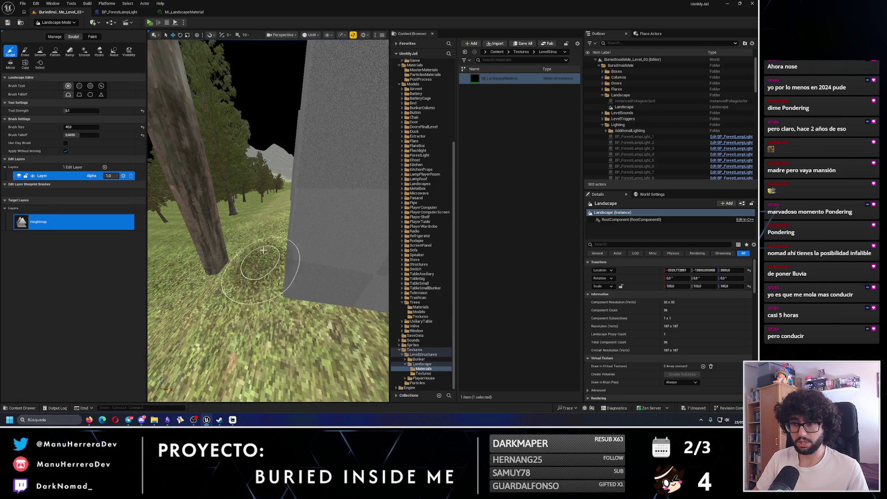
{"action": "mouse_move", "coordinate": [265, 257]}
{"action": "left_mouse_down"}
{"action": "mouse_move", "coordinate": [264, 245]}
{"action": "mouse_move", "coordinate": [257, 277]}
{"action": "left_mouse_up"}
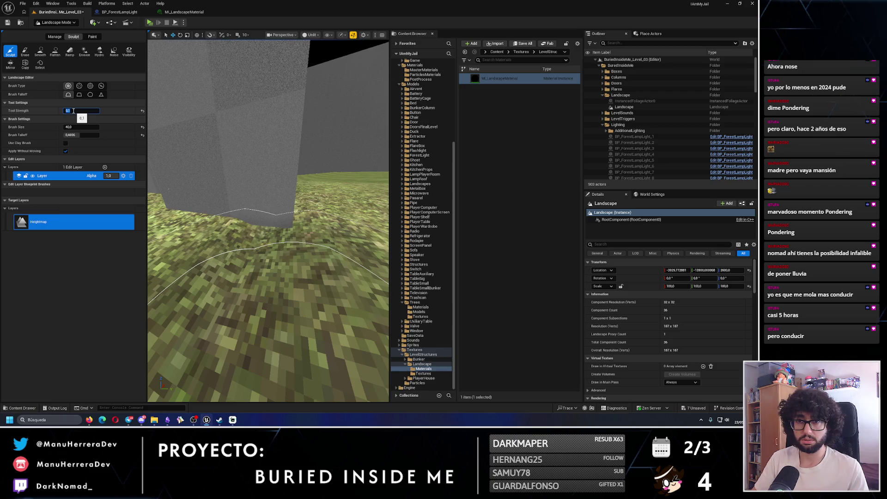
{"action": "scroll", "coordinate": [267, 232], "scroll_direction": "down", "scroll_amount": 2}
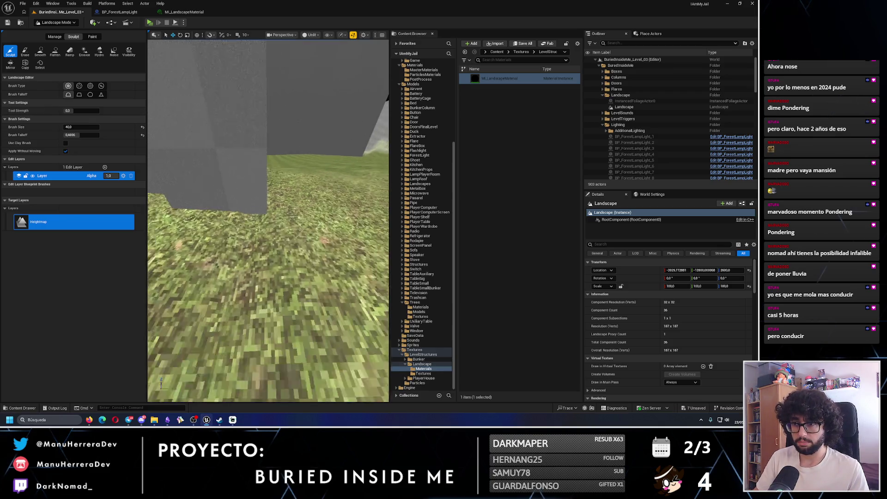
{"action": "mouse_move", "coordinate": [287, 192]}
{"action": "left_mouse_down"}
{"action": "mouse_move", "coordinate": [196, 270]}
{"action": "mouse_move", "coordinate": [247, 203]}
{"action": "mouse_move", "coordinate": [291, 207]}
{"action": "left_mouse_up"}
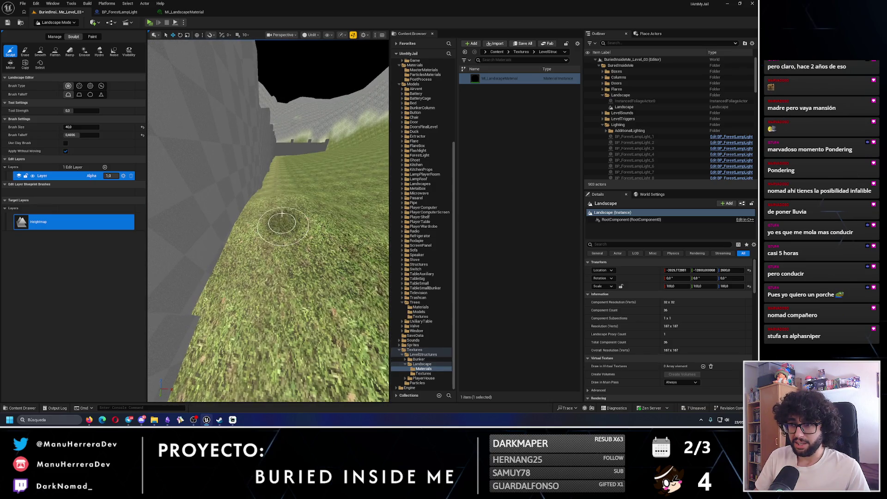
- Face the grey column, save the level, and sculpt the ground around the pillar base
{"action": "mouse_move", "coordinate": [291, 211]}
{"action": "left_mouse_down"}
{"action": "mouse_move", "coordinate": [261, 214]}
{"action": "mouse_move", "coordinate": [309, 231]}
{"action": "mouse_move", "coordinate": [287, 224]}
{"action": "mouse_move", "coordinate": [242, 271]}
{"action": "left_mouse_up"}
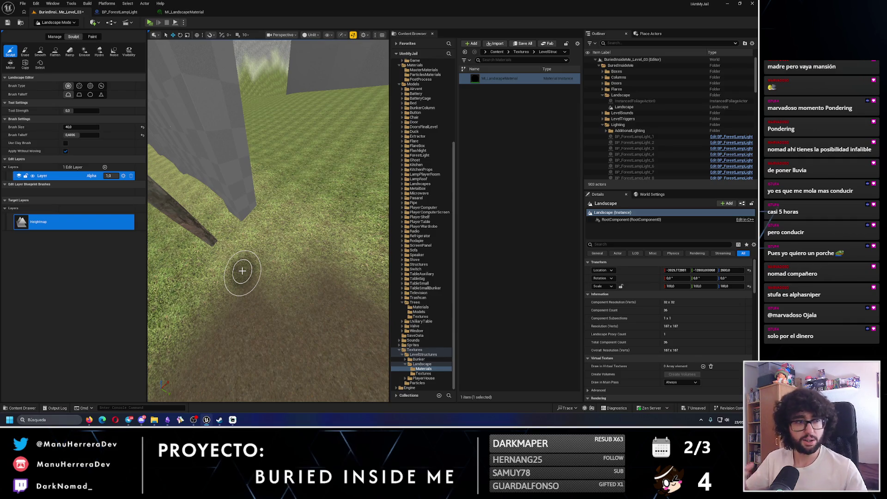
{"action": "left_click_drag", "start_coordinate": [228, 214], "coordinate": [226, 187]}
{"action": "left_click", "coordinate": [7, 22]}
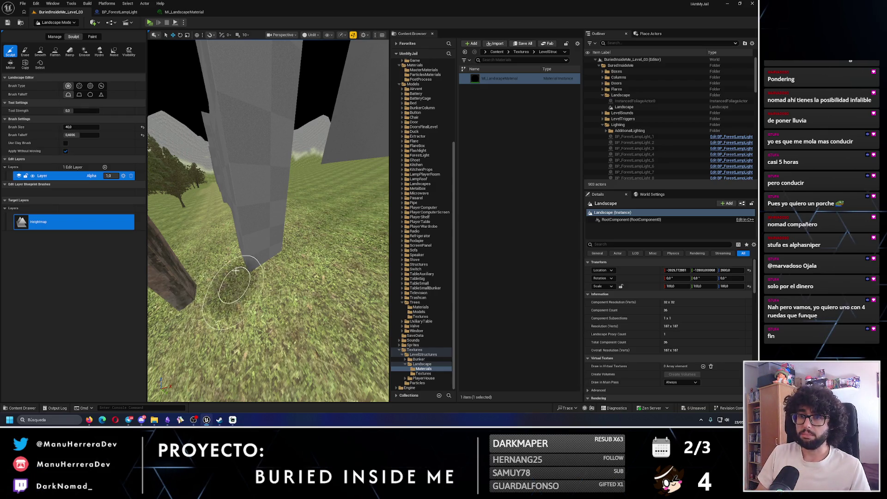
{"action": "scroll", "coordinate": [222, 277], "scroll_direction": "up", "scroll_amount": 5}
{"action": "left_click_drag", "start_coordinate": [239, 271], "coordinate": [240, 264]}
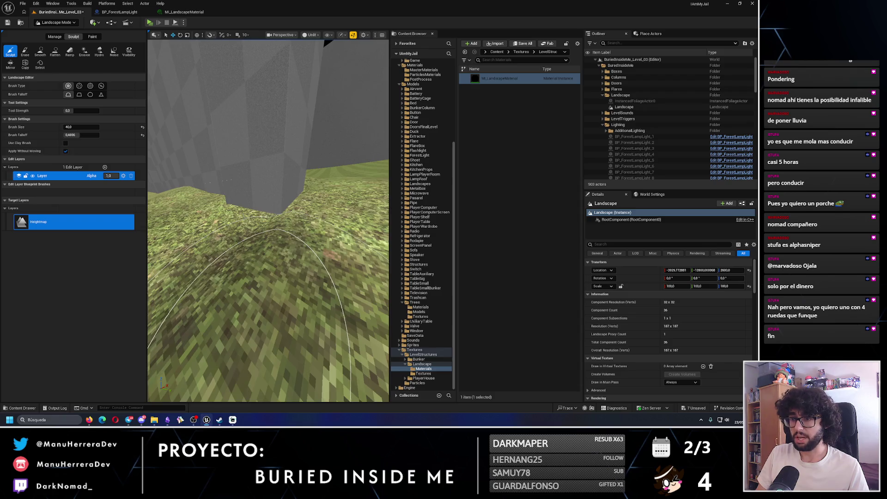
{"action": "scroll", "coordinate": [246, 204], "scroll_direction": "up", "scroll_amount": 3}
{"action": "left_click_drag", "start_coordinate": [246, 203], "coordinate": [259, 205]}
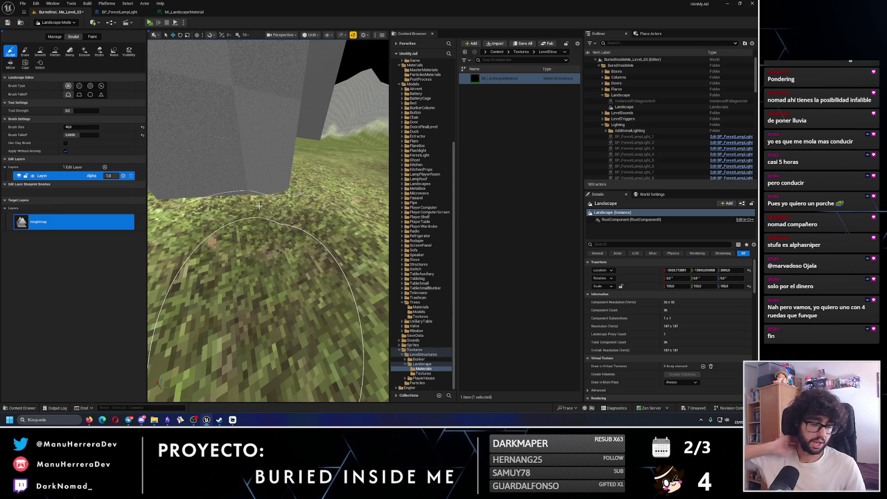
{"action": "left_click_drag", "start_coordinate": [258, 206], "coordinate": [213, 217]}
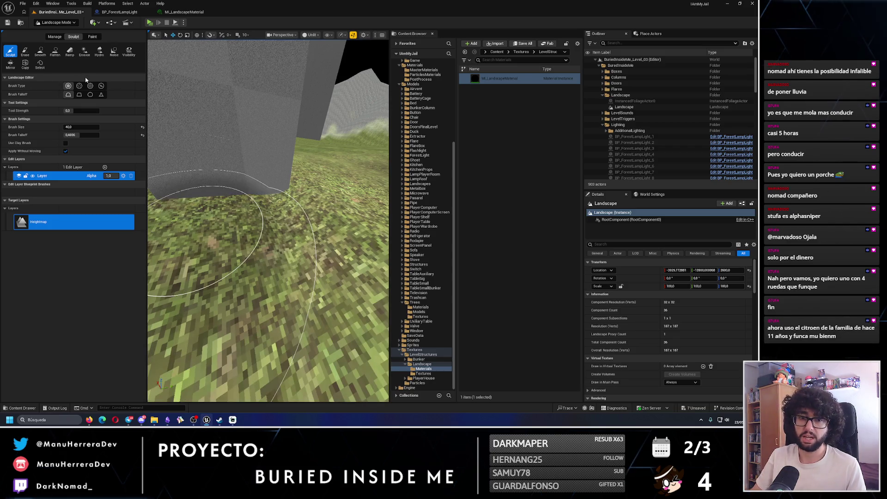
- Enlarge the sculpt brush to about 175 and undo the last two sculpt strokes near the pillars
{"action": "key", "text": "Up"}
{"action": "key", "text": "Up"}
{"action": "key", "text": "Up"}
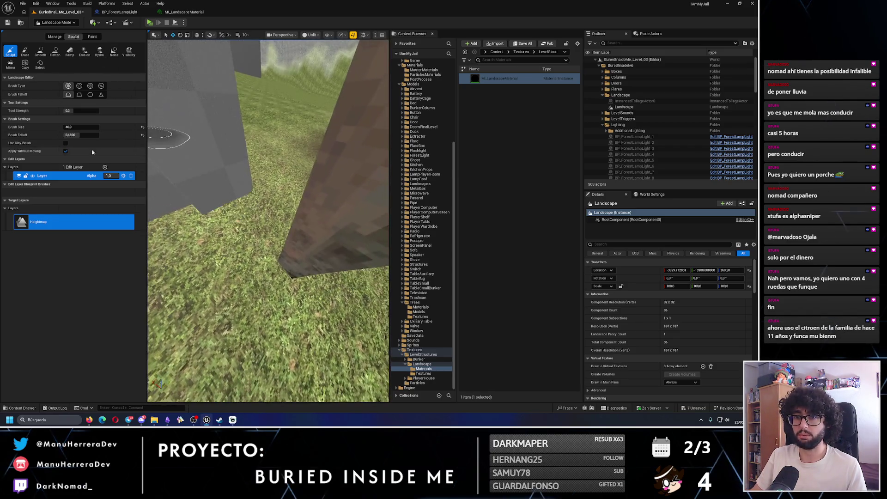
{"action": "left_click_drag", "start_coordinate": [78, 123], "coordinate": [111, 126]}
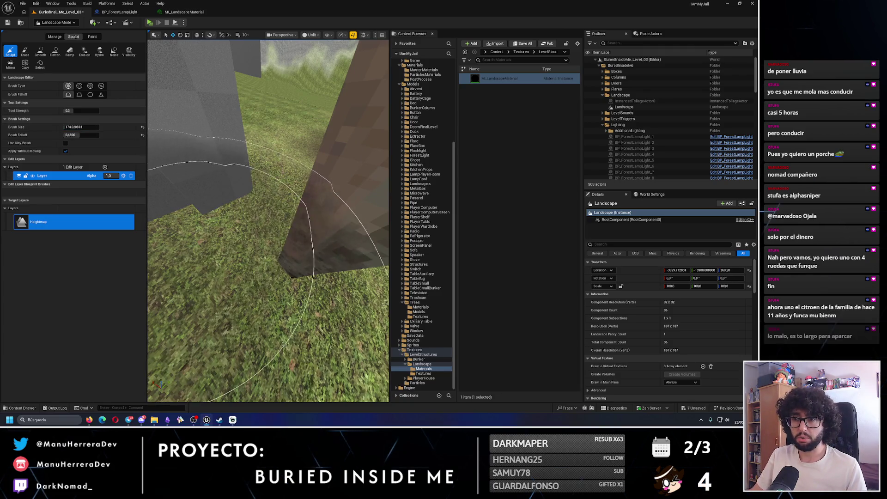
{"action": "key", "text": "Left"}
{"action": "key", "text": "Left"}
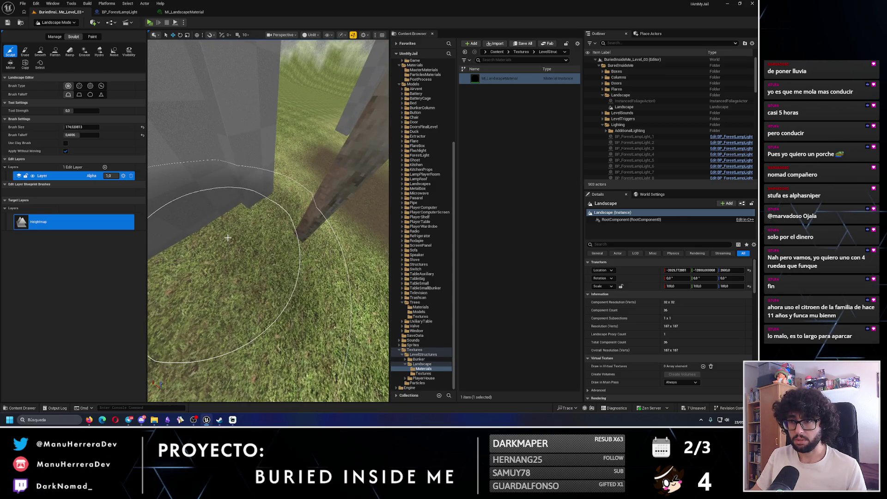
{"action": "key", "text": "ctrl+z"}
{"action": "key", "text": "Up"}
{"action": "key", "text": "Up"}
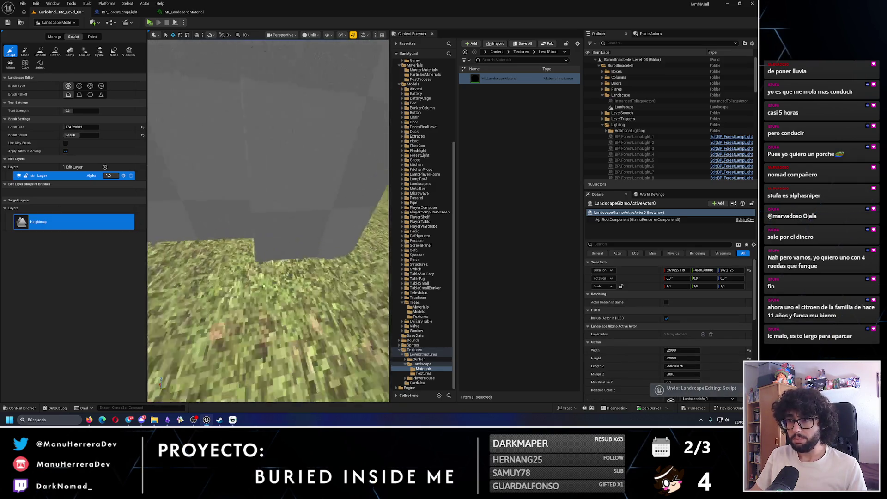
{"action": "key", "text": "Up"}
{"action": "key", "text": "Up"}
{"action": "key", "text": "Up"}
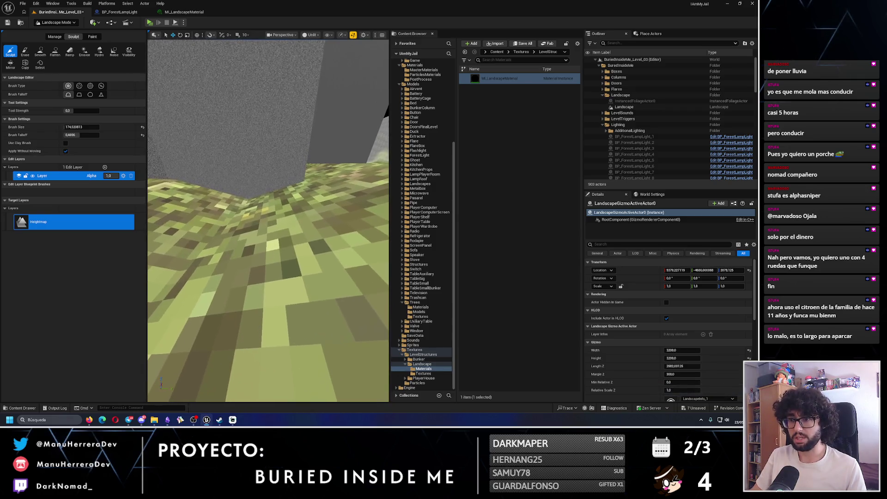
{"action": "key", "text": "Down"}
{"action": "key", "text": "Down"}
{"action": "key", "text": "Down"}
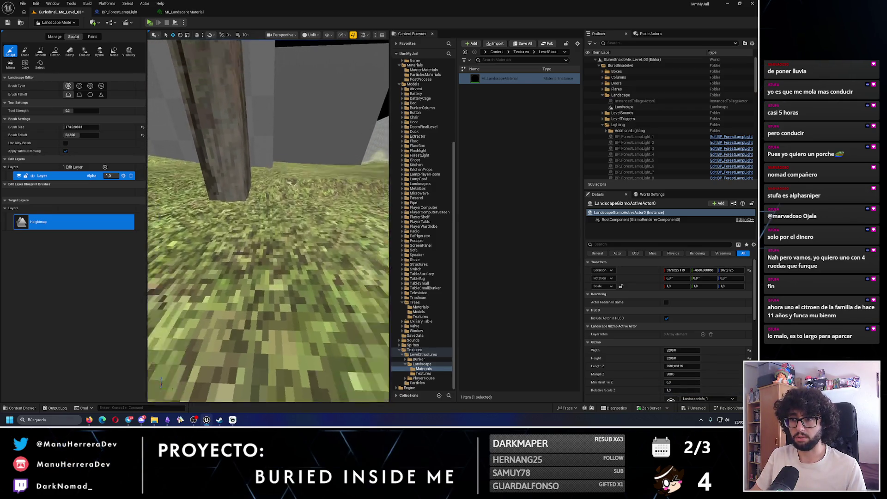
{"action": "key", "text": "Up"}
{"action": "key", "text": "Up"}
{"action": "key", "text": "Up"}
{"action": "key", "text": "Up"}
{"action": "key", "text": "Up"}
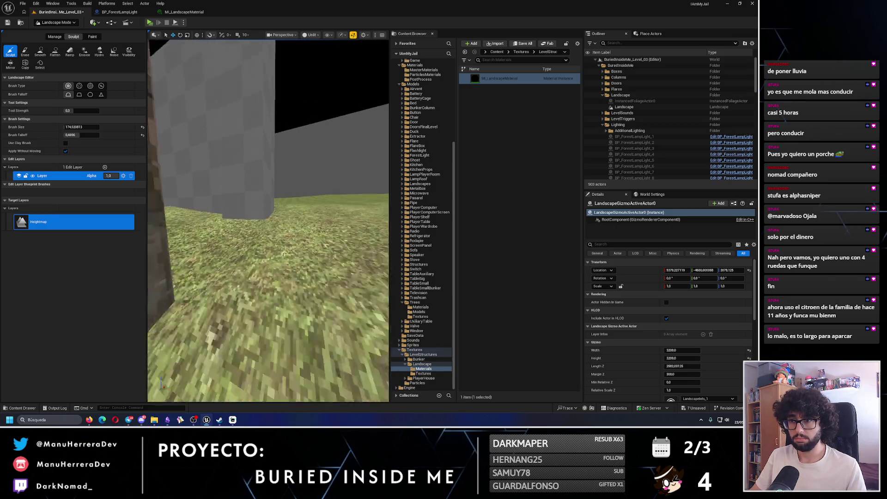
{"action": "key", "text": "Down"}
{"action": "key", "text": "Down"}
{"action": "key", "text": "Down"}
{"action": "key", "text": "Down"}
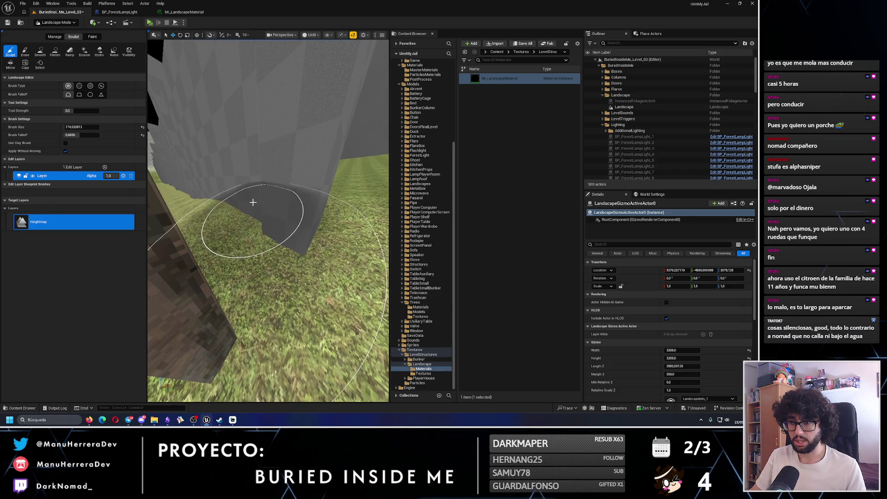
{"action": "key", "text": "Up"}
{"action": "key", "text": "Up"}
{"action": "key", "text": "Up"}
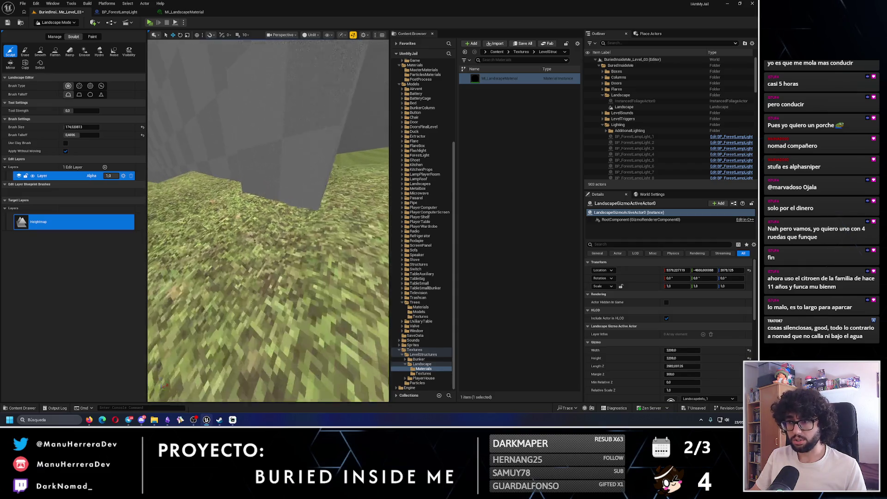
{"action": "key", "text": "Up"}
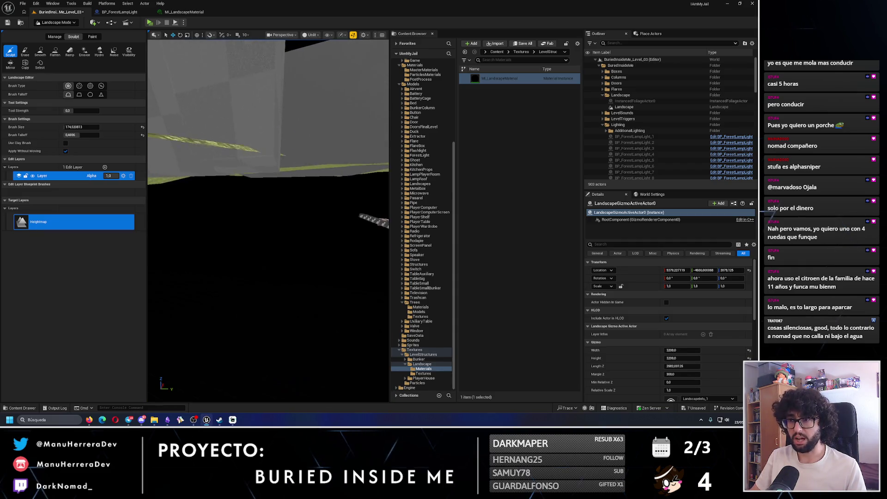
{"action": "key", "text": "Down"}
{"action": "key", "text": "Down"}
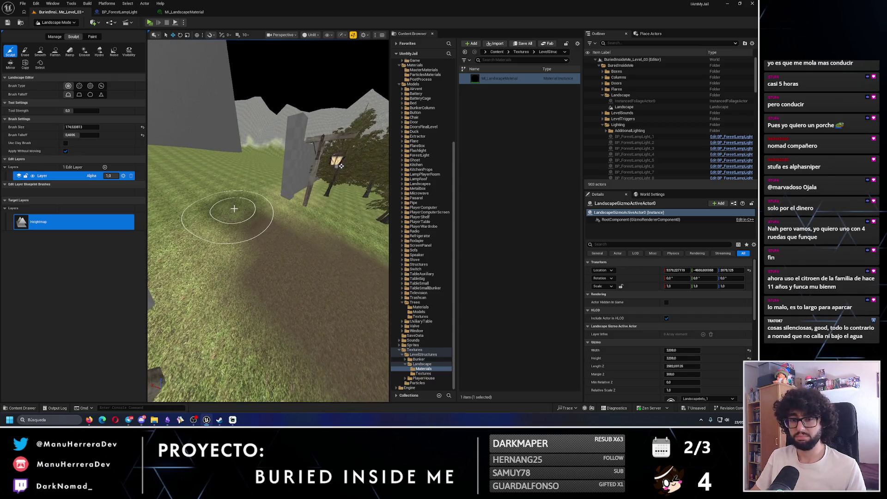
- Choose the Smooth tool with a brush size of about 844, viewing the wall and hills
{"action": "left_click", "coordinate": [40, 51]}
{"action": "scroll", "coordinate": [233, 218], "scroll_direction": "up", "scroll_amount": 5}
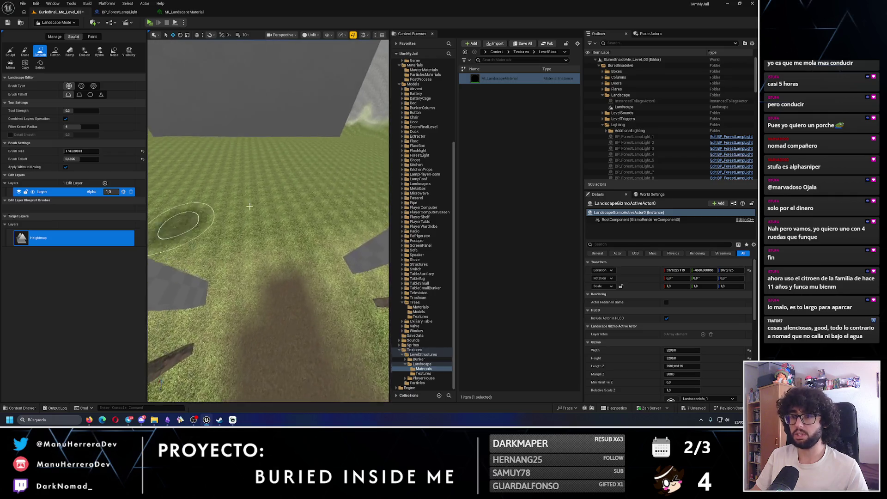
{"action": "scroll", "coordinate": [222, 171], "scroll_direction": "up", "scroll_amount": 5}
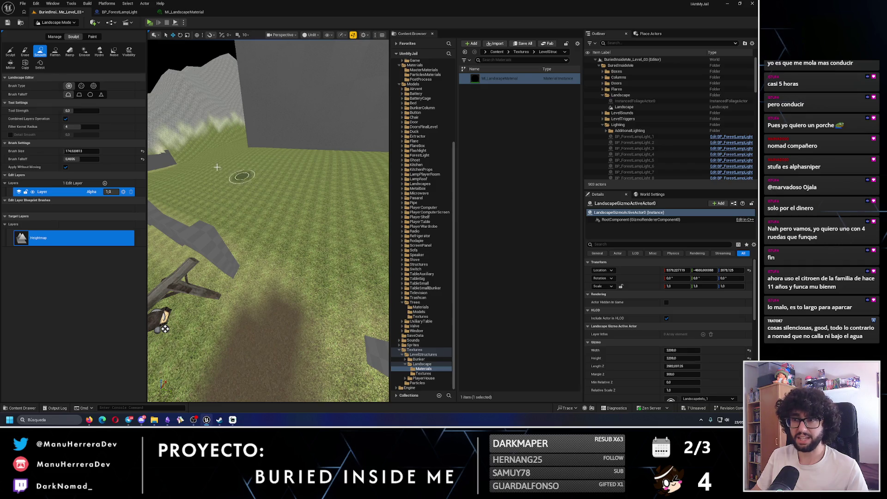
{"action": "left_click_drag", "start_coordinate": [80, 151], "coordinate": [134, 151]}
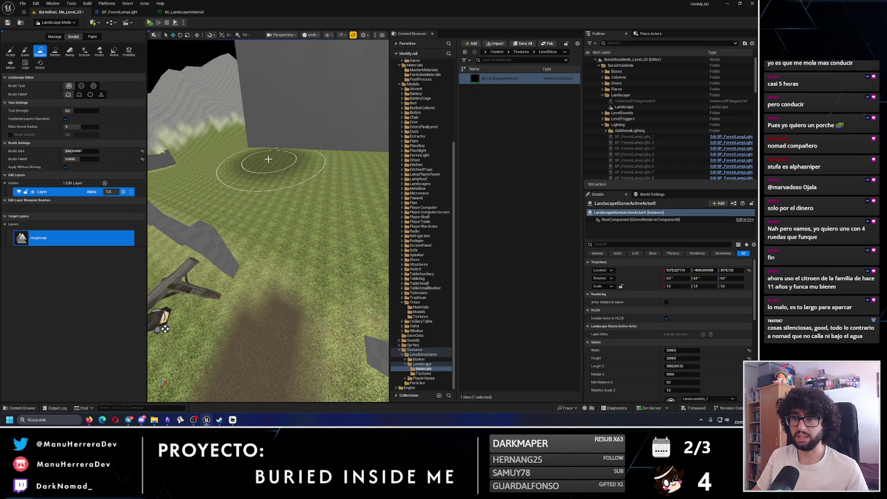
{"action": "mouse_move", "coordinate": [297, 161]}
{"action": "left_mouse_down"}
{"action": "mouse_move", "coordinate": [297, 139]}
{"action": "mouse_move", "coordinate": [261, 207]}
{"action": "left_mouse_up"}
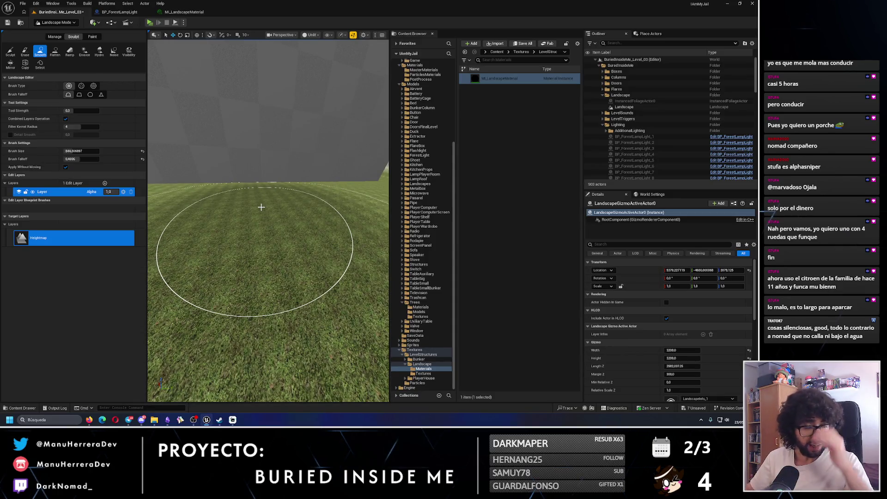
{"action": "mouse_move", "coordinate": [261, 207]}
{"action": "left_mouse_down"}
{"action": "mouse_move", "coordinate": [305, 184]}
{"action": "mouse_move", "coordinate": [347, 190]}
{"action": "left_mouse_up"}
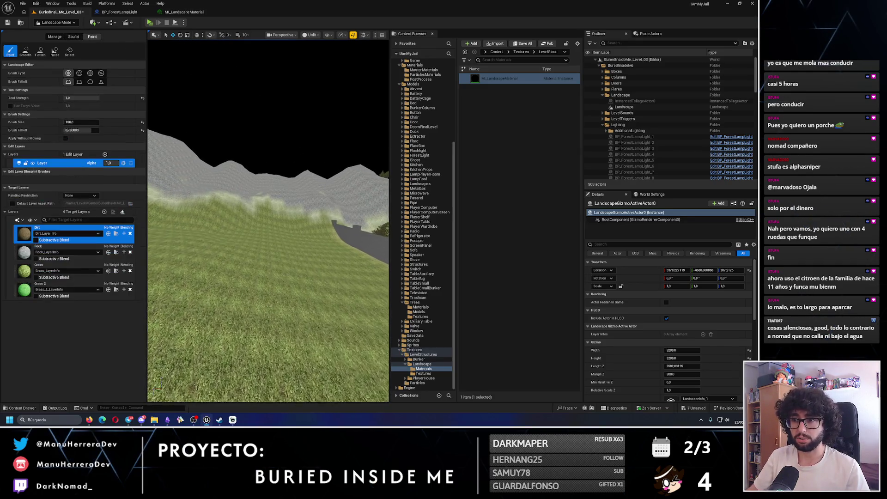
- Switch to landscape Paint, undo the last stroke, and paint Rock onto the slope
{"action": "left_click", "coordinate": [92, 37]}
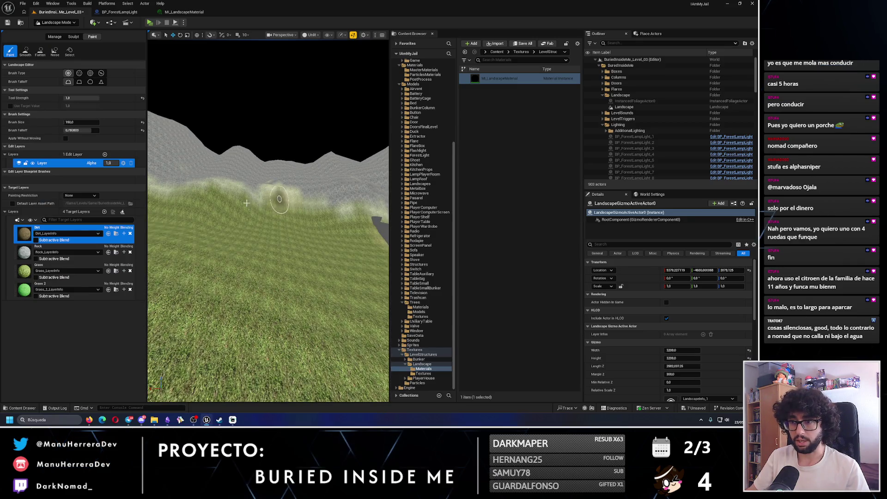
{"action": "key", "text": "ctrl+z"}
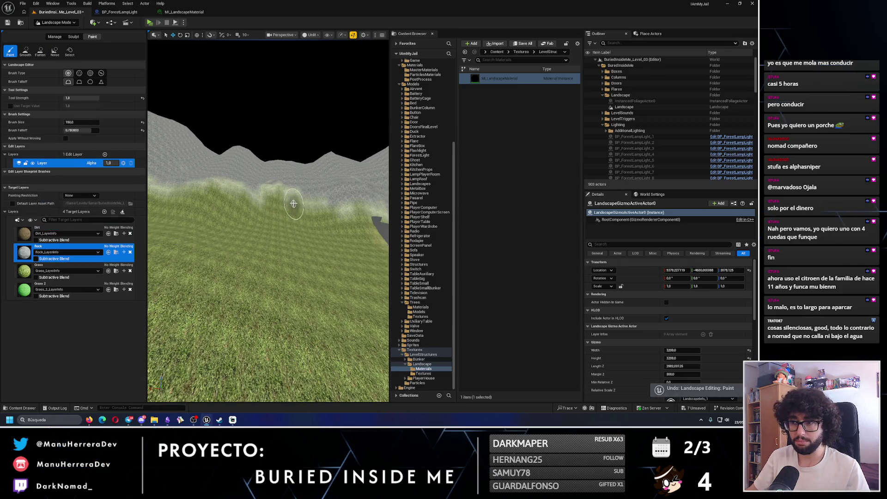
{"action": "left_click_drag", "start_coordinate": [351, 197], "coordinate": [332, 198]}
{"action": "scroll", "coordinate": [267, 229], "scroll_direction": "up", "scroll_amount": 5}
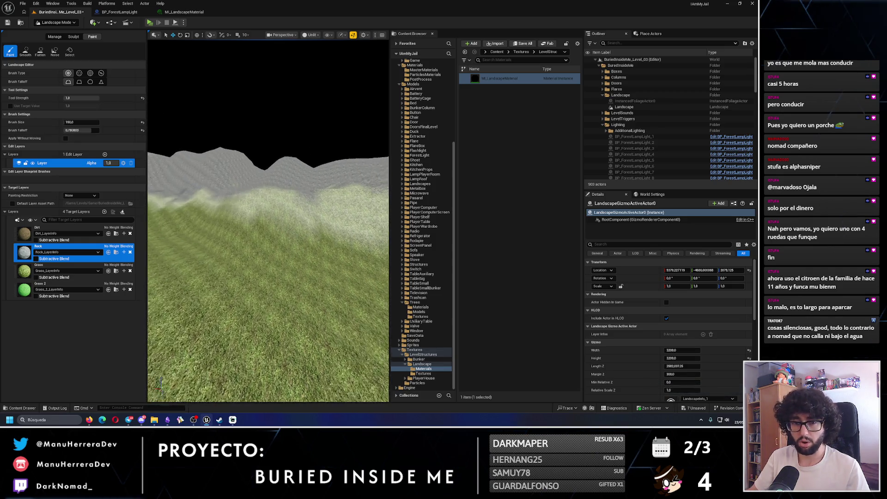
{"action": "mouse_move", "coordinate": [267, 230]}
{"action": "left_mouse_down"}
{"action": "mouse_move", "coordinate": [220, 224]}
{"action": "mouse_move", "coordinate": [208, 204]}
{"action": "mouse_move", "coordinate": [254, 217]}
{"action": "left_mouse_up"}
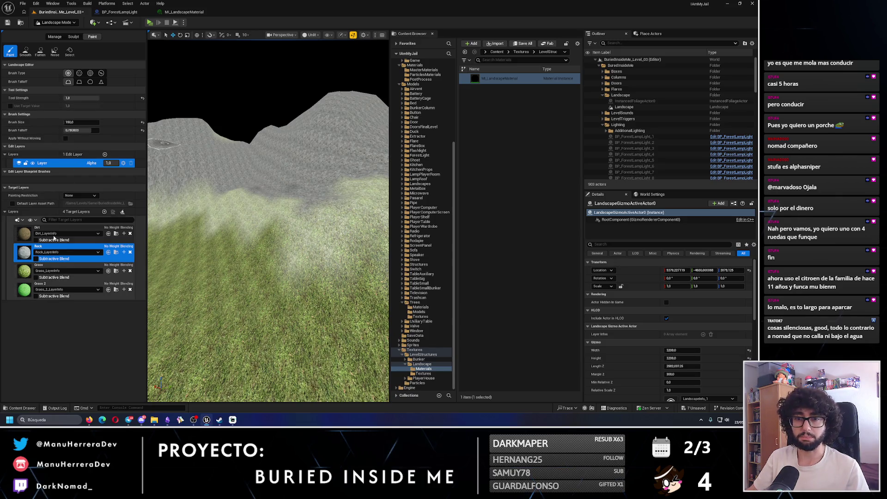
- Select the Grass layer, undo the last paint stroke, and inspect the grass on the slopes
{"action": "left_click", "coordinate": [55, 266]}
{"action": "left_click_drag", "start_coordinate": [255, 199], "coordinate": [249, 206]}
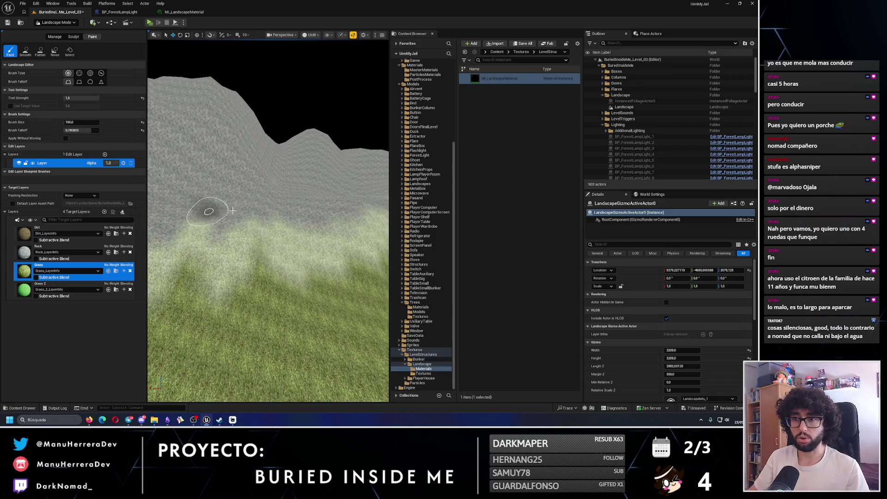
{"action": "left_click", "coordinate": [55, 251]}
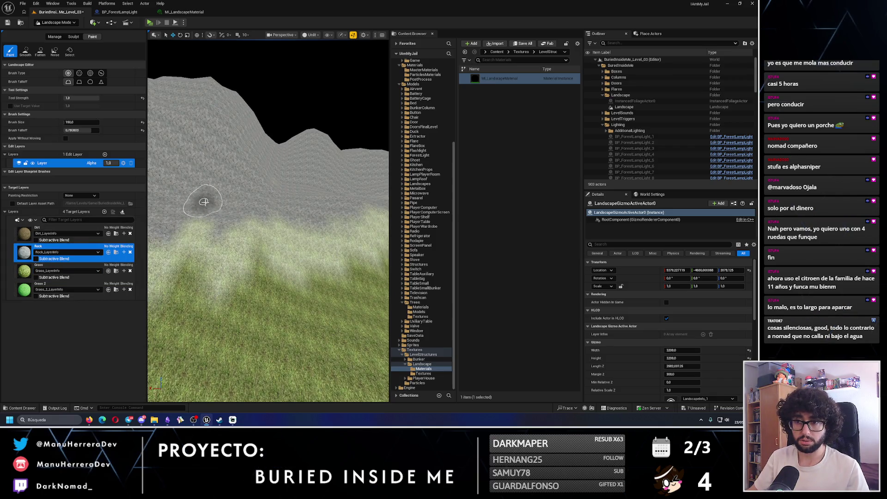
{"action": "left_click", "coordinate": [55, 271]}
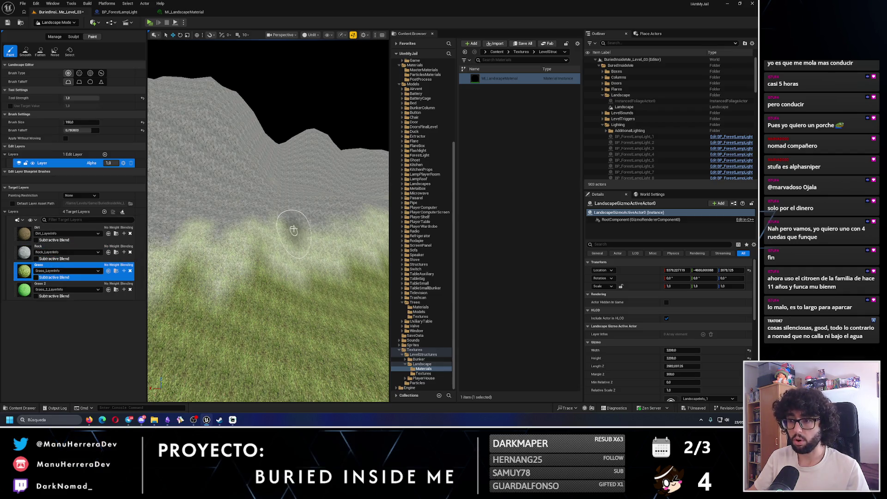
{"action": "mouse_move", "coordinate": [268, 220]}
{"action": "left_mouse_down"}
{"action": "mouse_move", "coordinate": [291, 231]}
{"action": "mouse_move", "coordinate": [245, 195]}
{"action": "left_mouse_up"}
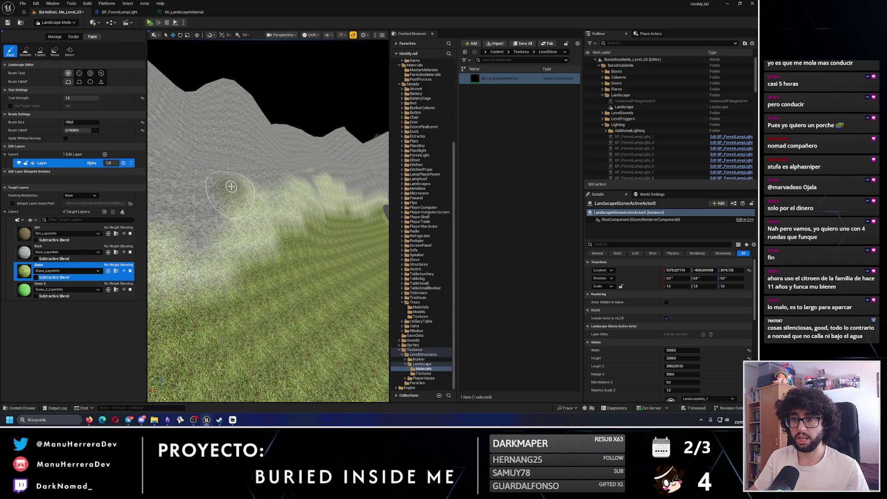
{"action": "key", "text": "ctrl+z"}
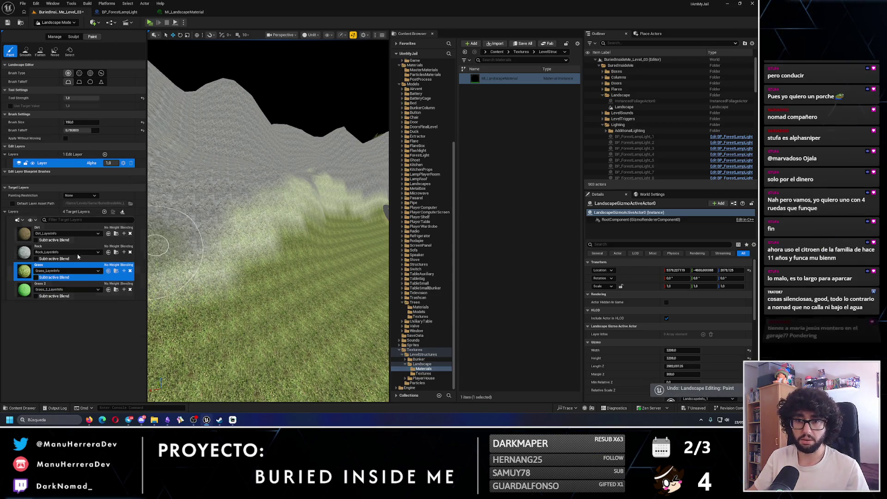
{"action": "left_click_drag", "start_coordinate": [239, 205], "coordinate": [262, 223]}
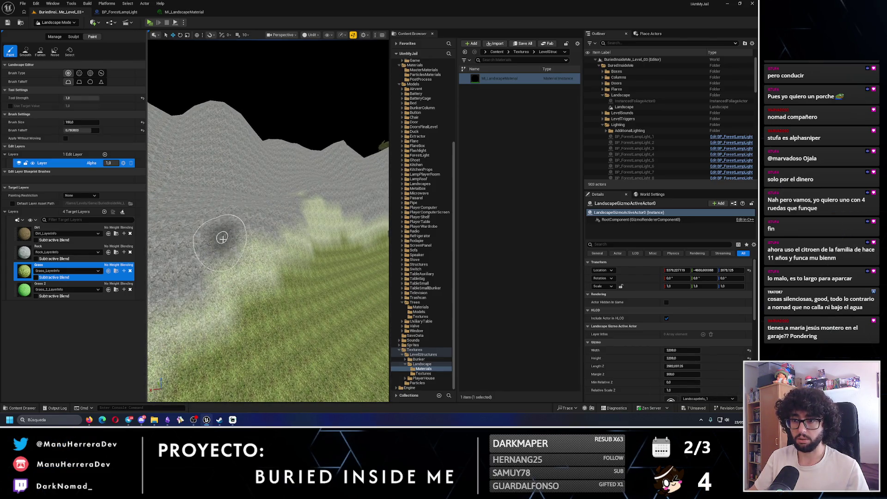
{"action": "scroll", "coordinate": [235, 244], "scroll_direction": "up", "scroll_amount": 5}
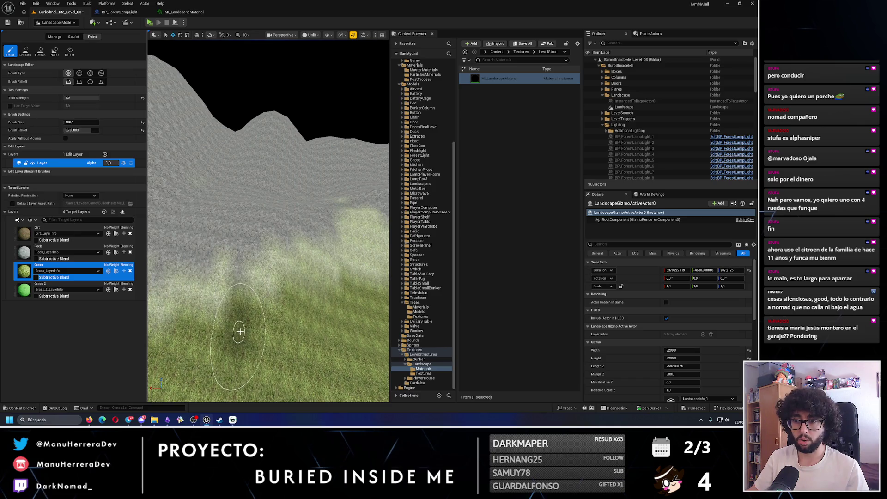
{"action": "scroll", "coordinate": [252, 319], "scroll_direction": "down", "scroll_amount": 5}
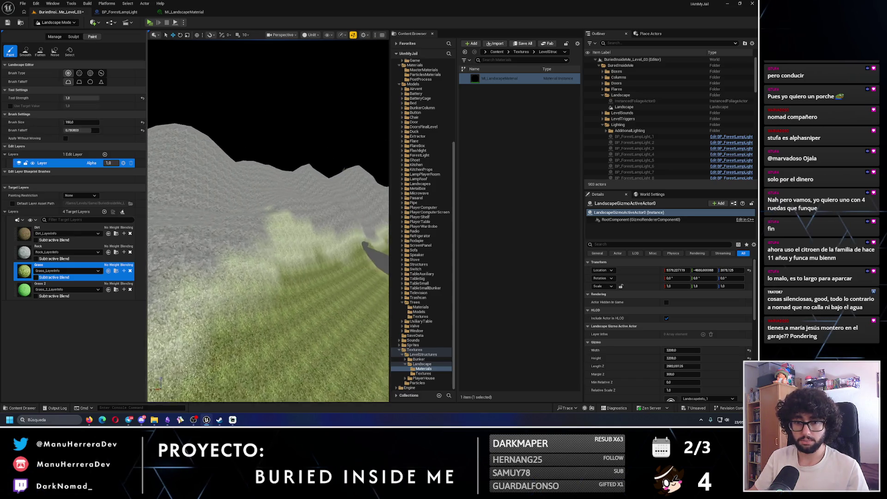
{"action": "scroll", "coordinate": [252, 318], "scroll_direction": "up", "scroll_amount": 3}
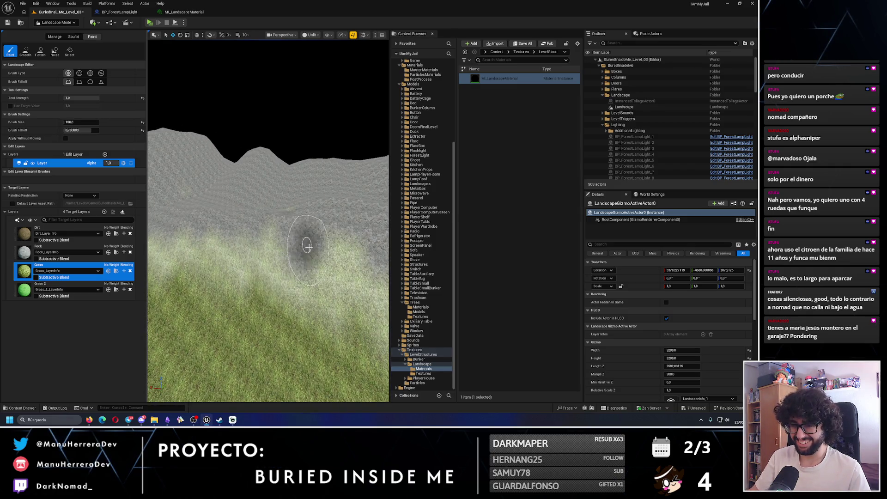
{"action": "scroll", "coordinate": [306, 245], "scroll_direction": "up", "scroll_amount": 2}
{"action": "scroll", "coordinate": [296, 240], "scroll_direction": "up", "scroll_amount": 3}
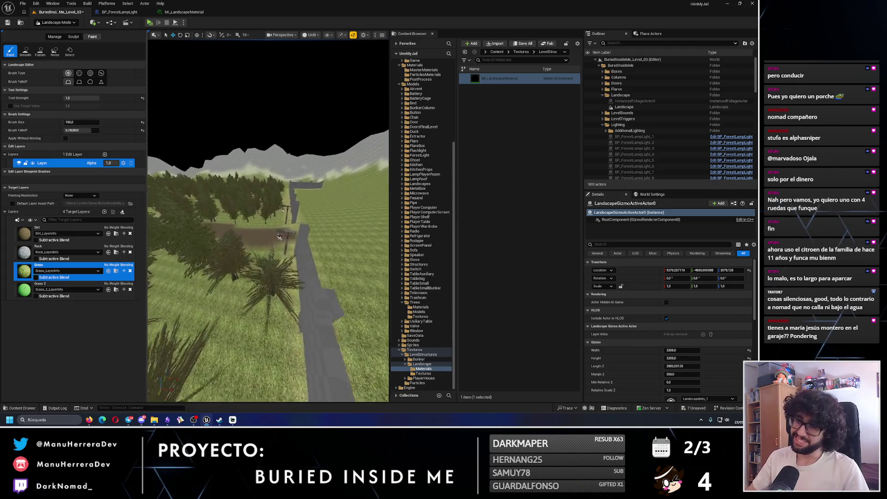
- Save, then playtest by walking to the left lamp post beside the gate wall, and stop
{"action": "key", "text": "ctrl+s"}
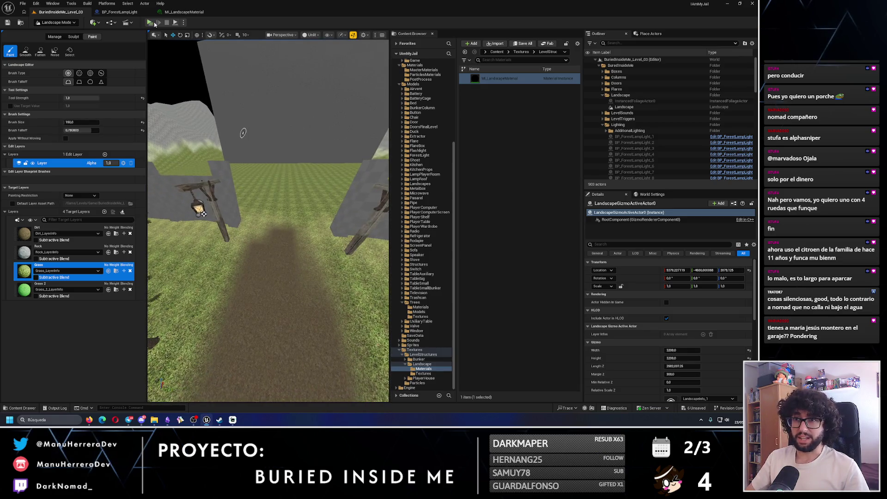
{"action": "key", "text": "alt+p"}
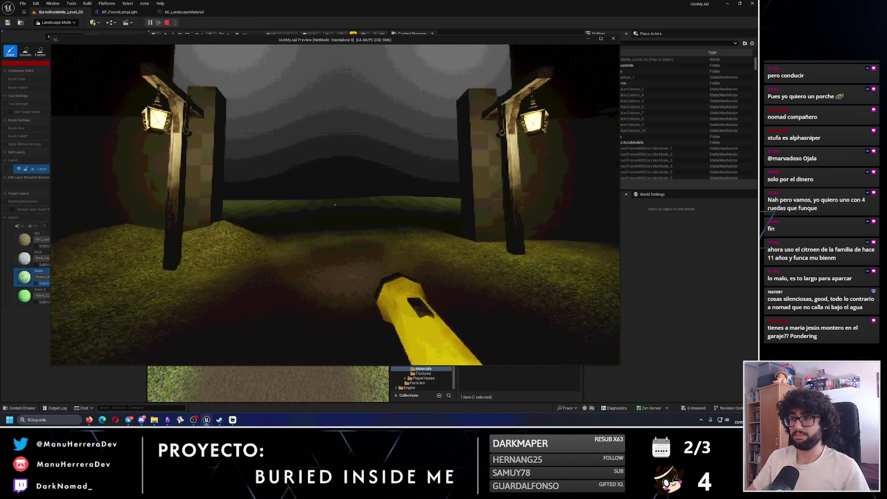
{"action": "key", "text": "w"}
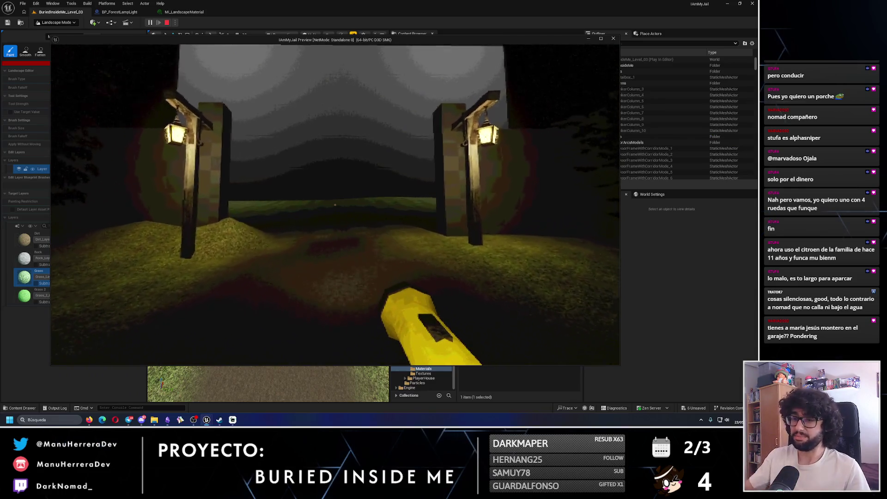
{"action": "key", "text": "w"}
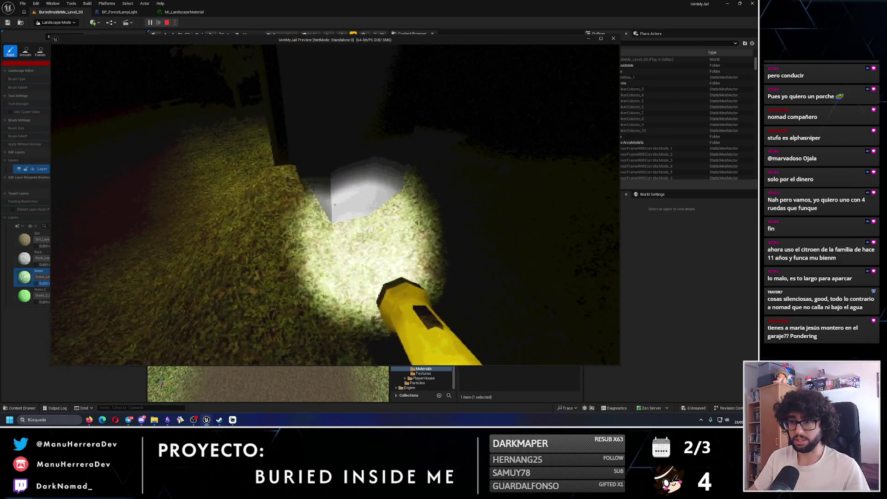
{"action": "key", "text": "Escape"}
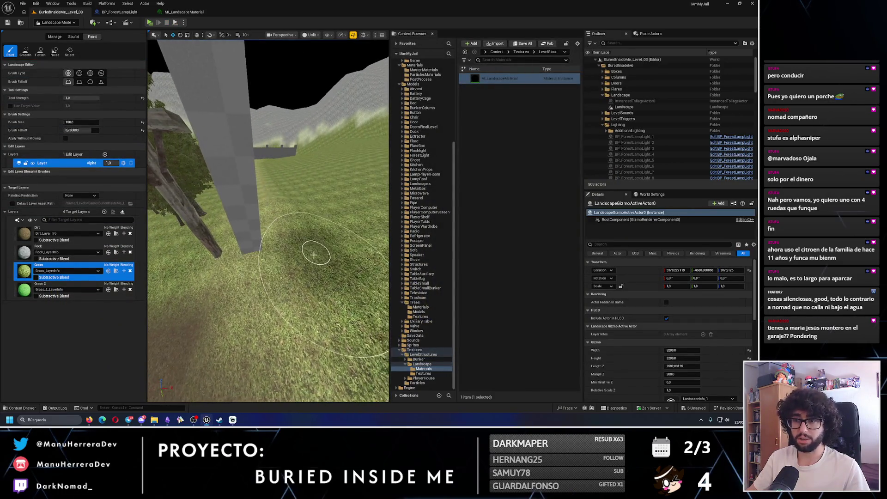
- Sculpt the path between the lamp posts with the raise/lower brush, checking it in lit and unlit views
{"action": "left_click", "coordinate": [73, 36]}
{"action": "left_click_drag", "start_coordinate": [239, 175], "coordinate": [150, 128]}
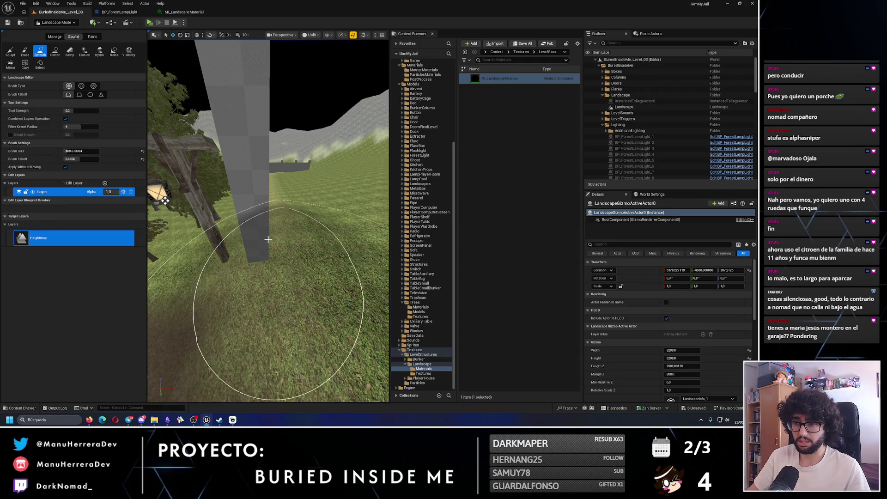
{"action": "left_click_drag", "start_coordinate": [273, 229], "coordinate": [230, 223]}
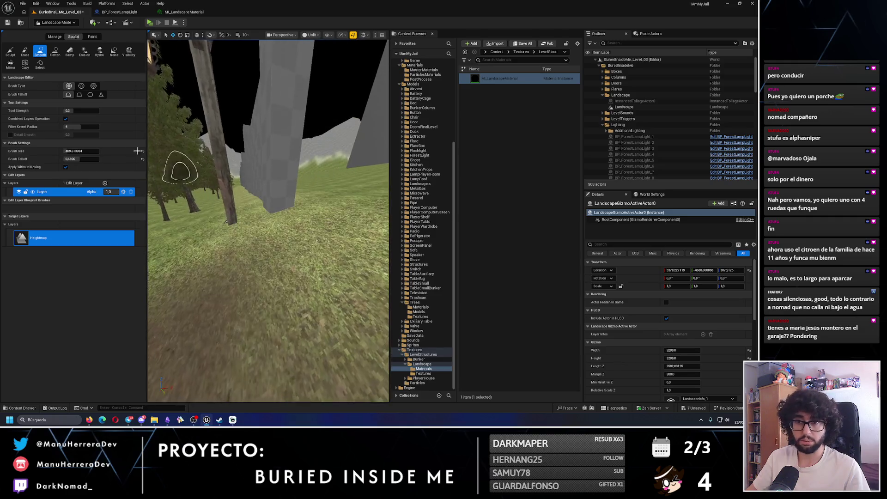
{"action": "left_click", "coordinate": [10, 51]}
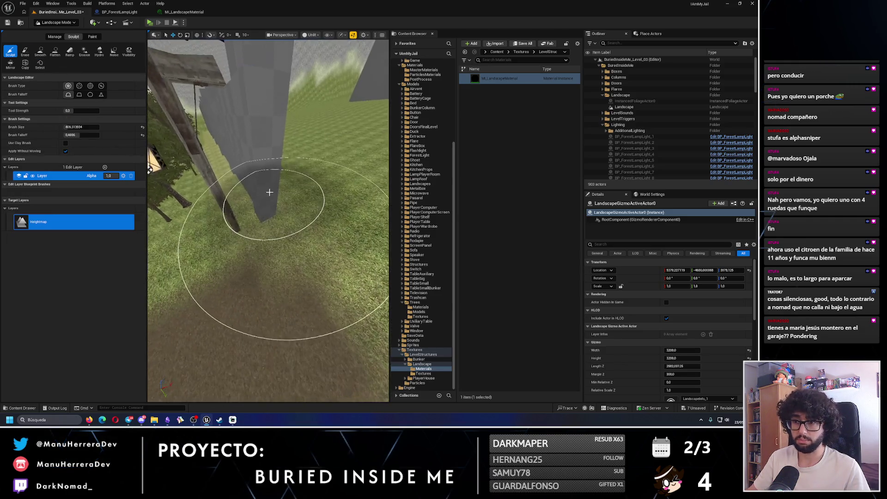
{"action": "mouse_move", "coordinate": [265, 188]}
{"action": "left_mouse_down"}
{"action": "mouse_move", "coordinate": [248, 179]}
{"action": "mouse_move", "coordinate": [261, 235]}
{"action": "mouse_move", "coordinate": [214, 248]}
{"action": "left_mouse_up"}
{"action": "key", "text": "alt+4"}
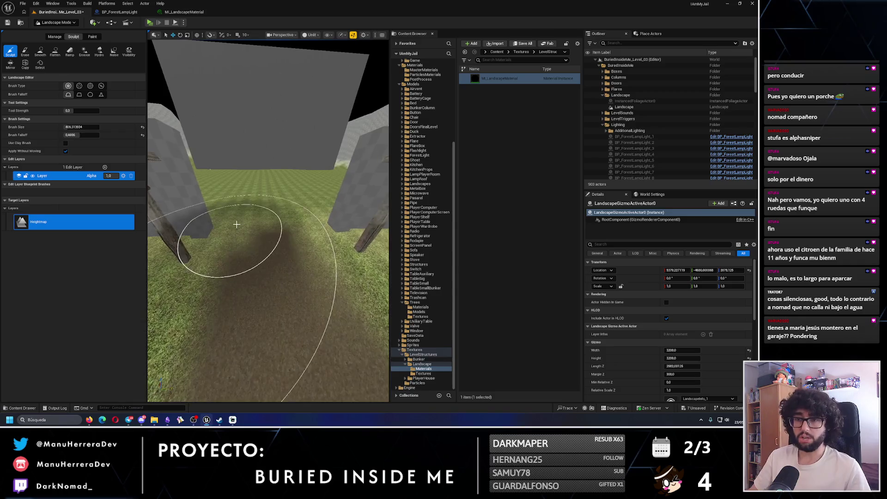
{"action": "scroll", "coordinate": [288, 272], "scroll_direction": "down", "scroll_amount": 5}
{"action": "key", "text": "alt+3"}
{"action": "scroll", "coordinate": [289, 272], "scroll_direction": "down", "scroll_amount": 3}
{"action": "scroll", "coordinate": [185, 316], "scroll_direction": "down", "scroll_amount": 5}
- Smooth the ground near the gate, save the level, and return to Selection mode
{"action": "left_click", "coordinate": [40, 51]}
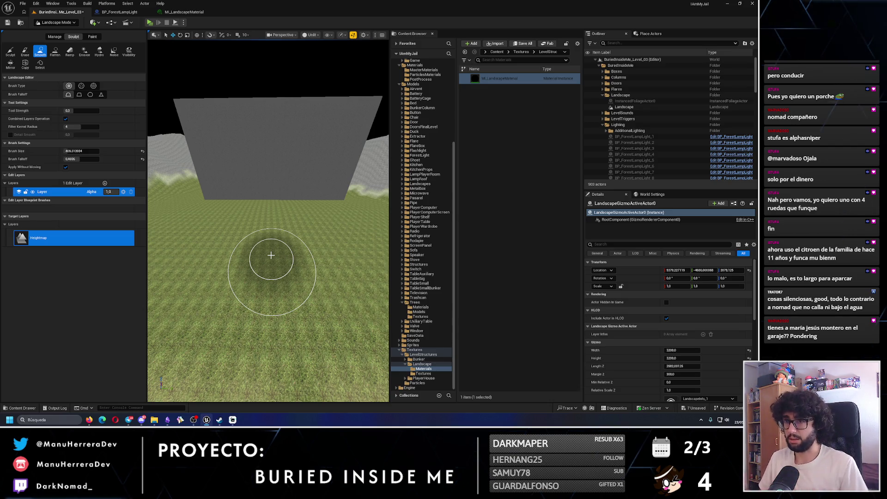
{"action": "left_click", "coordinate": [8, 22]}
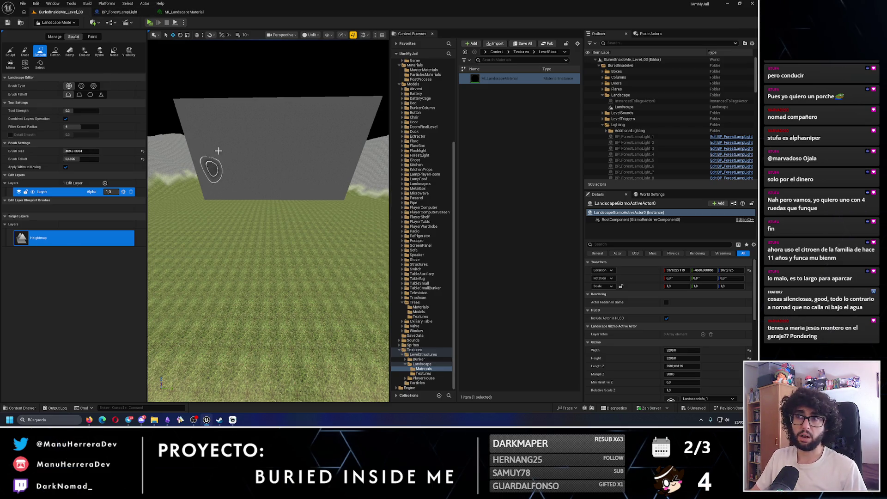
{"action": "left_click", "coordinate": [55, 22]}
- Select the grey boundary wall Box and switch to Modeling mode framed on it
{"action": "left_click", "coordinate": [60, 32]}
{"action": "left_click", "coordinate": [175, 135]}
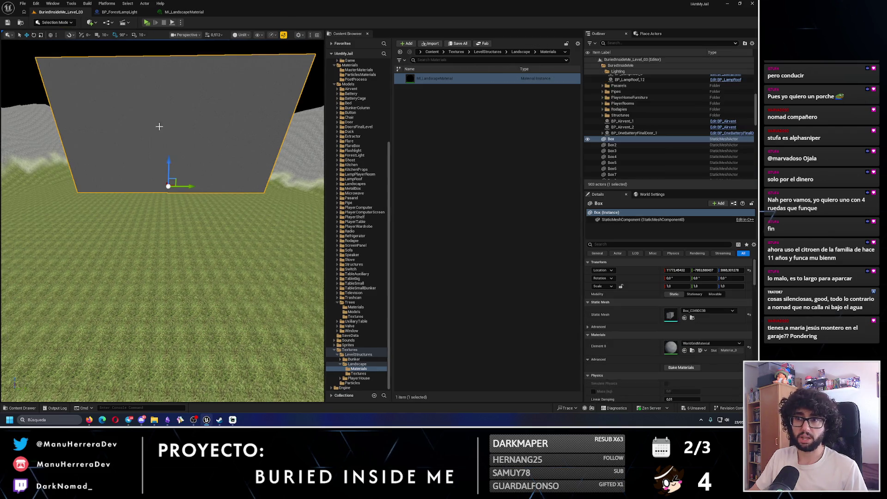
{"action": "left_click", "coordinate": [60, 23]}
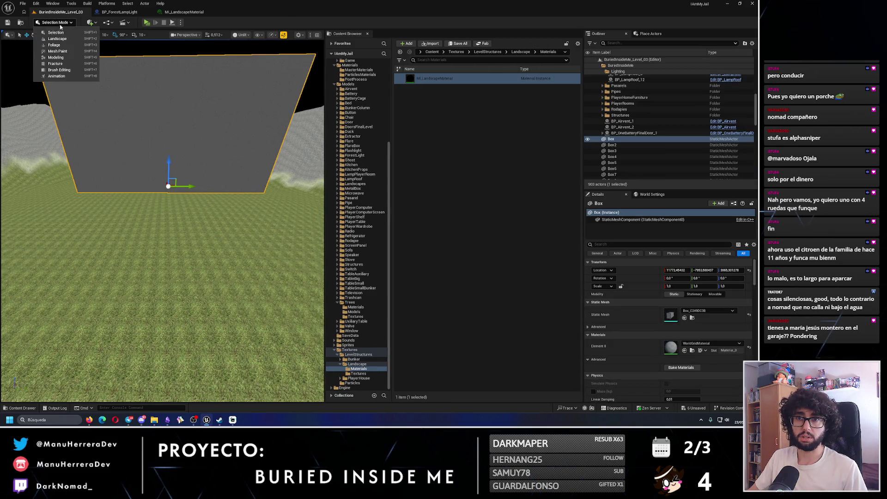
{"action": "left_click", "coordinate": [55, 58]}
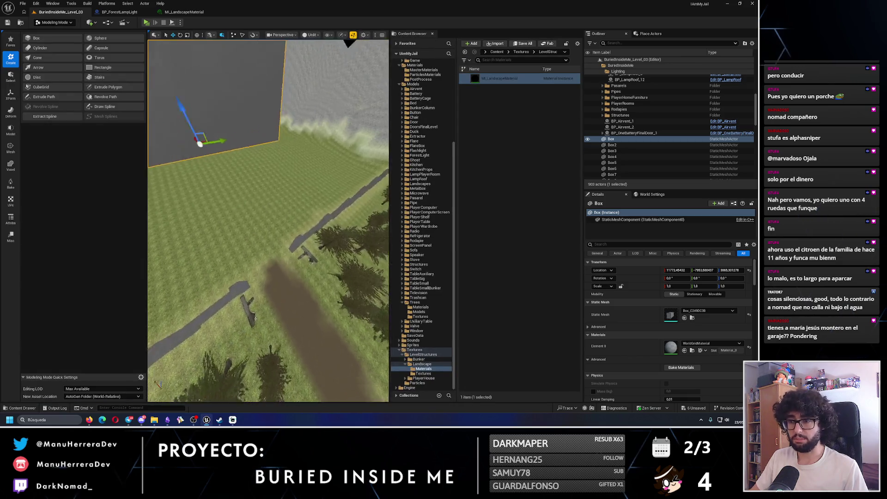
{"action": "key", "text": "f"}
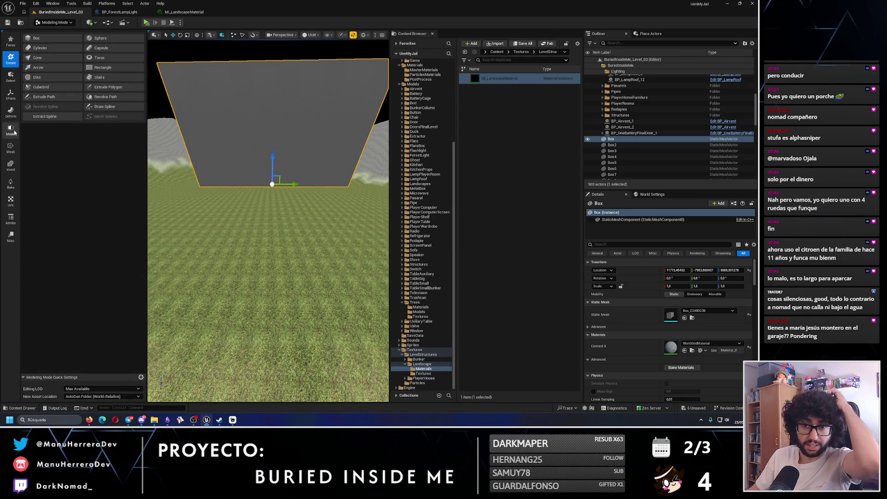
{"action": "left_click", "coordinate": [11, 131]}
- Select the wall's edges in PolyGroup Edit, then exit the tool and reselect the wall
{"action": "left_click", "coordinate": [55, 39]}
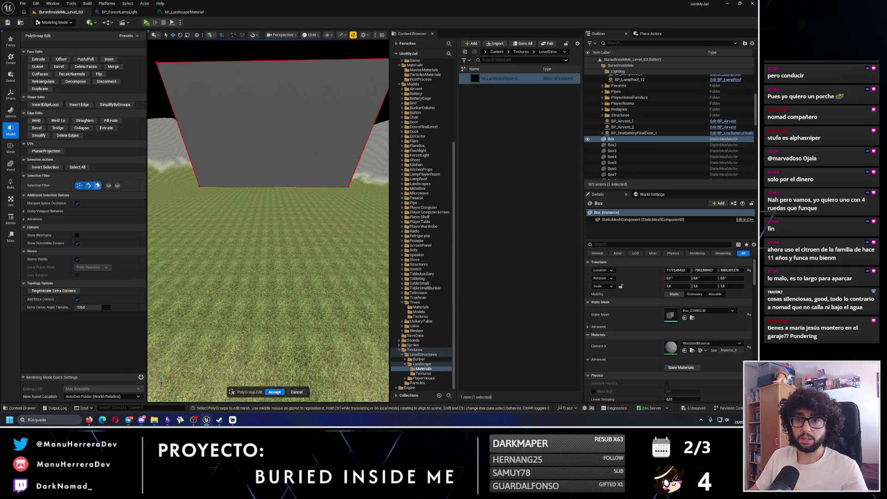
{"action": "left_click", "coordinate": [80, 186]}
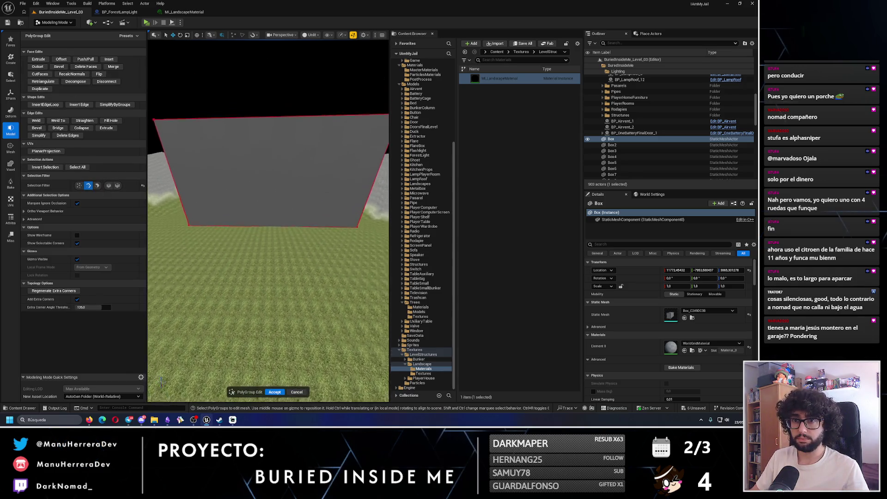
{"action": "left_click_drag", "start_coordinate": [260, 175], "coordinate": [261, 163]}
{"action": "left_click_drag", "start_coordinate": [256, 275], "coordinate": [153, 158]}
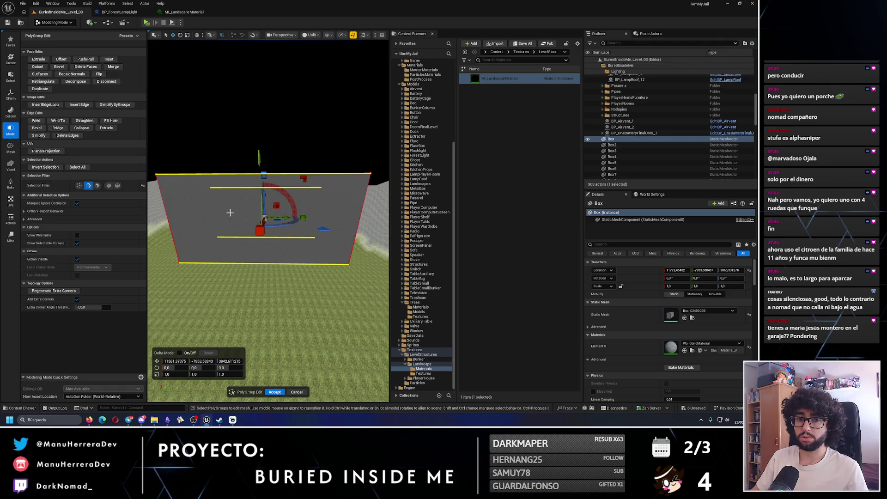
{"action": "scroll", "coordinate": [223, 209], "scroll_direction": "up", "scroll_amount": 5}
{"action": "left_click", "coordinate": [240, 287]}
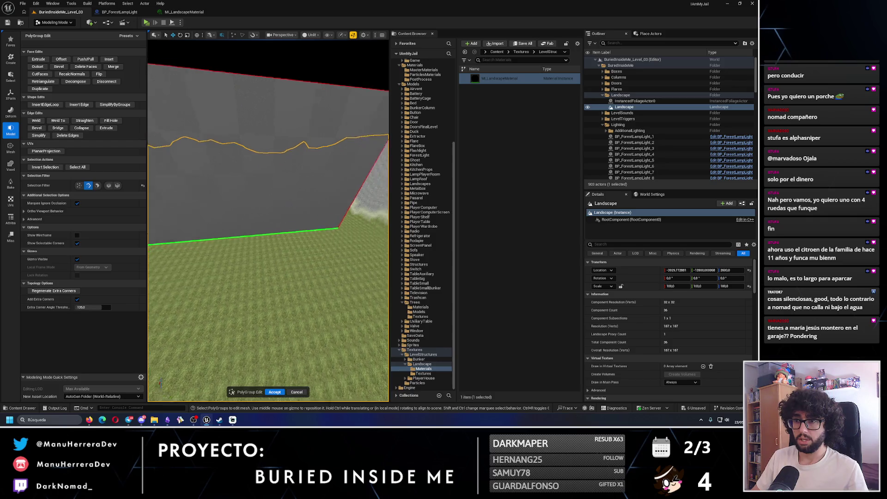
{"action": "left_click_drag", "start_coordinate": [278, 270], "coordinate": [302, 269]}
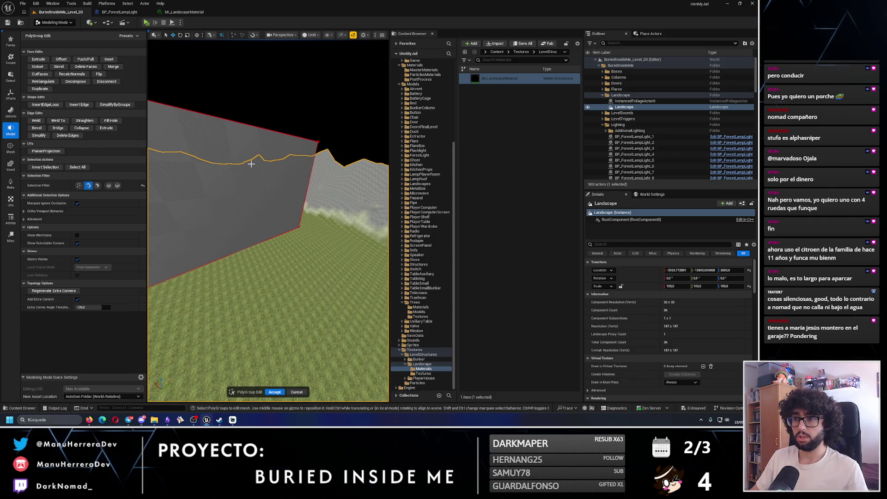
{"action": "key", "text": "Escape"}
{"action": "left_click", "coordinate": [283, 188]}
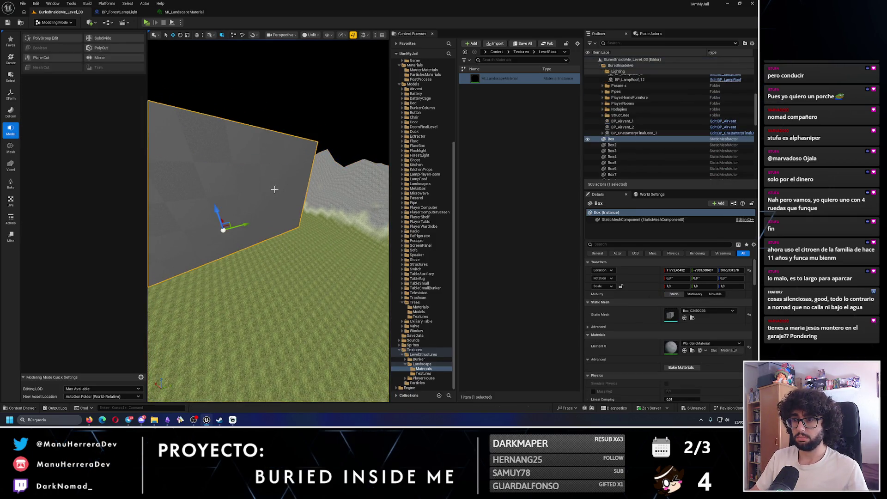
- Run the Cube Grid tool on the wall Box, reset the grid from the actor, and undo a stray block change
{"action": "key", "text": "f"}
{"action": "left_click", "coordinate": [11, 58]}
{"action": "left_click", "coordinate": [43, 87]}
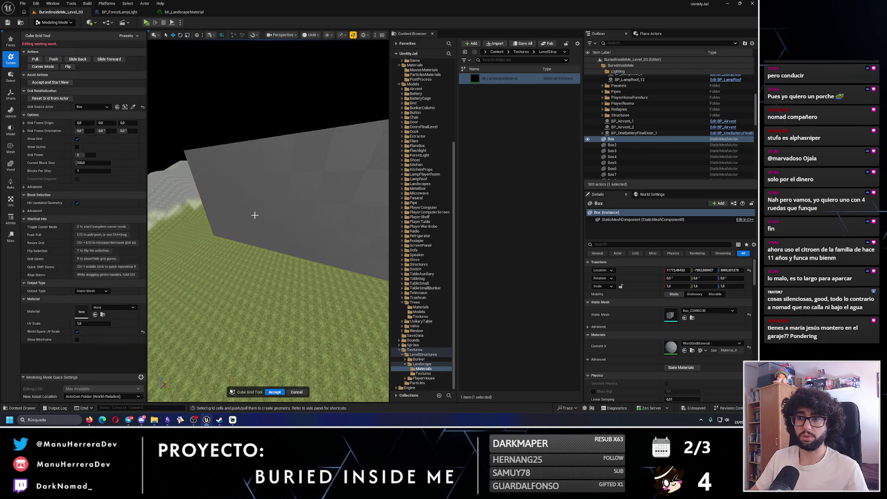
{"action": "scroll", "coordinate": [252, 212], "scroll_direction": "up", "scroll_amount": 5}
{"action": "left_click_drag", "start_coordinate": [255, 227], "coordinate": [208, 228]}
{"action": "left_click", "coordinate": [50, 100]}
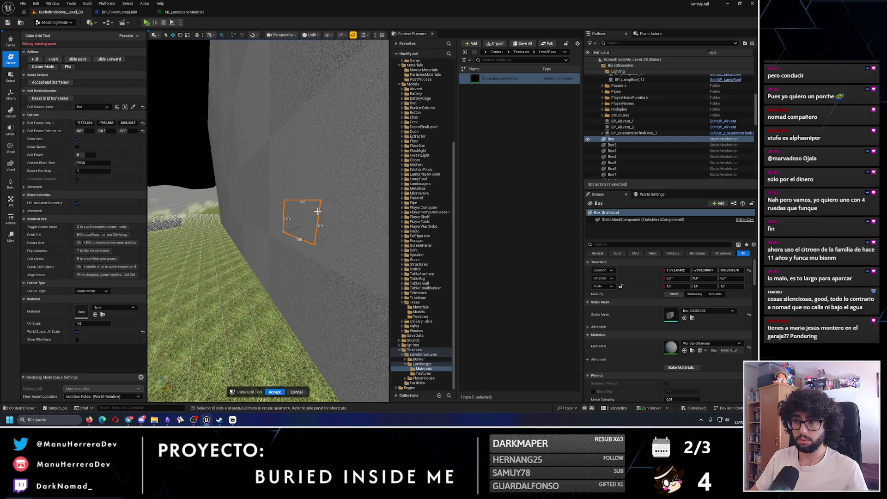
{"action": "scroll", "coordinate": [331, 249], "scroll_direction": "up", "scroll_amount": 5}
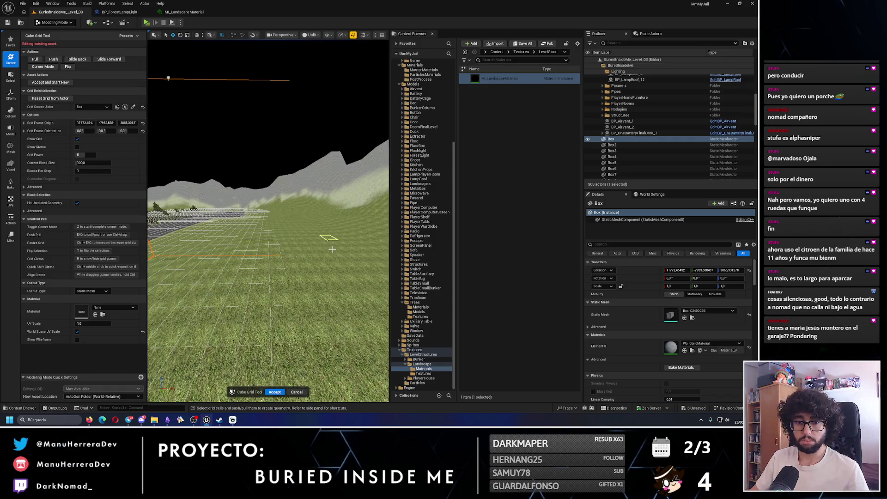
{"action": "key", "text": "ctrl+z"}
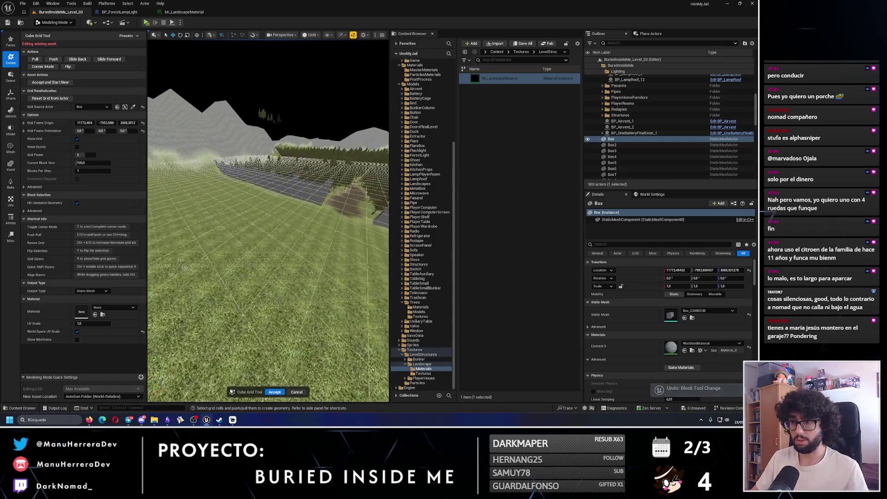
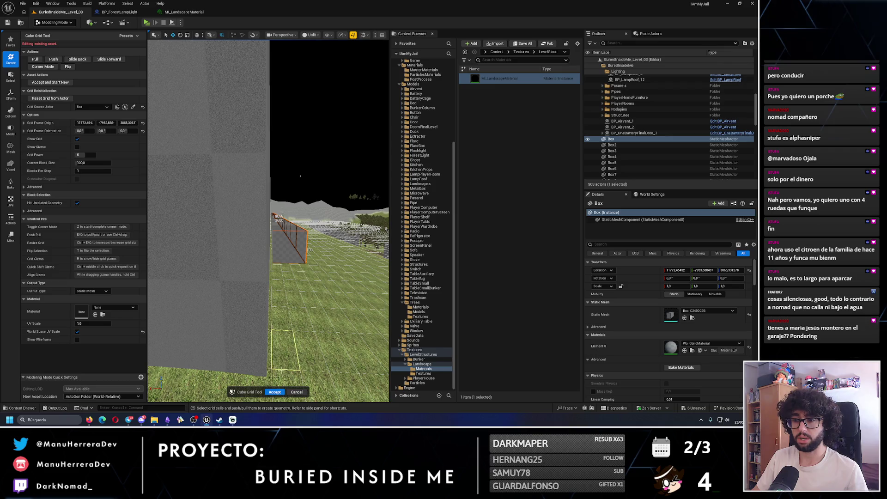
- Undo the last box edit, cancel the grid tool and reopen Cube Grid on the wall
{"action": "key", "text": "ctrl+z"}
{"action": "key", "text": "ctrl+z"}
{"action": "left_click", "coordinate": [417, 226]}
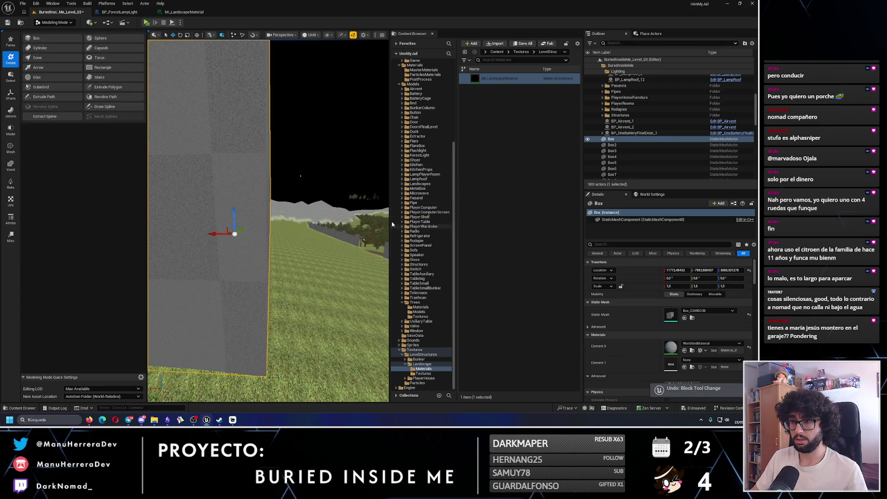
{"action": "left_click", "coordinate": [41, 86]}
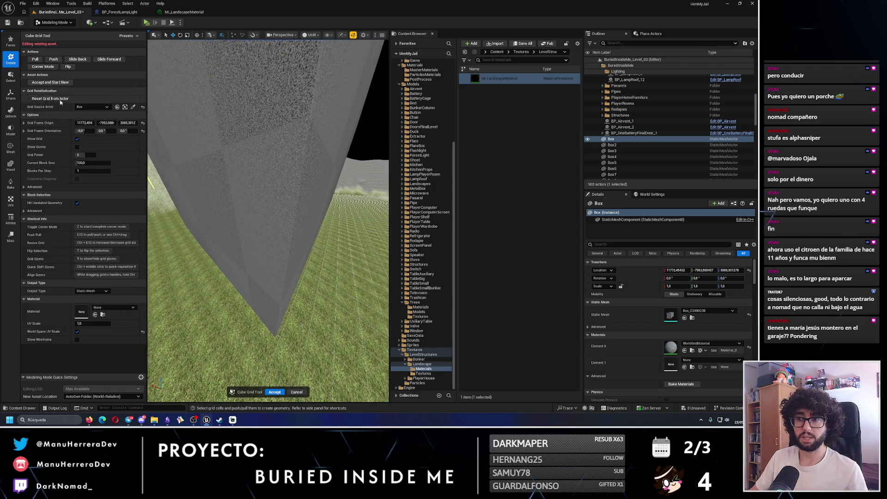
- Realign the grid with Reset Grid from Actor, frame the wall face and select a cell
{"action": "key", "text": "f"}
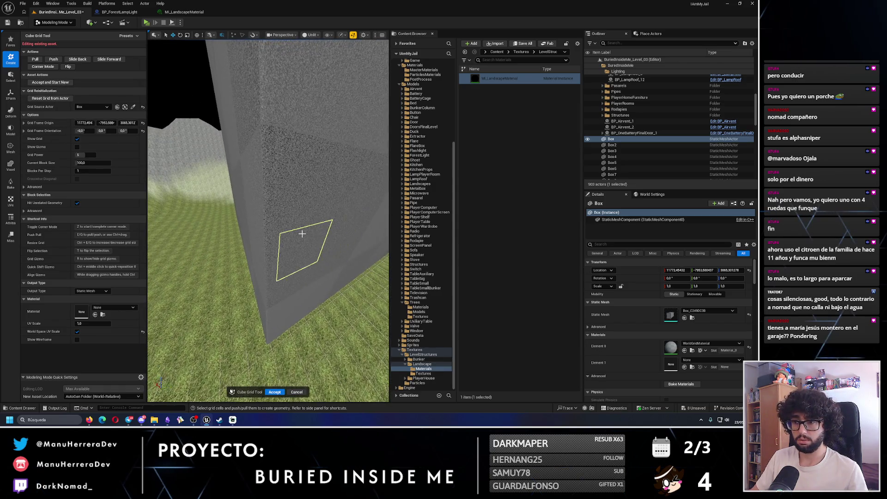
{"action": "key", "text": "f"}
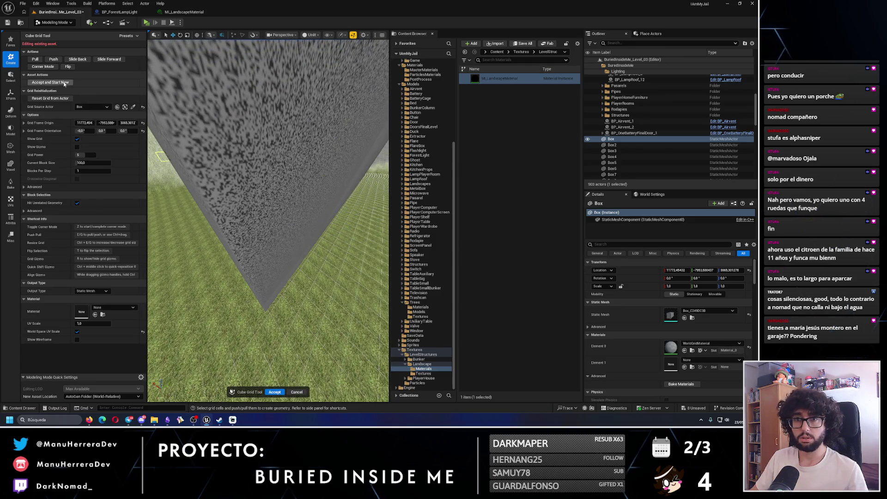
{"action": "left_click", "coordinate": [54, 99]}
{"action": "key", "text": "f"}
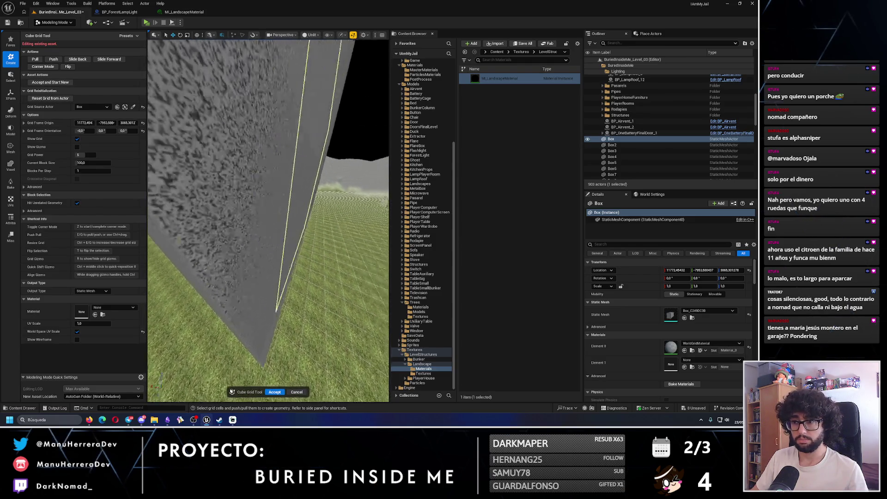
{"action": "key", "text": "f"}
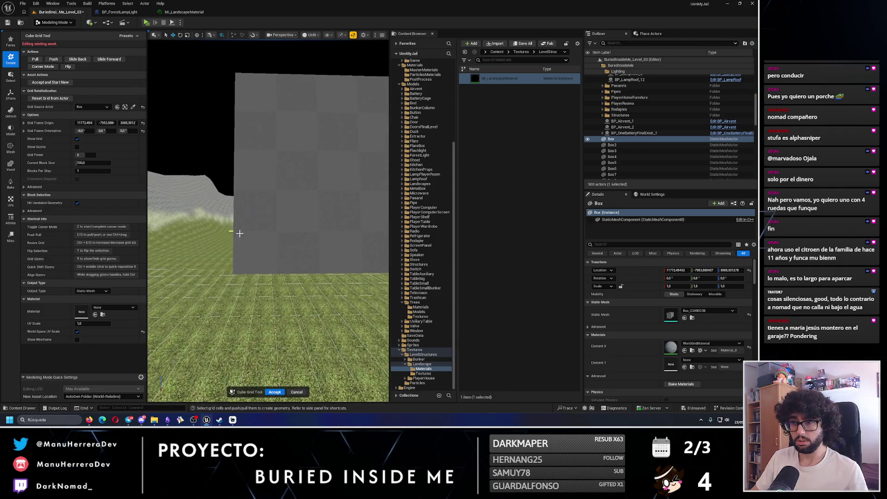
{"action": "left_click", "coordinate": [264, 255]}
{"action": "scroll", "coordinate": [266, 254], "scroll_direction": "up", "scroll_amount": 5}
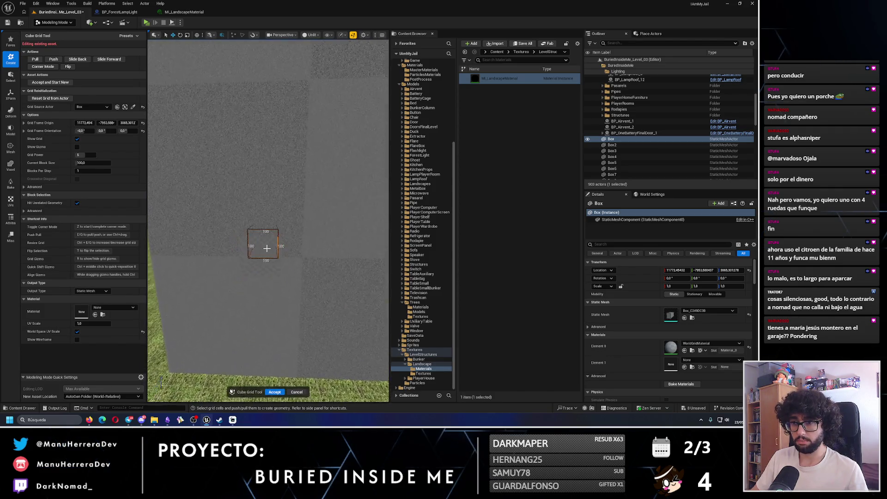
{"action": "key", "text": "ctrl+z"}
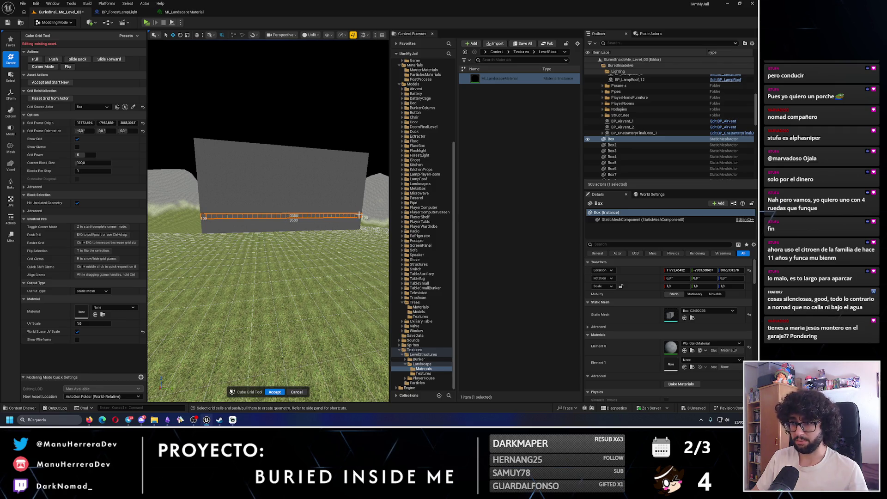
- Orbit along the full length of the grey wall and accept the Cube Grid edits
{"action": "scroll", "coordinate": [359, 215], "scroll_direction": "up", "scroll_amount": 5}
{"action": "mouse_move", "coordinate": [268, 213]}
{"action": "left_mouse_down"}
{"action": "mouse_move", "coordinate": [213, 212]}
{"action": "mouse_move", "coordinate": [252, 219]}
{"action": "left_mouse_up"}
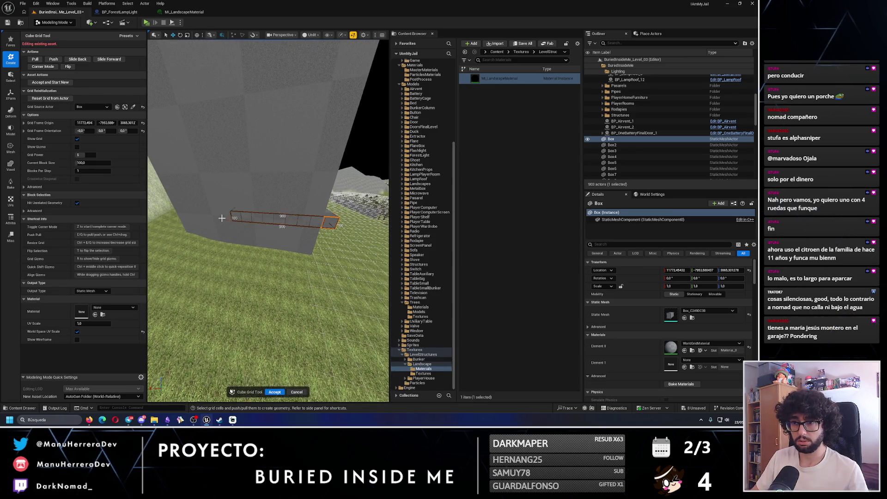
{"action": "mouse_move", "coordinate": [226, 225]}
{"action": "left_mouse_down"}
{"action": "mouse_move", "coordinate": [227, 263]}
{"action": "mouse_move", "coordinate": [220, 220]}
{"action": "mouse_move", "coordinate": [233, 233]}
{"action": "left_mouse_up"}
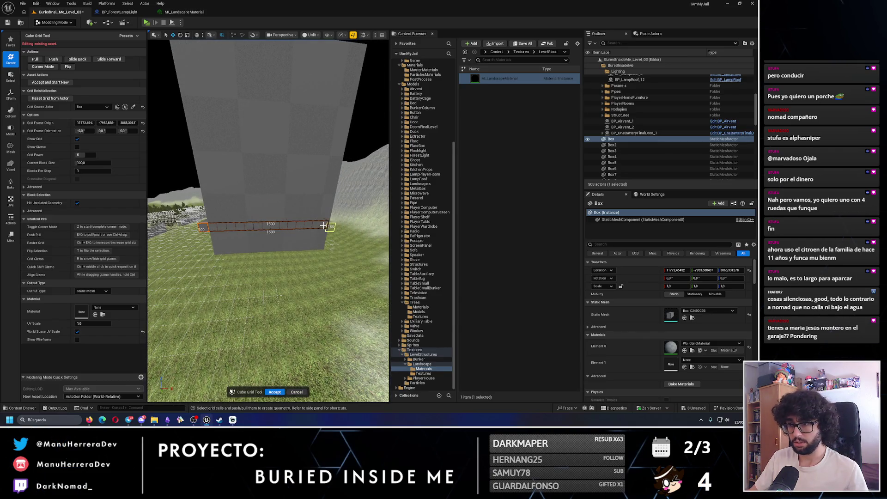
{"action": "mouse_move", "coordinate": [325, 250]}
{"action": "left_mouse_down"}
{"action": "mouse_move", "coordinate": [217, 266]}
{"action": "mouse_move", "coordinate": [240, 232]}
{"action": "mouse_move", "coordinate": [178, 243]}
{"action": "left_mouse_up"}
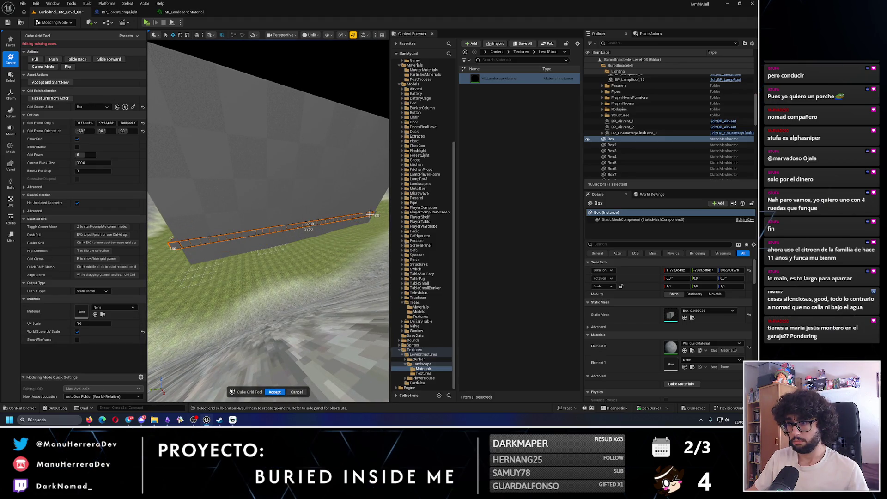
{"action": "left_click_drag", "start_coordinate": [347, 221], "coordinate": [336, 204]}
{"action": "mouse_move", "coordinate": [179, 244]}
{"action": "left_mouse_down"}
{"action": "mouse_move", "coordinate": [194, 243]}
{"action": "mouse_move", "coordinate": [180, 245]}
{"action": "mouse_move", "coordinate": [230, 365]}
{"action": "left_mouse_up"}
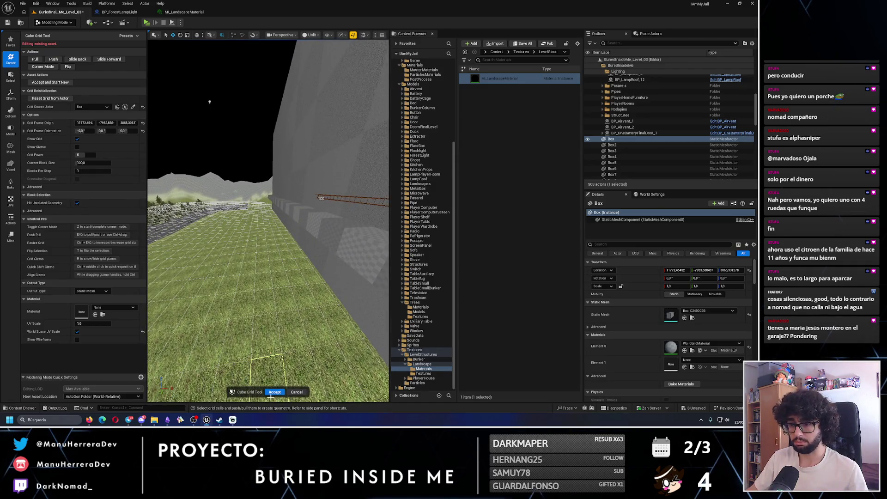
{"action": "left_click", "coordinate": [274, 392]}
{"action": "key", "text": "f"}
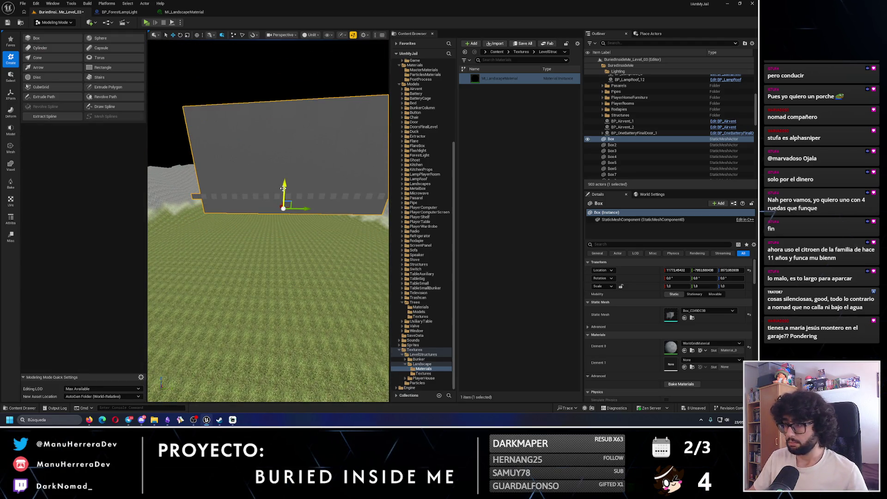
- Undo the accidental wall move and reopen the Cube Grid Tool on the wall
{"action": "key", "text": "ctrl+z"}
{"action": "scroll", "coordinate": [218, 173], "scroll_direction": "down", "scroll_amount": 5}
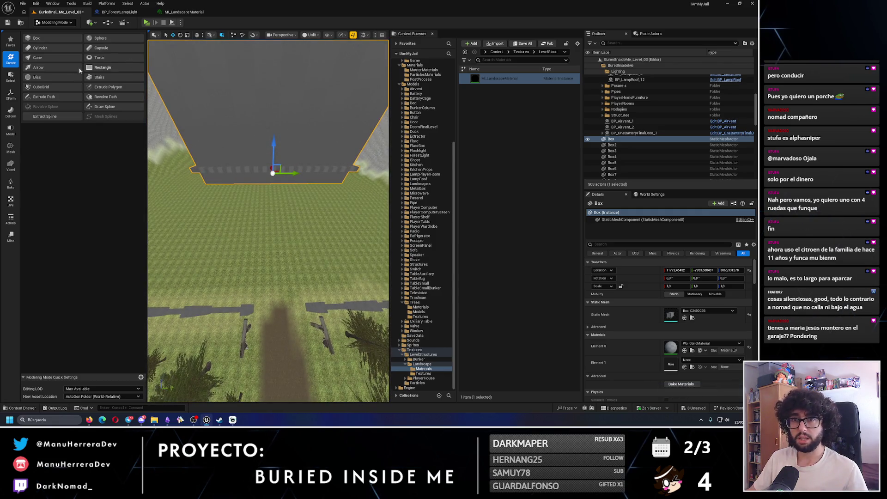
{"action": "left_click", "coordinate": [43, 87]}
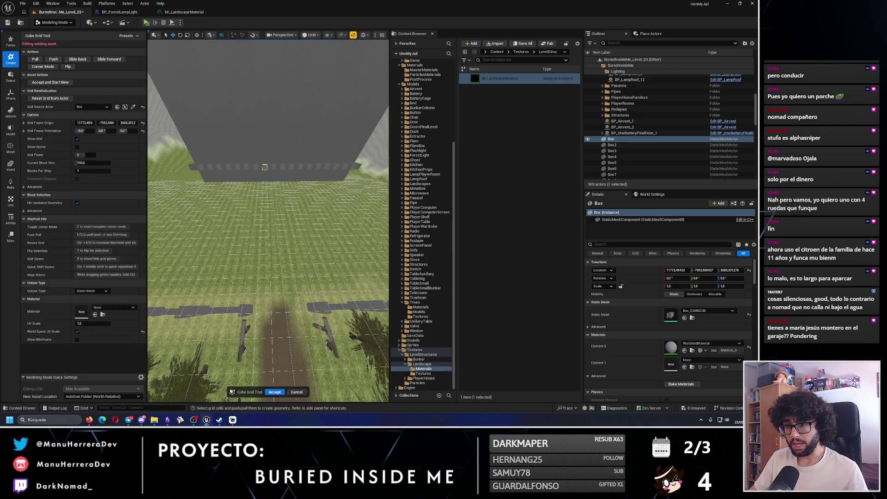
{"action": "scroll", "coordinate": [245, 349], "scroll_direction": "up", "scroll_amount": 5}
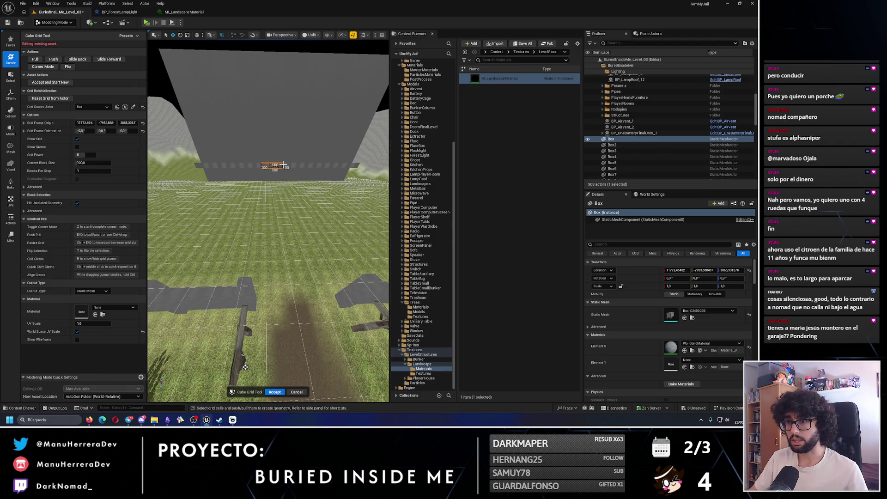
{"action": "scroll", "coordinate": [245, 367], "scroll_direction": "down", "scroll_amount": 5}
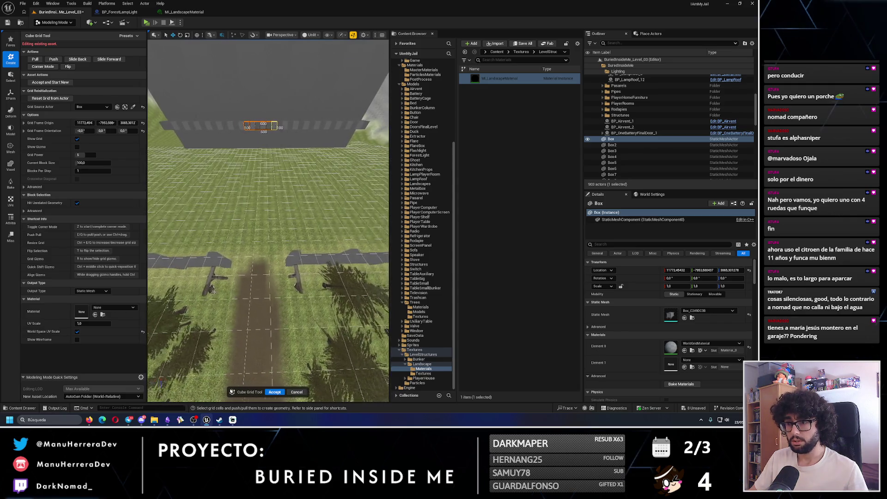
- Face the wall and drag out a 500×400 cell selection, undoing misfired grid changes
{"action": "key", "text": "d"}
{"action": "left_click_drag", "start_coordinate": [189, 290], "coordinate": [266, 190]}
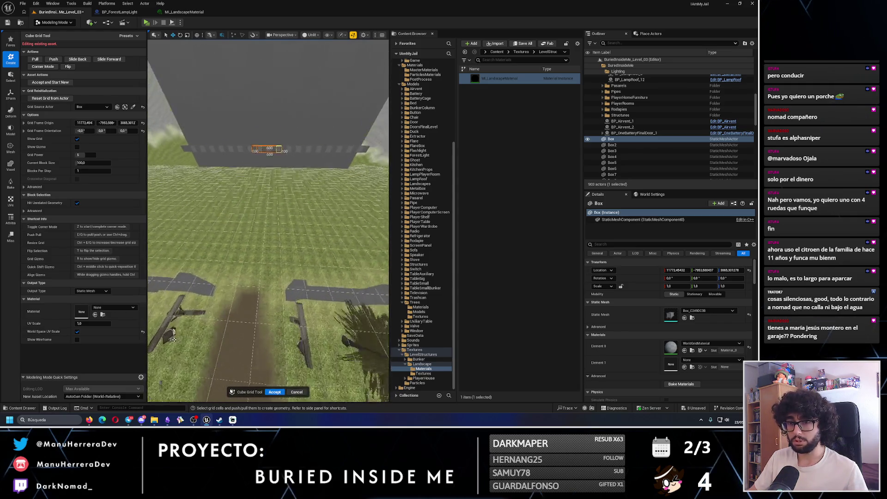
{"action": "key", "text": "w"}
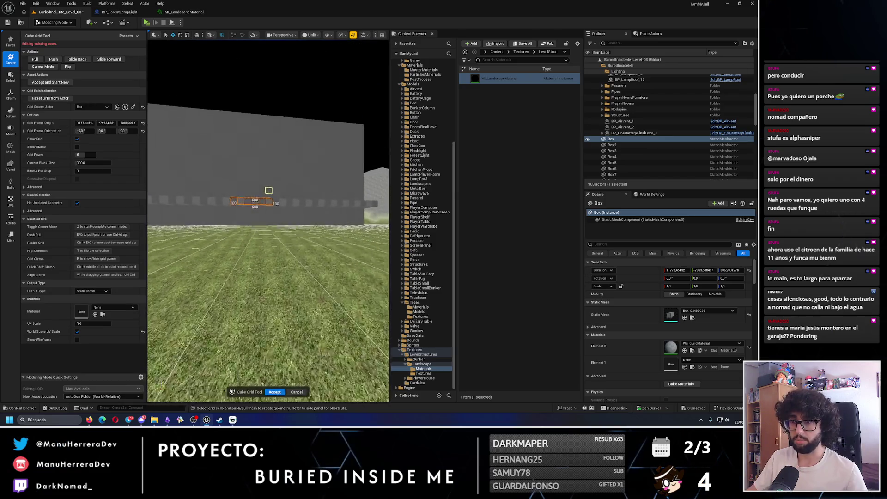
{"action": "left_click_drag", "start_coordinate": [268, 222], "coordinate": [342, 221]}
{"action": "key", "text": "w"}
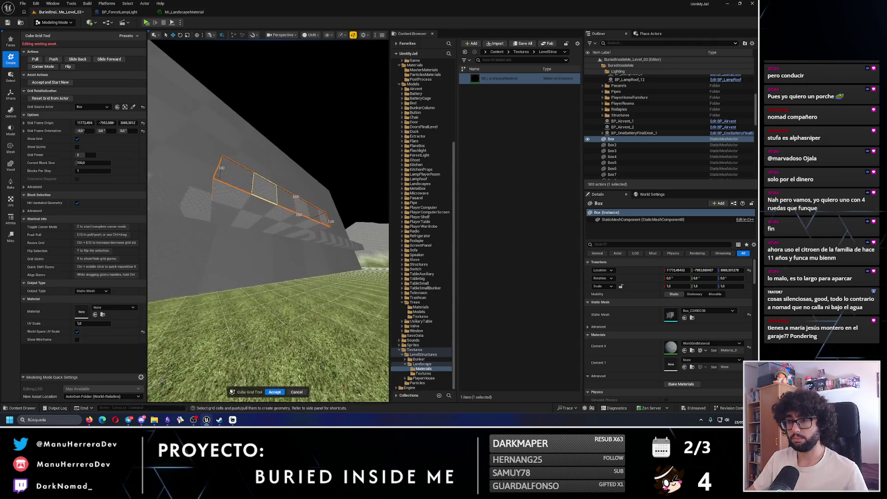
{"action": "key", "text": "ctrl+z"}
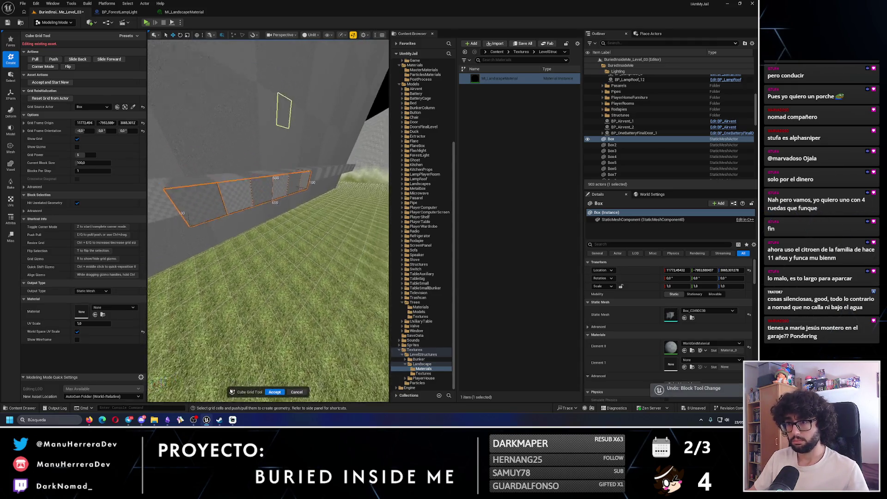
{"action": "left_click_drag", "start_coordinate": [279, 138], "coordinate": [223, 138]}
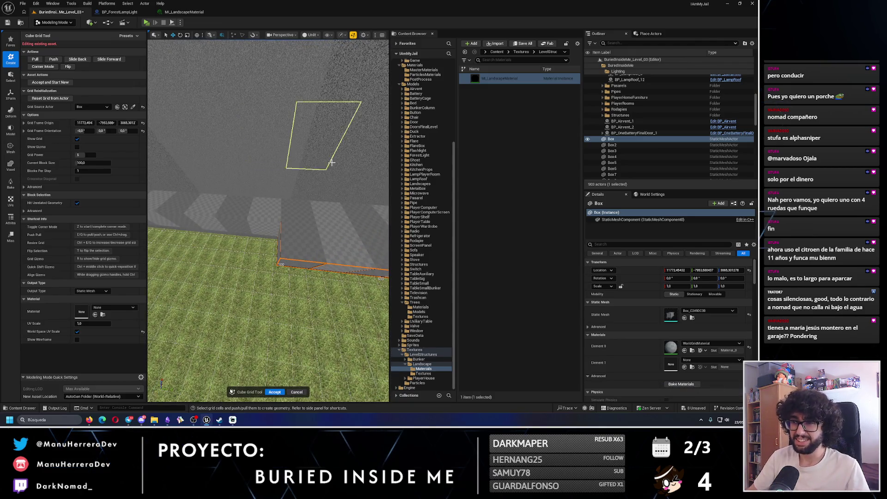
{"action": "key", "text": "s"}
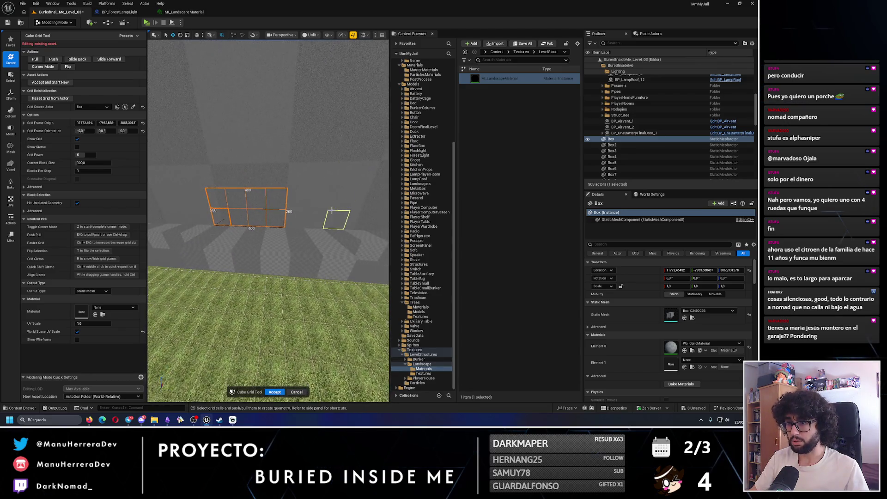
{"action": "left_click_drag", "start_coordinate": [264, 186], "coordinate": [254, 208]}
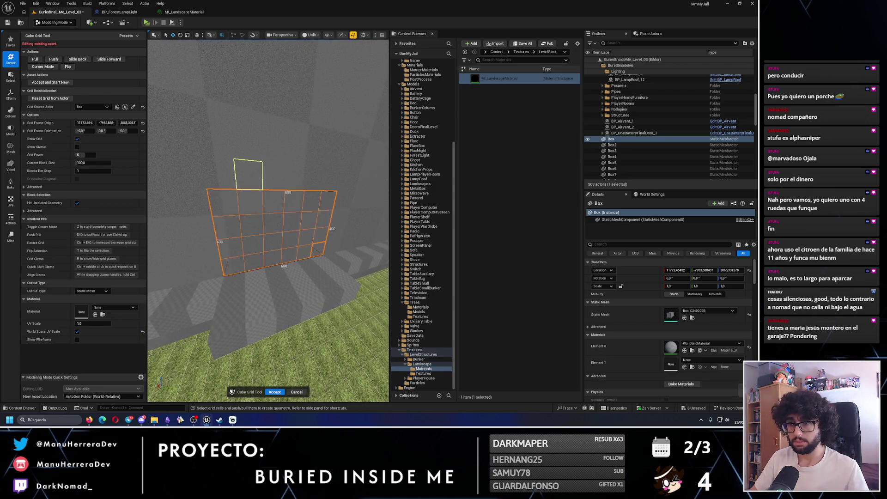
{"action": "key", "text": "ctrl+z"}
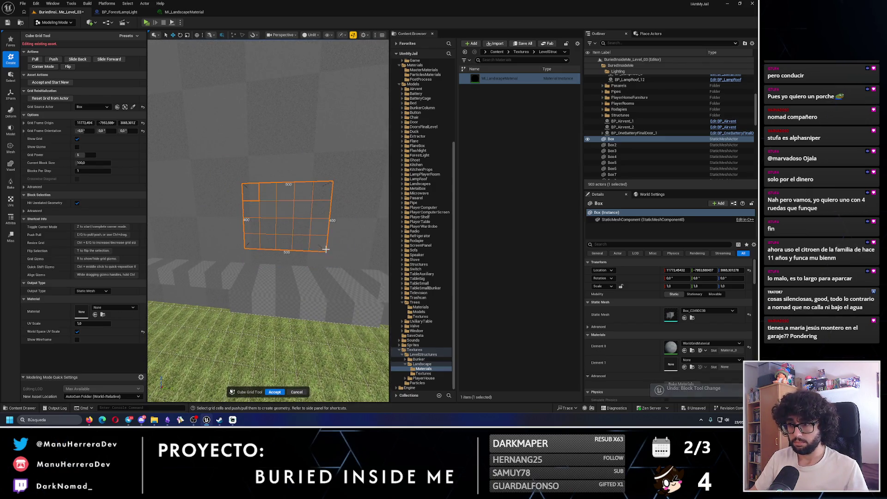
{"action": "mouse_move", "coordinate": [331, 253]}
{"action": "left_mouse_down"}
{"action": "mouse_move", "coordinate": [303, 234]}
{"action": "mouse_move", "coordinate": [314, 226]}
{"action": "mouse_move", "coordinate": [303, 213]}
{"action": "mouse_move", "coordinate": [327, 251]}
{"action": "mouse_move", "coordinate": [268, 213]}
{"action": "left_mouse_up"}
- Orbit back toward the grey wall, then choose Selection Mode from the mode dropdown
{"action": "left_click_drag", "start_coordinate": [379, 298], "coordinate": [358, 247]}
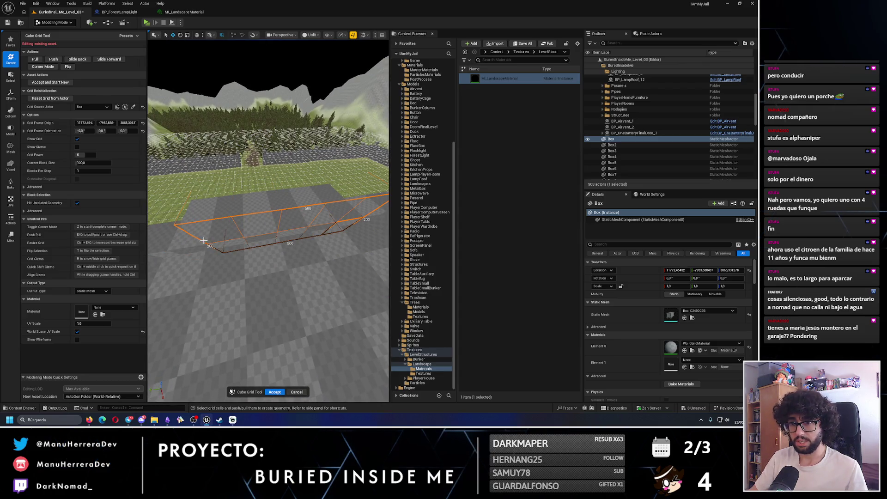
{"action": "left_click_drag", "start_coordinate": [201, 247], "coordinate": [199, 199]}
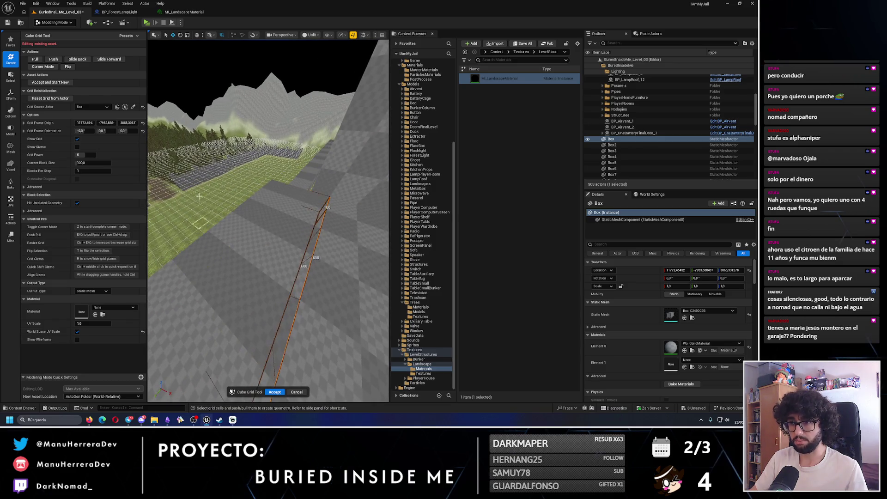
{"action": "mouse_move", "coordinate": [271, 179]}
{"action": "left_mouse_down"}
{"action": "mouse_move", "coordinate": [287, 284]}
{"action": "mouse_move", "coordinate": [267, 201]}
{"action": "left_mouse_up"}
{"action": "left_click", "coordinate": [54, 23]}
{"action": "left_click", "coordinate": [51, 32]}
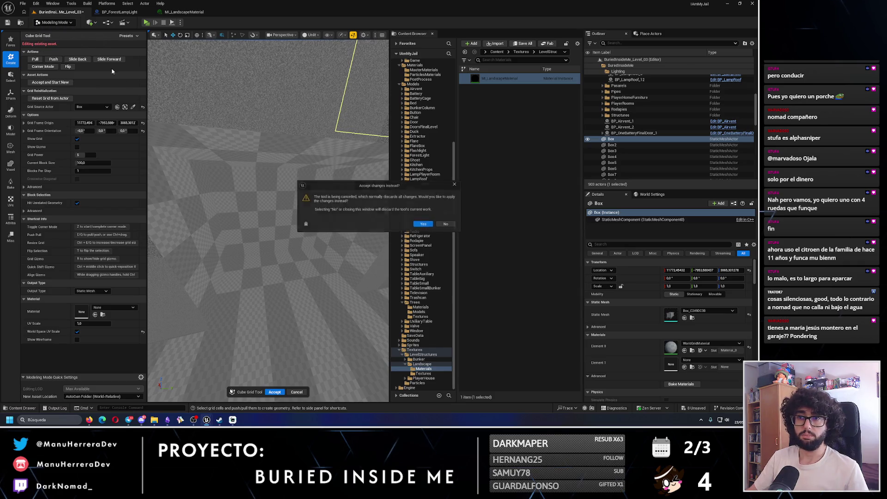
- Decline accepting the changes, switch to Modeling Mode and start Cube Grid on the Box wall
{"action": "left_click", "coordinate": [458, 185]}
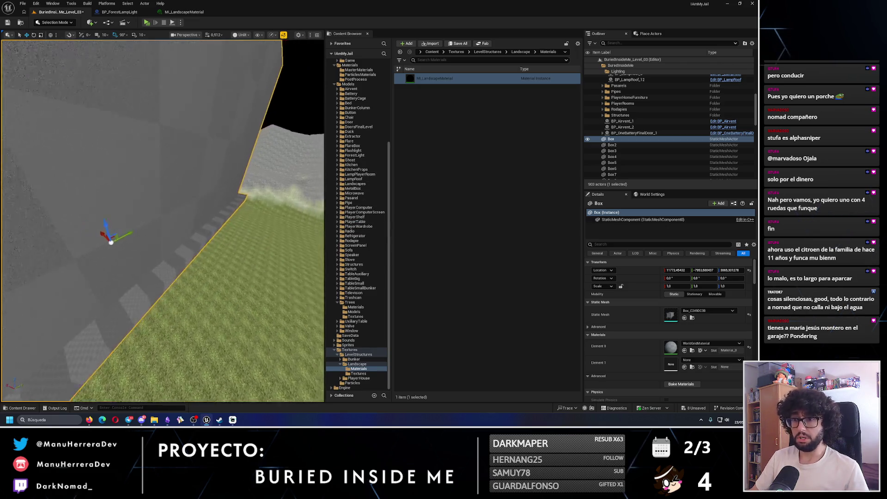
{"action": "key", "text": "w"}
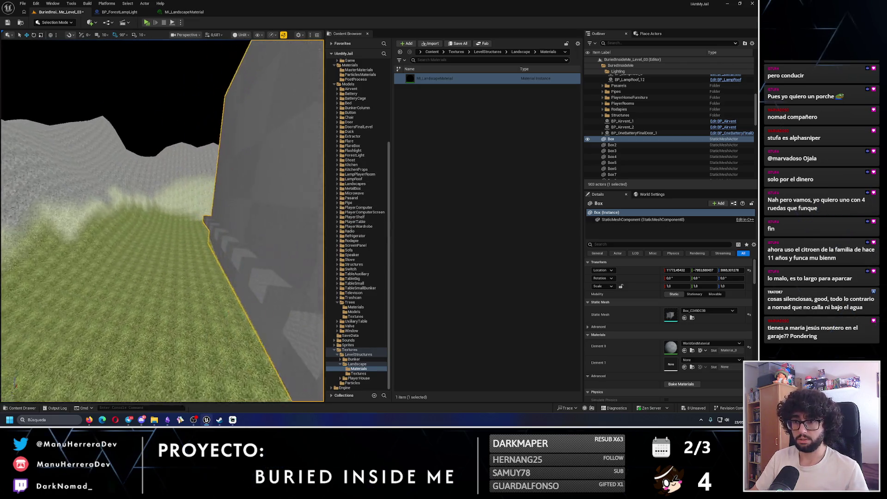
{"action": "key", "text": "w"}
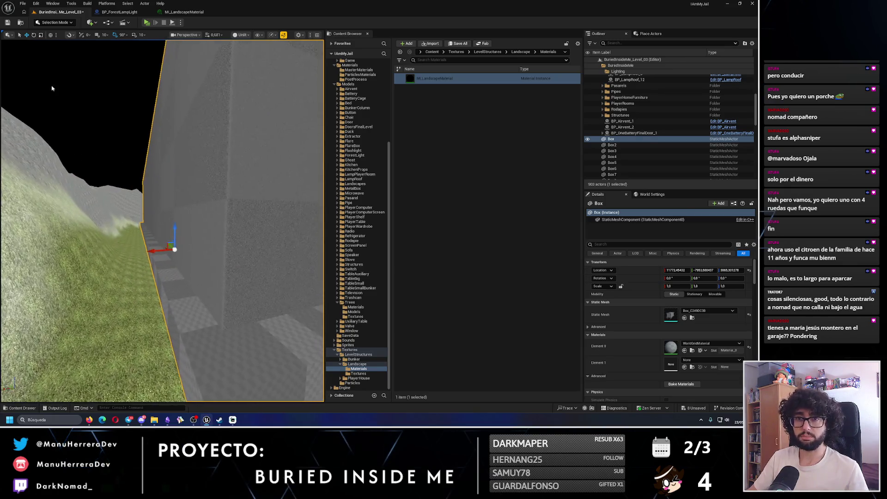
{"action": "left_click", "coordinate": [66, 22]}
{"action": "left_click", "coordinate": [55, 54]}
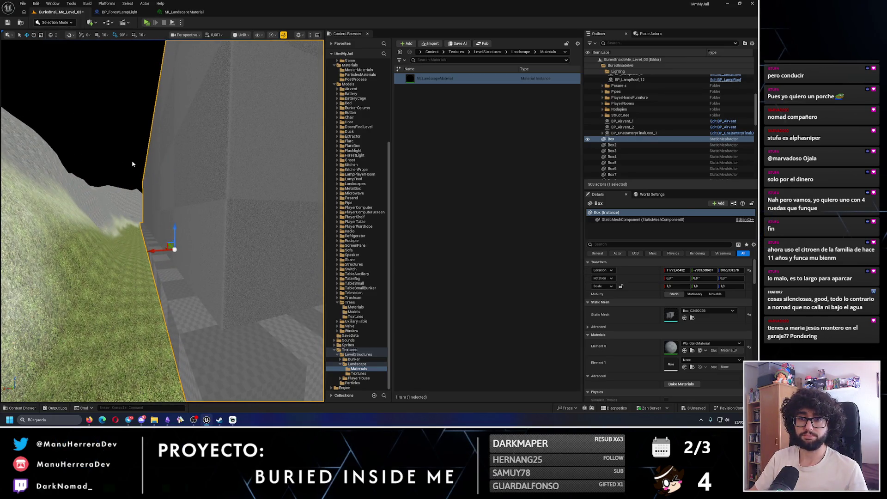
{"action": "left_click", "coordinate": [41, 87]}
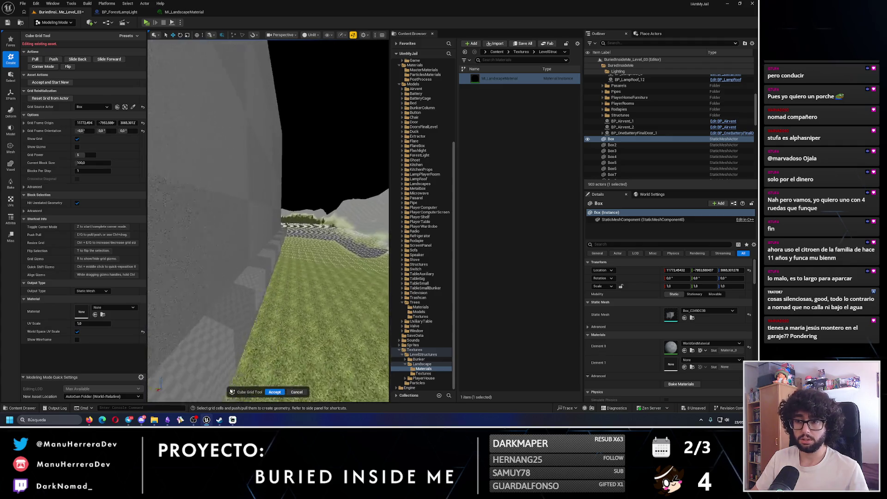
- Fly in low to face the base of the grey wall
{"action": "key", "text": "w"}
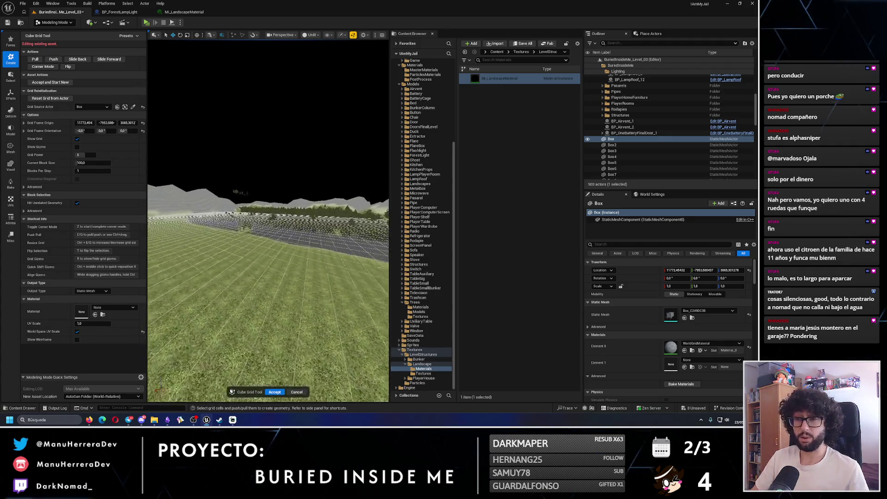
{"action": "key", "text": "w"}
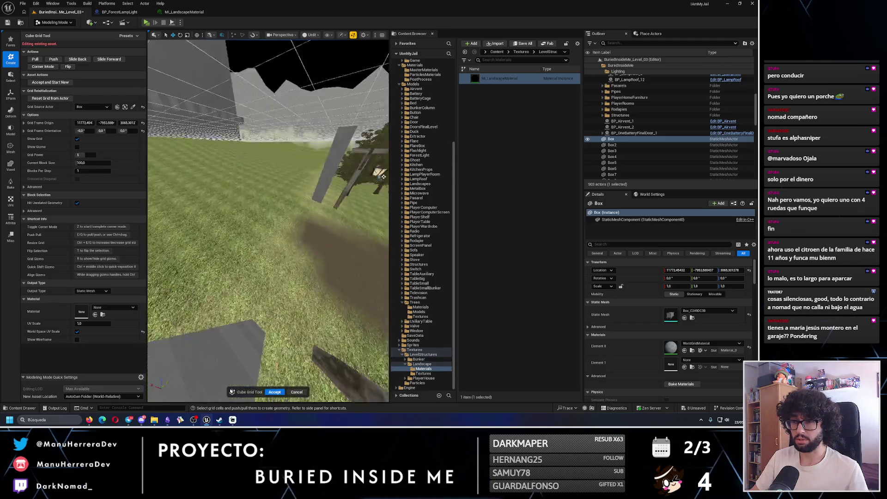
{"action": "scroll", "coordinate": [246, 342], "scroll_direction": "down", "scroll_amount": 3}
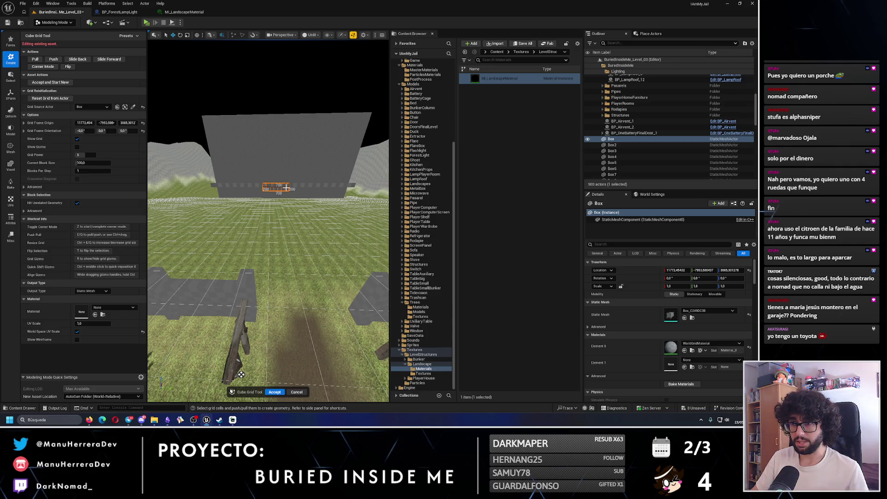
{"action": "key", "text": "s"}
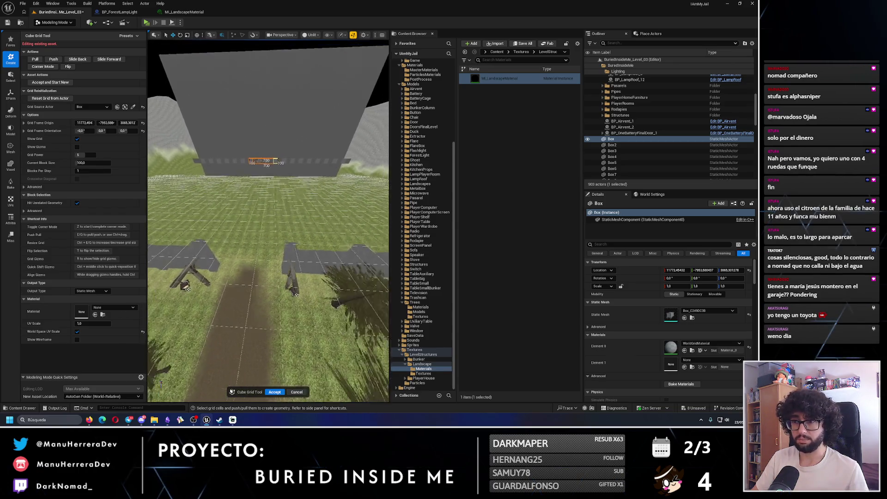
{"action": "key", "text": "w"}
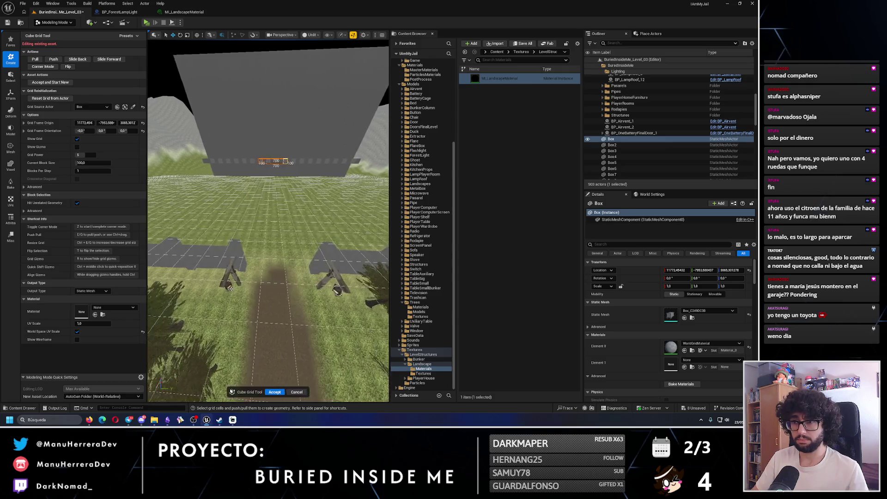
{"action": "key", "text": "w"}
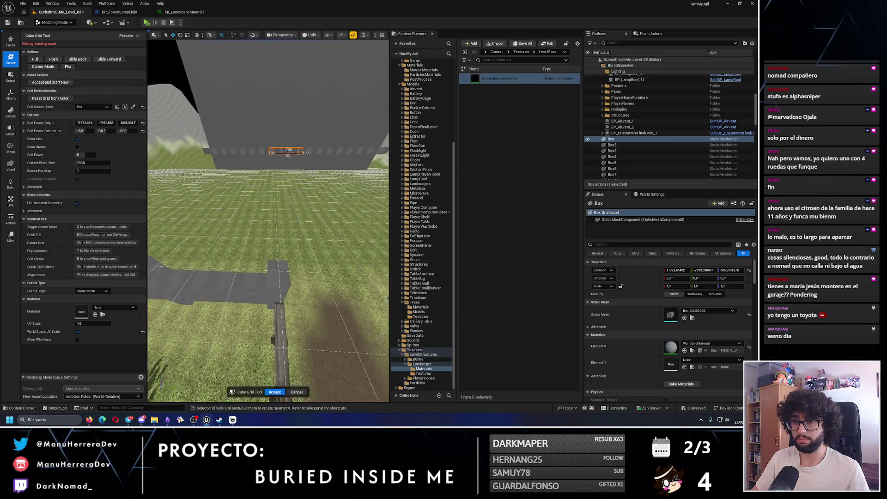
{"action": "key", "text": "w"}
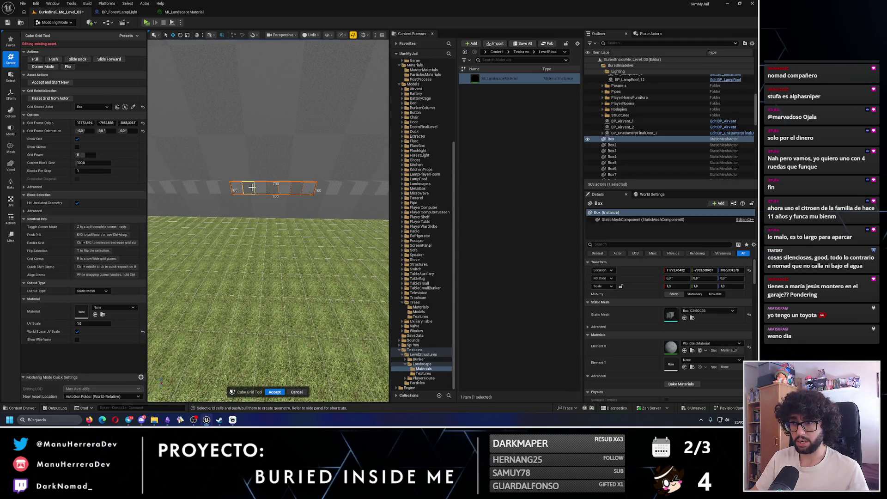
{"action": "key", "text": "e"}
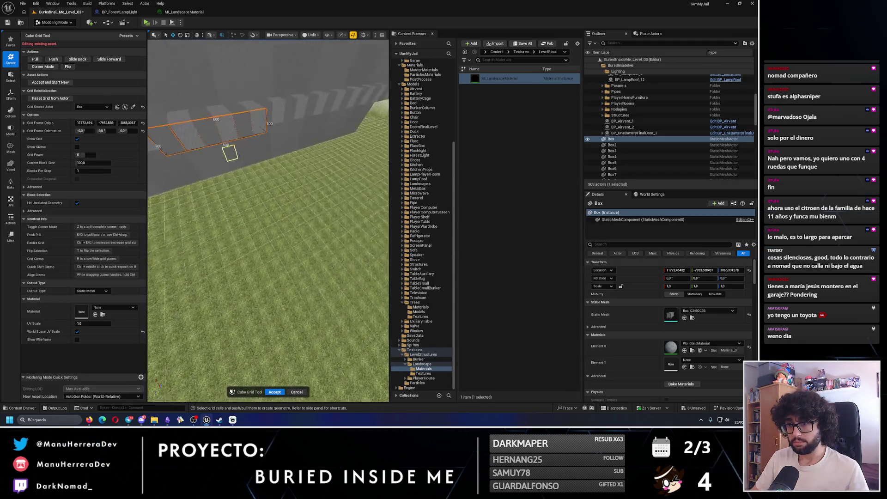
{"action": "key", "text": "q"}
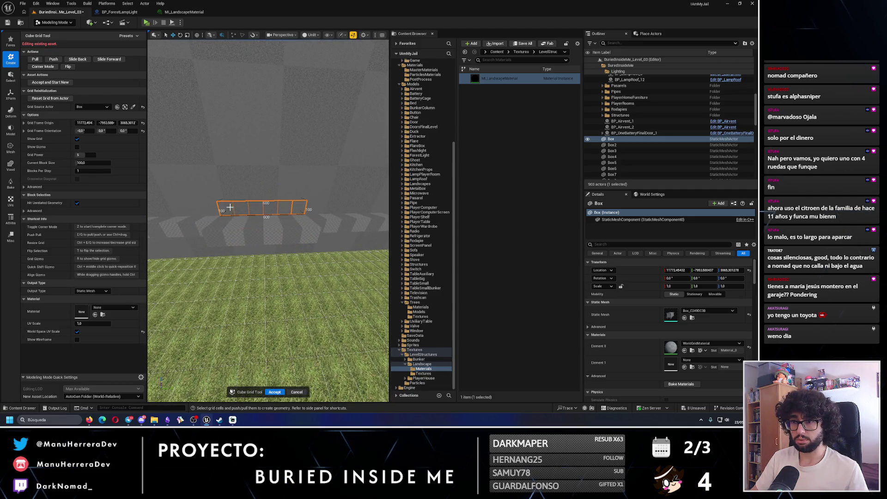
- Drag a 600x300 grid selection on the wall face, push it in, and accept the edit
{"action": "left_click_drag", "start_coordinate": [231, 207], "coordinate": [226, 175]}
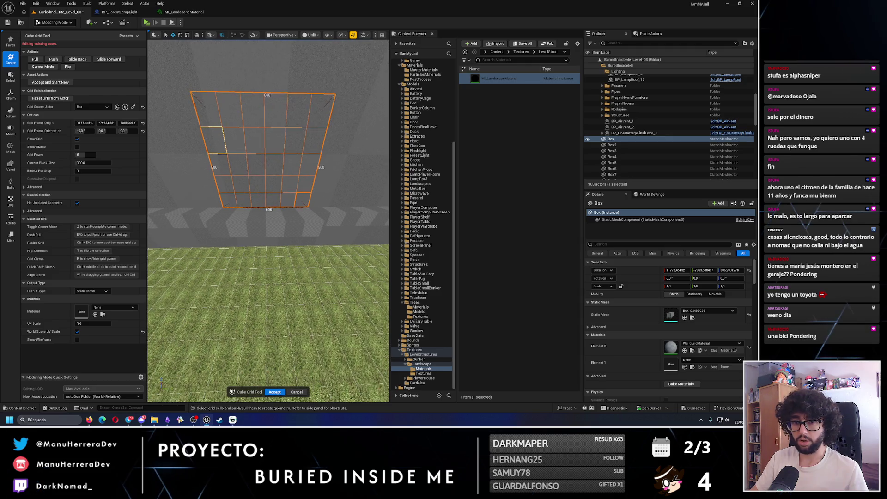
{"action": "key", "text": "w"}
{"action": "left_click_drag", "start_coordinate": [287, 199], "coordinate": [287, 199]}
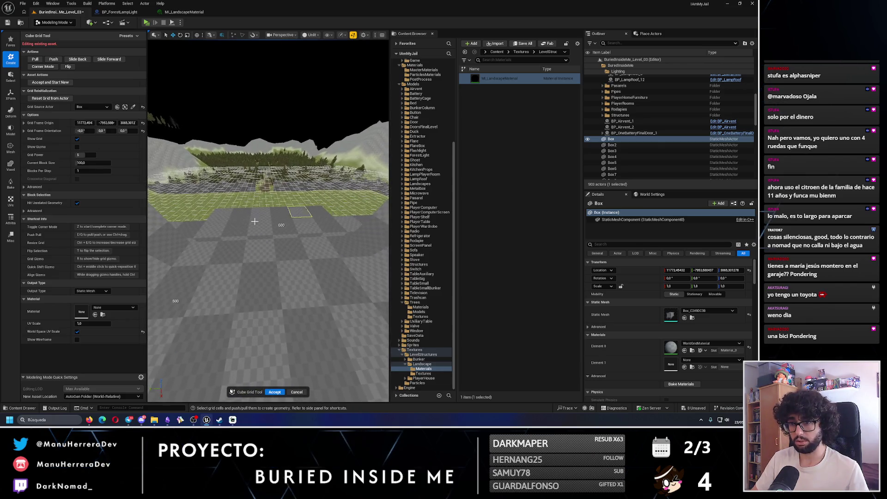
{"action": "left_click_drag", "start_coordinate": [309, 244], "coordinate": [309, 244]}
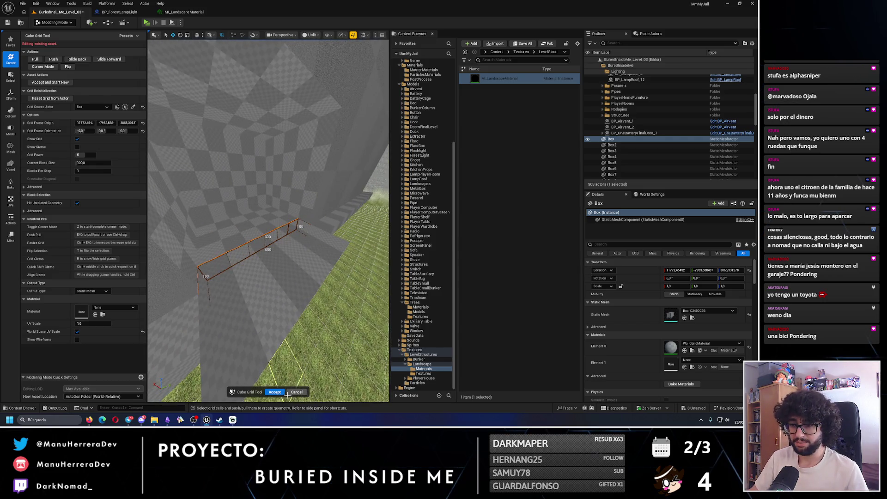
{"action": "left_click", "coordinate": [291, 392]}
{"action": "left_click_drag", "start_coordinate": [268, 222], "coordinate": [268, 222]}
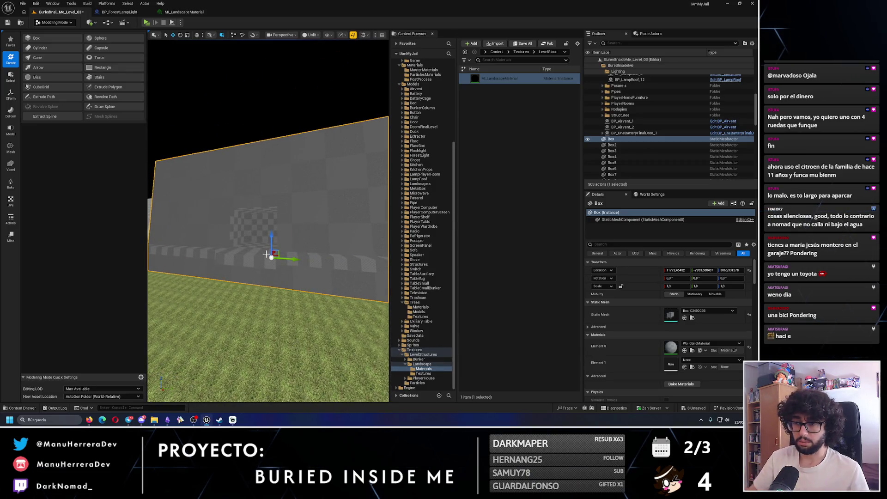
{"action": "left_click_drag", "start_coordinate": [267, 254], "coordinate": [266, 254]}
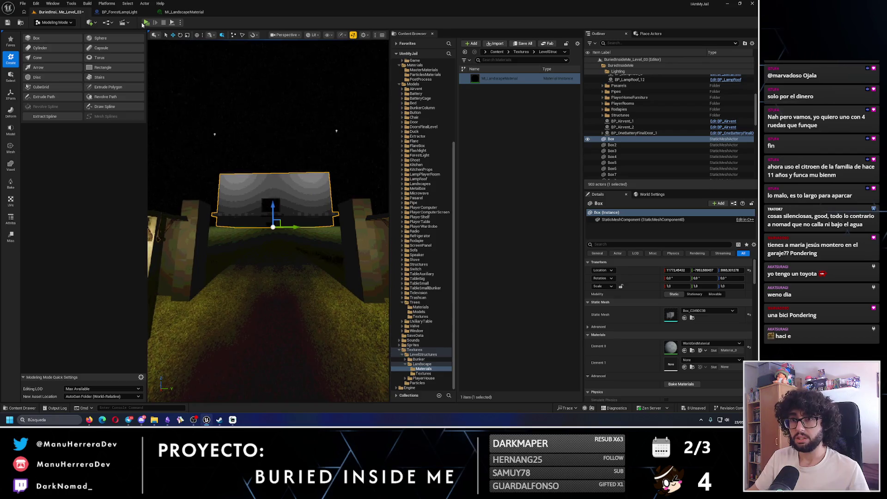
{"action": "key", "text": "alt+p"}
{"action": "key", "text": "w"}
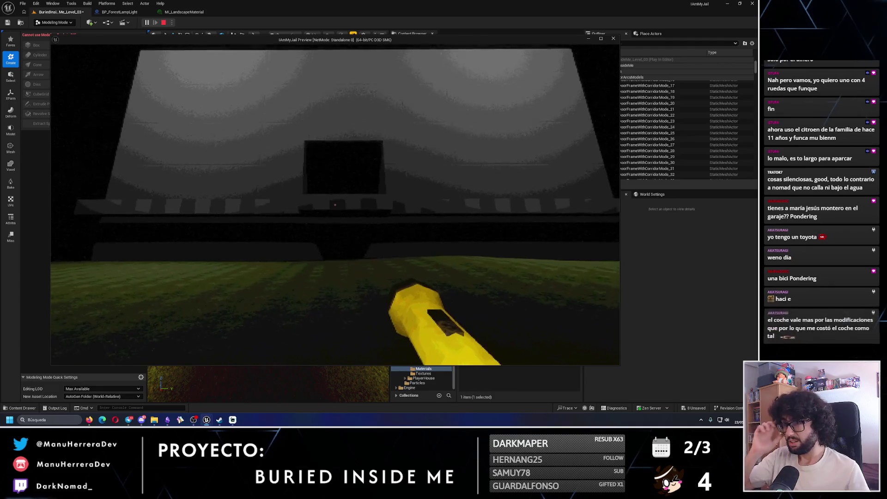
{"action": "key", "text": "Escape"}
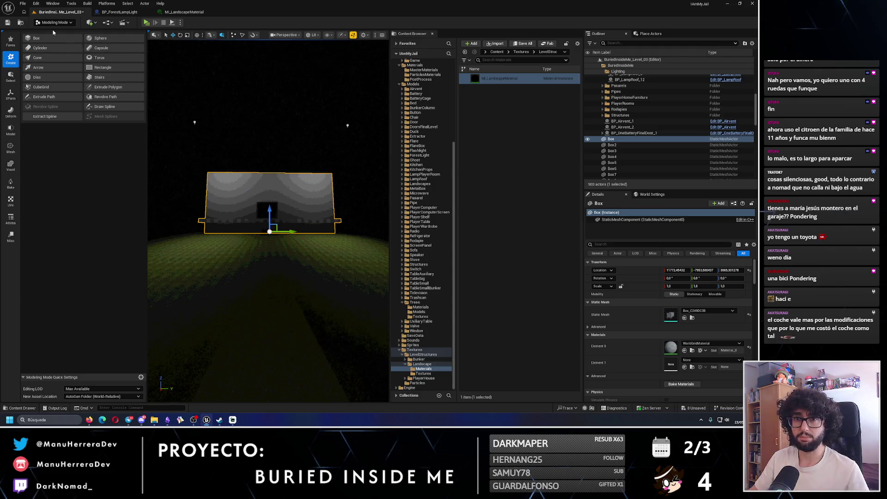
{"action": "left_click", "coordinate": [41, 87]}
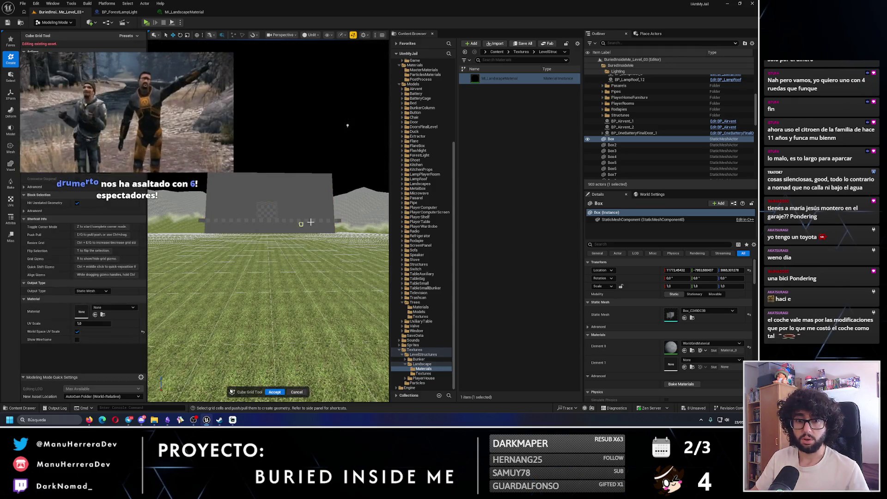
- Orbit around the Box wall to the landscape behind it and switch the viewport to Lit
{"action": "scroll", "coordinate": [323, 218], "scroll_direction": "up", "scroll_amount": 10}
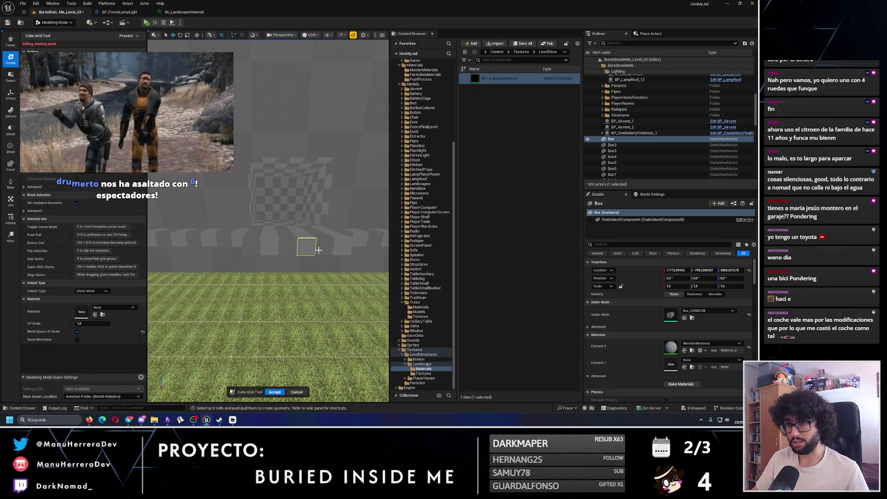
{"action": "mouse_move", "coordinate": [343, 246]}
{"action": "left_mouse_down"}
{"action": "mouse_move", "coordinate": [288, 235]}
{"action": "mouse_move", "coordinate": [293, 227]}
{"action": "left_mouse_up"}
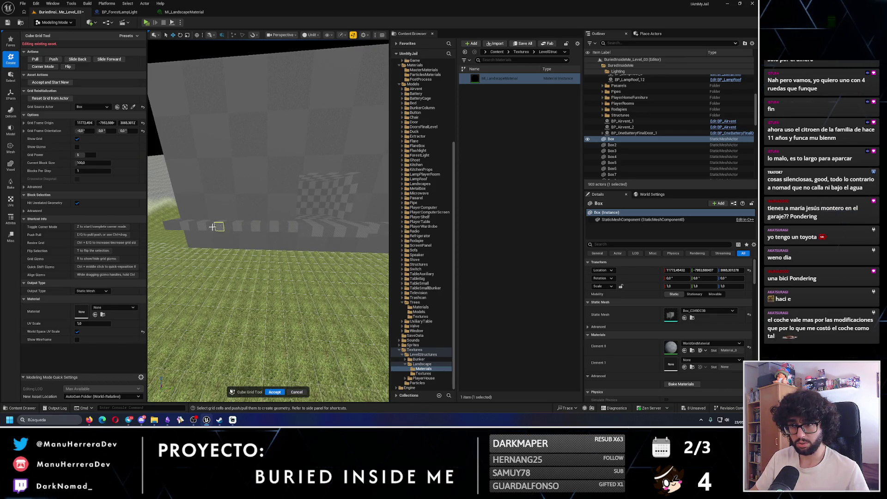
{"action": "mouse_move", "coordinate": [168, 225]}
{"action": "left_mouse_down"}
{"action": "mouse_move", "coordinate": [161, 220]}
{"action": "mouse_move", "coordinate": [234, 222]}
{"action": "left_mouse_up"}
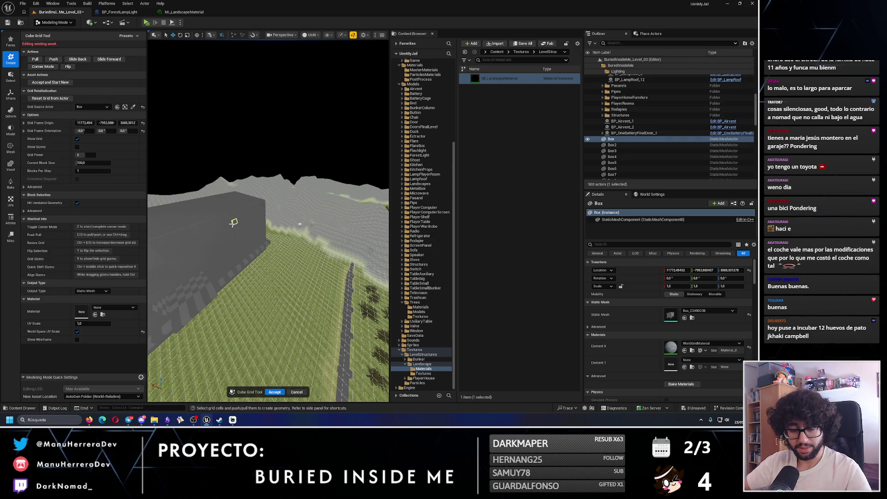
{"action": "key", "text": "alt+4"}
{"action": "left_click_drag", "start_coordinate": [312, 246], "coordinate": [309, 255]}
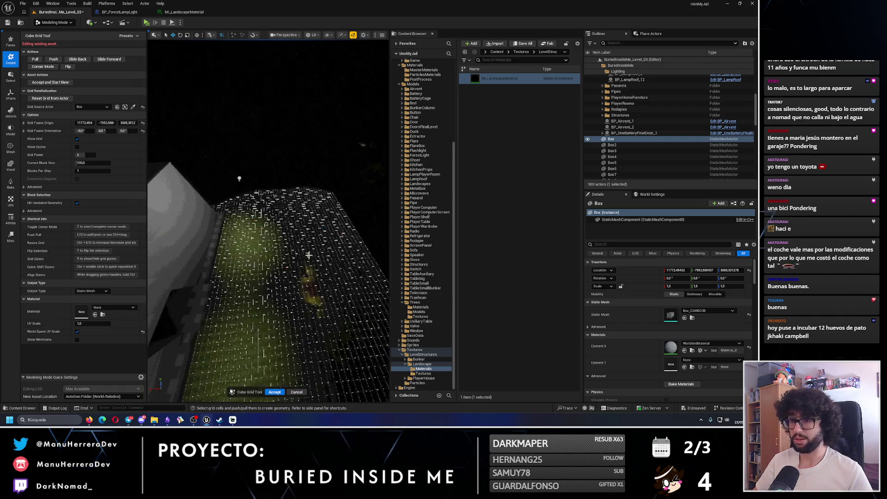
- Return to Unlit shading and fly across the terrain toward the grey block, toggling Lit preview
{"action": "key", "text": "alt+3"}
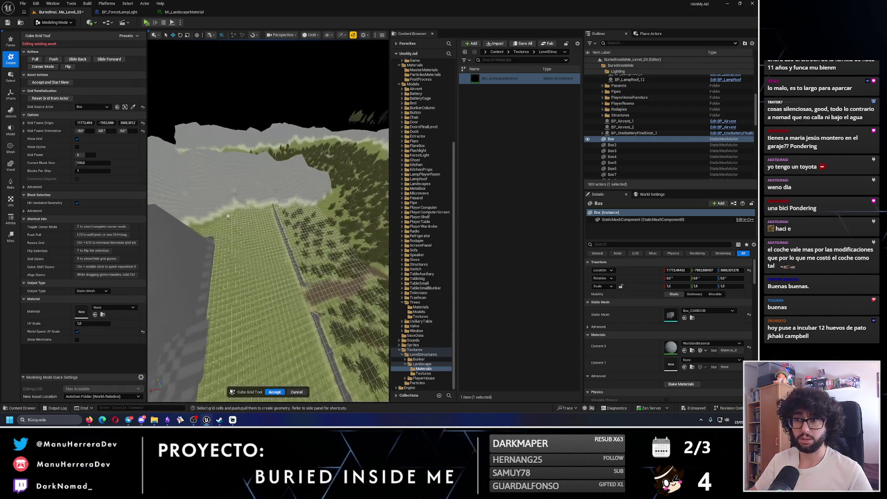
{"action": "scroll", "coordinate": [268, 221], "scroll_direction": "up", "scroll_amount": 5}
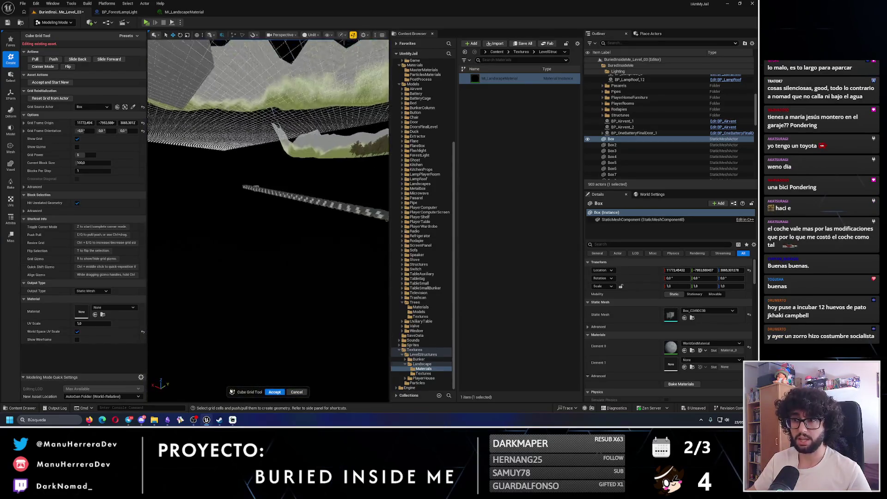
{"action": "scroll", "coordinate": [268, 153], "scroll_direction": "up", "scroll_amount": 8}
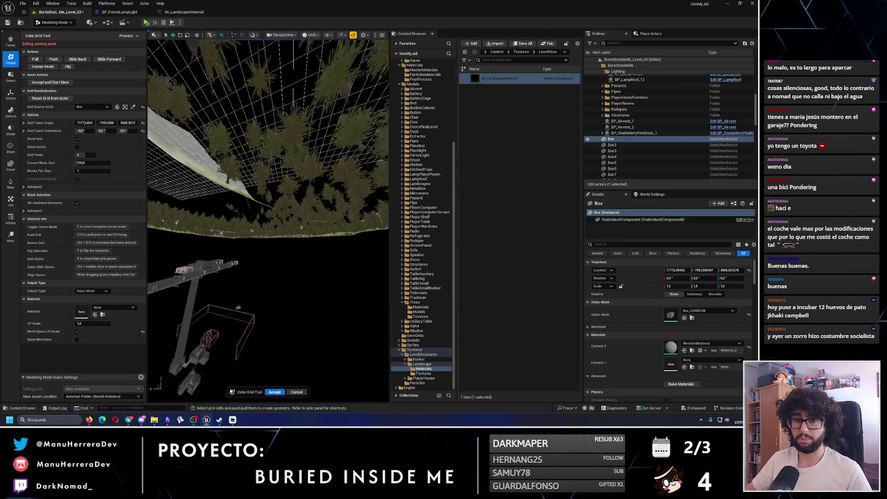
{"action": "scroll", "coordinate": [267, 220], "scroll_direction": "up", "scroll_amount": 8}
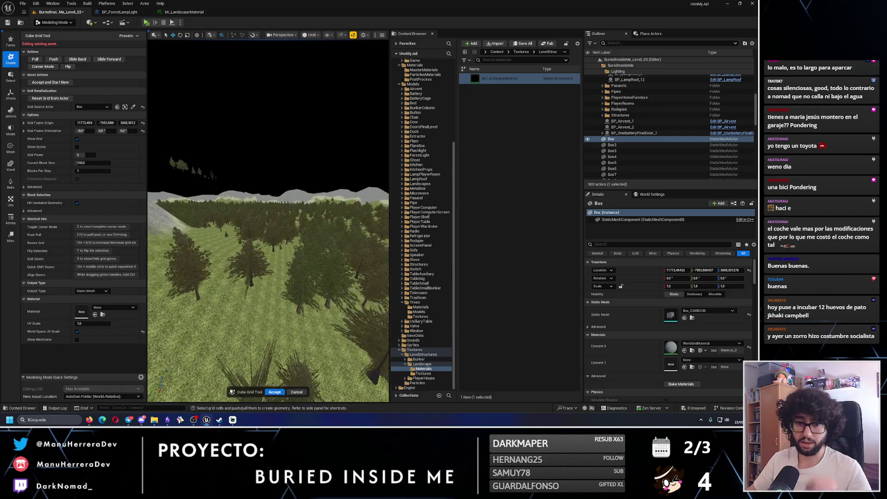
{"action": "scroll", "coordinate": [268, 221], "scroll_direction": "up", "scroll_amount": 10}
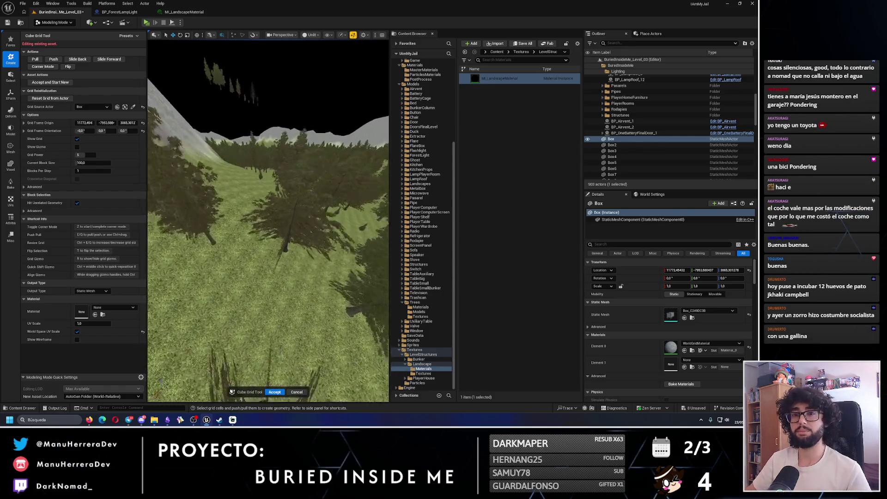
{"action": "scroll", "coordinate": [268, 221], "scroll_direction": "down", "scroll_amount": 6}
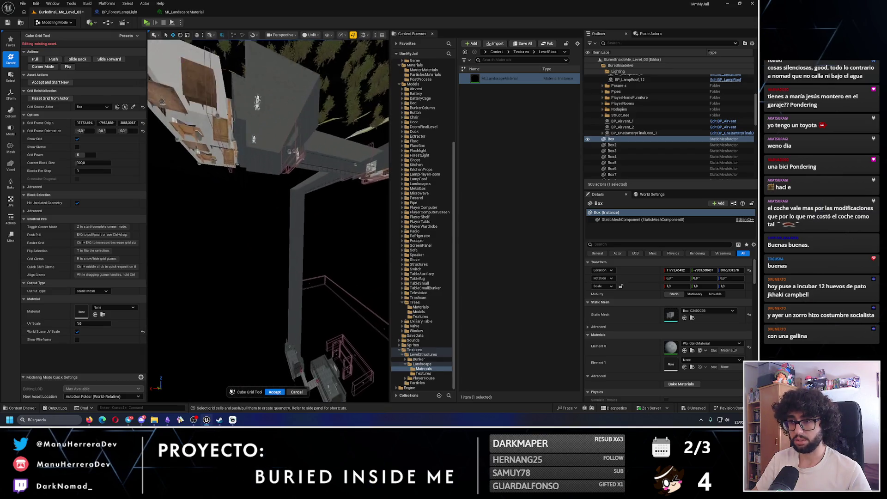
{"action": "scroll", "coordinate": [268, 220], "scroll_direction": "down", "scroll_amount": 10}
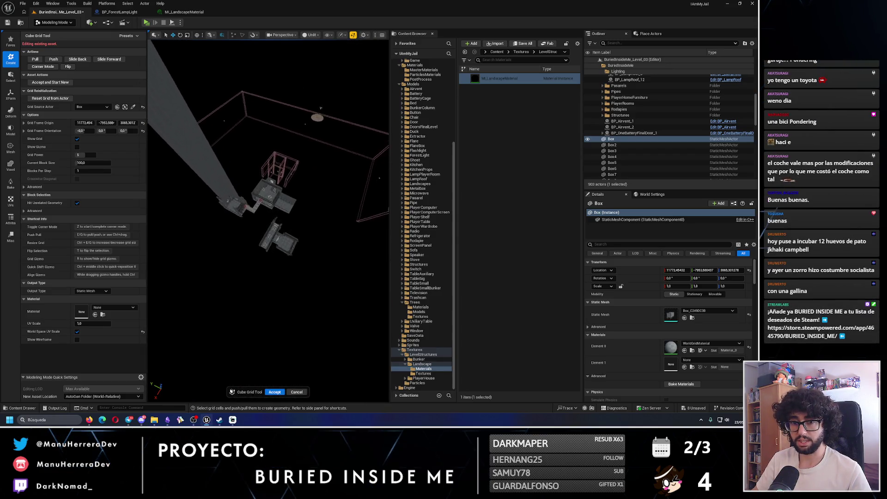
{"action": "scroll", "coordinate": [268, 221], "scroll_direction": "up", "scroll_amount": 10}
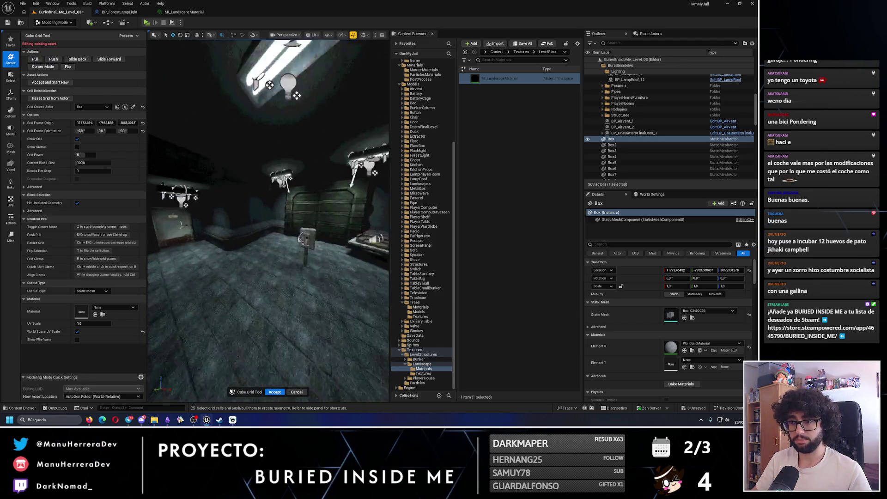
{"action": "scroll", "coordinate": [268, 221], "scroll_direction": "down", "scroll_amount": 10}
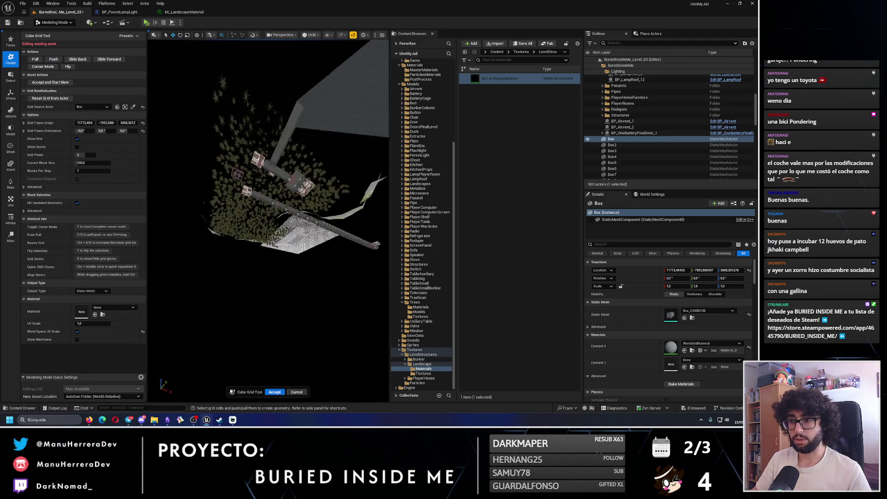
{"action": "mouse_move", "coordinate": [268, 221]}
{"action": "left_mouse_down"}
{"action": "mouse_move", "coordinate": [268, 178]}
{"action": "mouse_move", "coordinate": [277, 182]}
{"action": "mouse_move", "coordinate": [286, 168]}
{"action": "mouse_move", "coordinate": [275, 182]}
{"action": "mouse_move", "coordinate": [245, 184]}
{"action": "mouse_move", "coordinate": [244, 225]}
{"action": "left_mouse_up"}
{"action": "scroll", "coordinate": [268, 220], "scroll_direction": "up", "scroll_amount": 5}
{"action": "key", "text": "alt+4"}
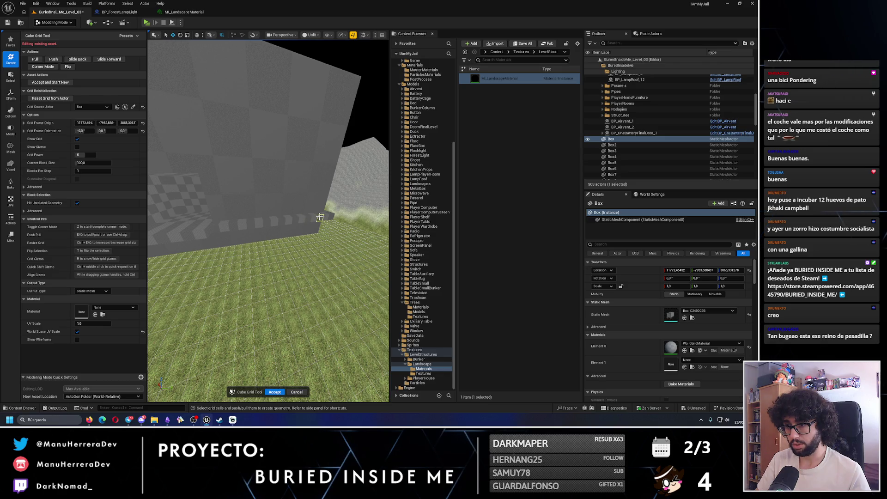
- Fly up to the grey block, undo the last block change, and compare Lit and Unlit views
{"action": "mouse_move", "coordinate": [320, 217]}
{"action": "left_mouse_down"}
{"action": "mouse_move", "coordinate": [248, 229]}
{"action": "mouse_move", "coordinate": [270, 227]}
{"action": "left_mouse_up"}
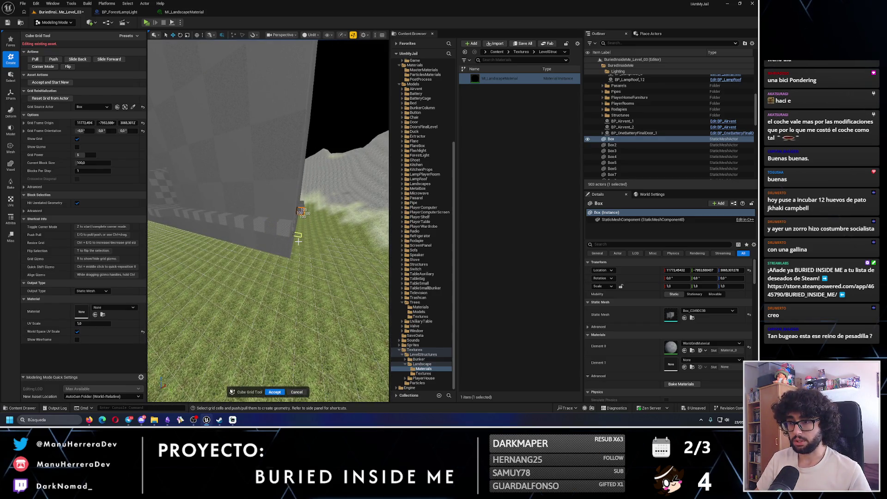
{"action": "mouse_move", "coordinate": [298, 240]}
{"action": "left_mouse_down"}
{"action": "mouse_move", "coordinate": [292, 253]}
{"action": "mouse_move", "coordinate": [302, 243]}
{"action": "left_mouse_up"}
{"action": "key", "text": "ctrl+z"}
{"action": "key", "text": "alt+4"}
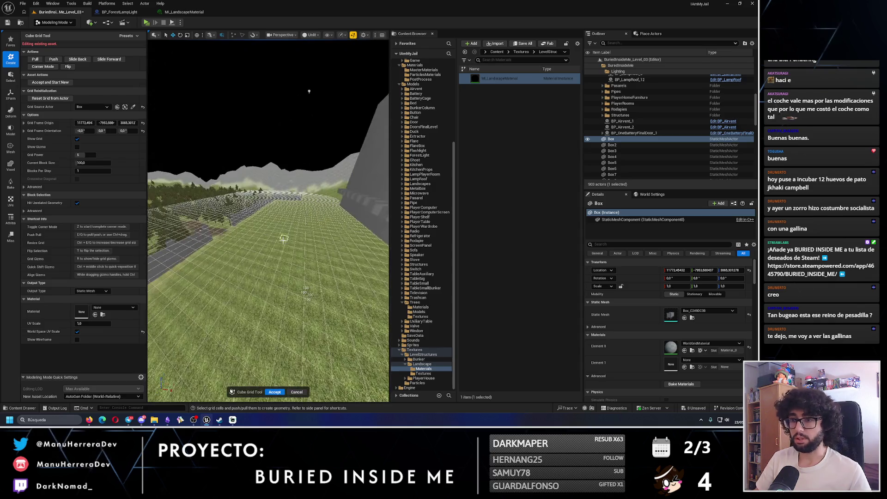
{"action": "left_click_drag", "start_coordinate": [268, 222], "coordinate": [268, 218]}
{"action": "key", "text": "alt+4"}
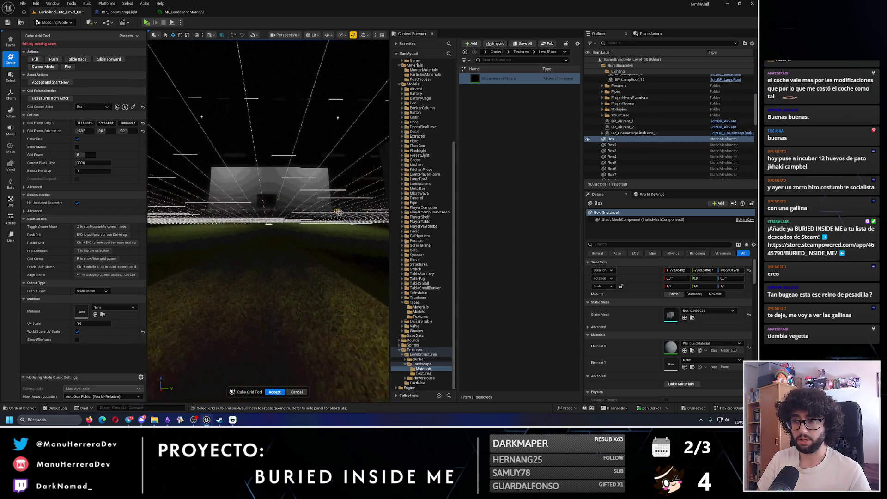
{"action": "key", "text": "alt+3"}
{"action": "scroll", "coordinate": [268, 222], "scroll_direction": "up", "scroll_amount": 5}
{"action": "scroll", "coordinate": [371, 247], "scroll_direction": "up", "scroll_amount": 5}
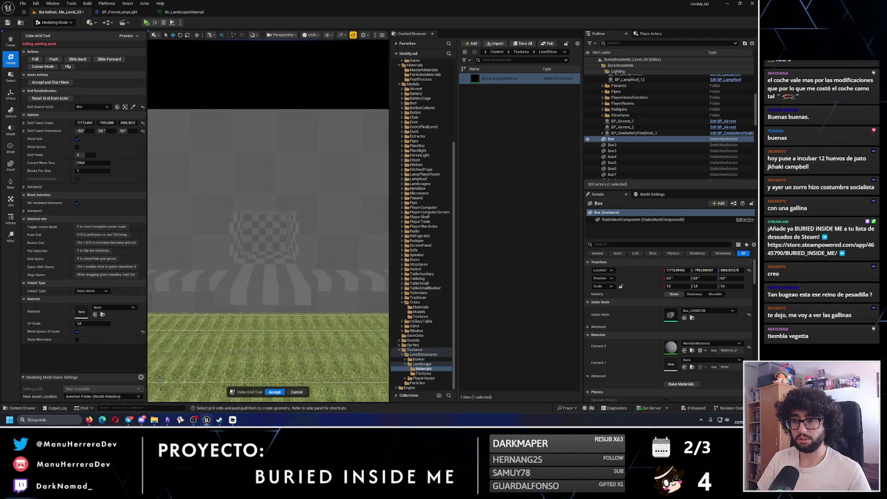
- Drag a 500 by 400 cell region on the wall face and pull back to view it
{"action": "left_click_drag", "start_coordinate": [371, 247], "coordinate": [256, 246]}
{"action": "mouse_move", "coordinate": [233, 207]}
{"action": "left_mouse_down"}
{"action": "mouse_move", "coordinate": [301, 269]}
{"action": "mouse_move", "coordinate": [286, 278]}
{"action": "mouse_move", "coordinate": [304, 277]}
{"action": "left_mouse_up"}
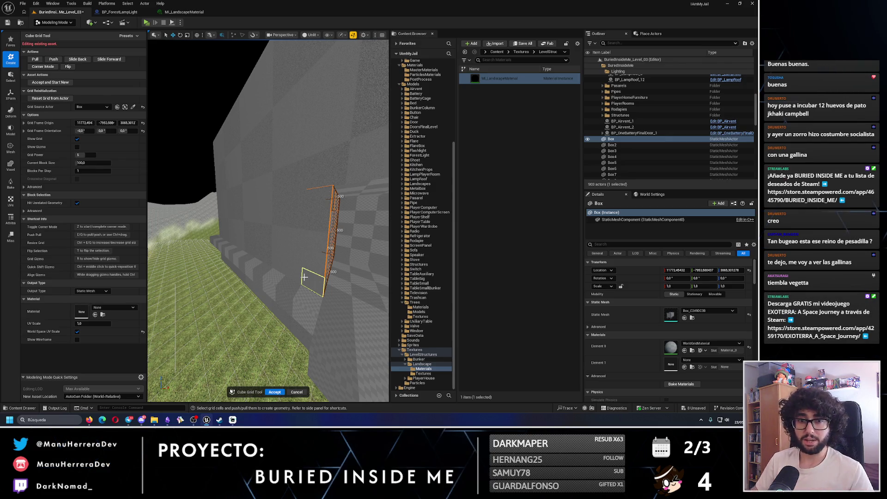
{"action": "left_click_drag", "start_coordinate": [283, 271], "coordinate": [261, 229]}
{"action": "scroll", "coordinate": [261, 228], "scroll_direction": "up", "scroll_amount": 5}
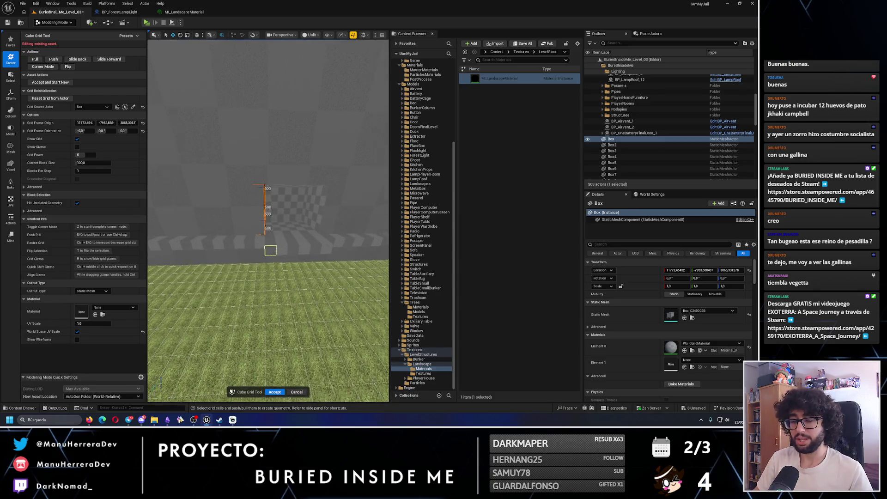
{"action": "scroll", "coordinate": [273, 250], "scroll_direction": "down", "scroll_amount": 6}
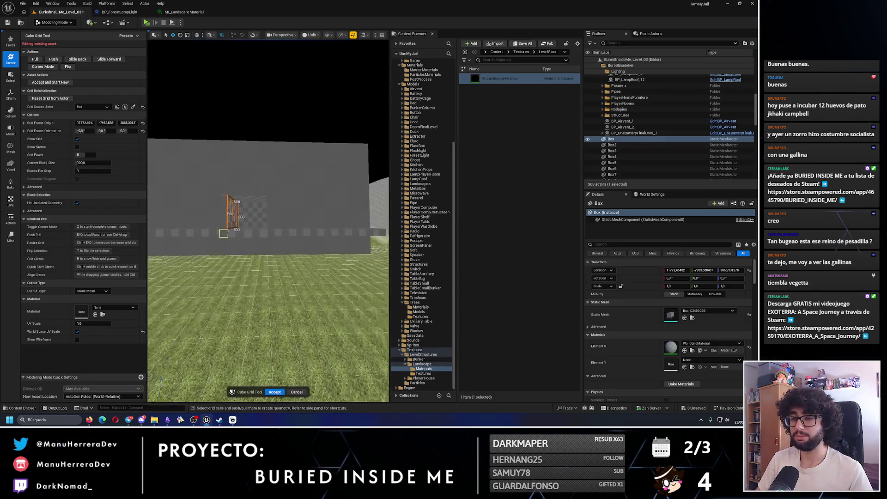
{"action": "scroll", "coordinate": [222, 233], "scroll_direction": "up", "scroll_amount": 3}
- Inspect the wall's edge, corner and base, then accept the block edits
{"action": "left_click_drag", "start_coordinate": [231, 231], "coordinate": [273, 252]}
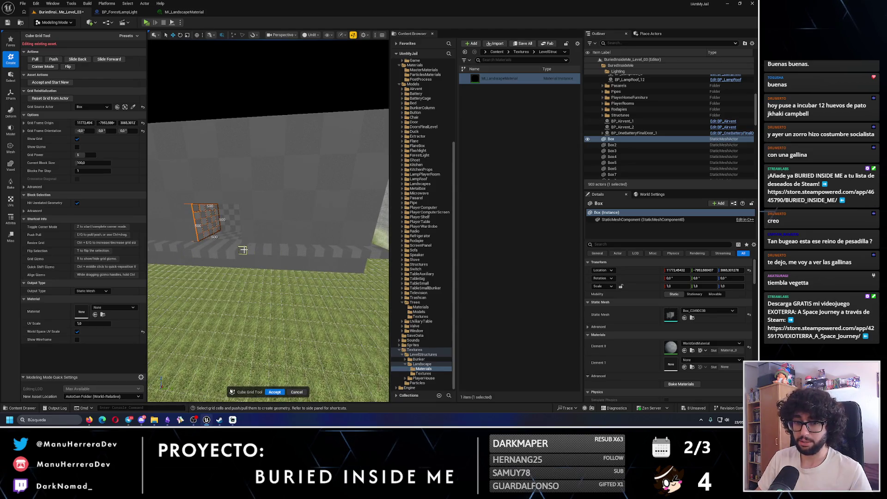
{"action": "scroll", "coordinate": [243, 250], "scroll_direction": "up", "scroll_amount": 2}
{"action": "left_click_drag", "start_coordinate": [234, 258], "coordinate": [210, 266]}
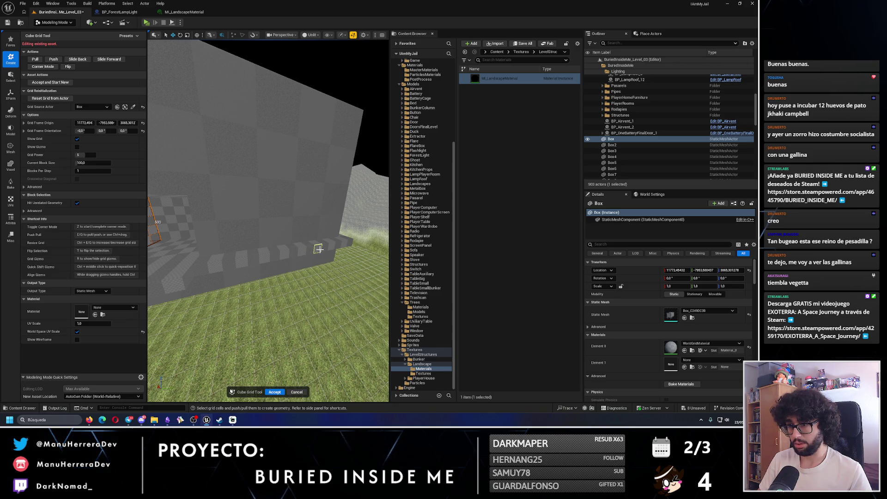
{"action": "mouse_move", "coordinate": [344, 243]}
{"action": "left_mouse_down"}
{"action": "mouse_move", "coordinate": [322, 257]}
{"action": "mouse_move", "coordinate": [281, 246]}
{"action": "left_mouse_up"}
{"action": "left_click_drag", "start_coordinate": [344, 248], "coordinate": [337, 262]}
{"action": "mouse_move", "coordinate": [264, 243]}
{"action": "left_mouse_down"}
{"action": "mouse_move", "coordinate": [242, 283]}
{"action": "mouse_move", "coordinate": [261, 273]}
{"action": "mouse_move", "coordinate": [207, 224]}
{"action": "mouse_move", "coordinate": [182, 233]}
{"action": "mouse_move", "coordinate": [280, 257]}
{"action": "left_mouse_up"}
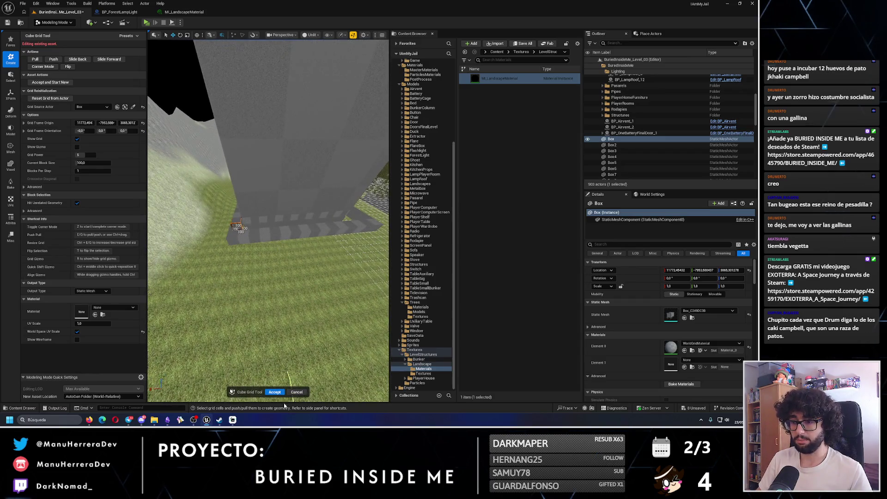
{"action": "left_click", "coordinate": [275, 392]}
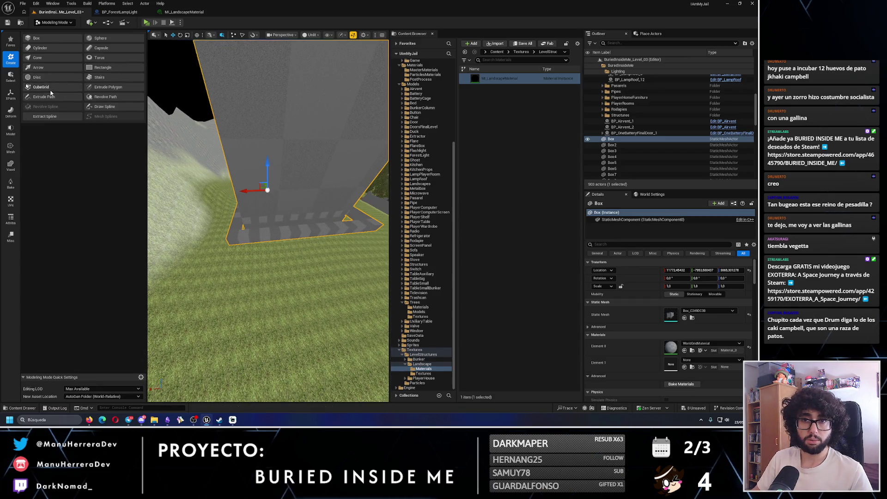
- Apply the grid block edits and frame the selected grey wall, staying in Modeling Mode
{"action": "left_click", "coordinate": [47, 88]}
{"action": "left_click", "coordinate": [54, 22]}
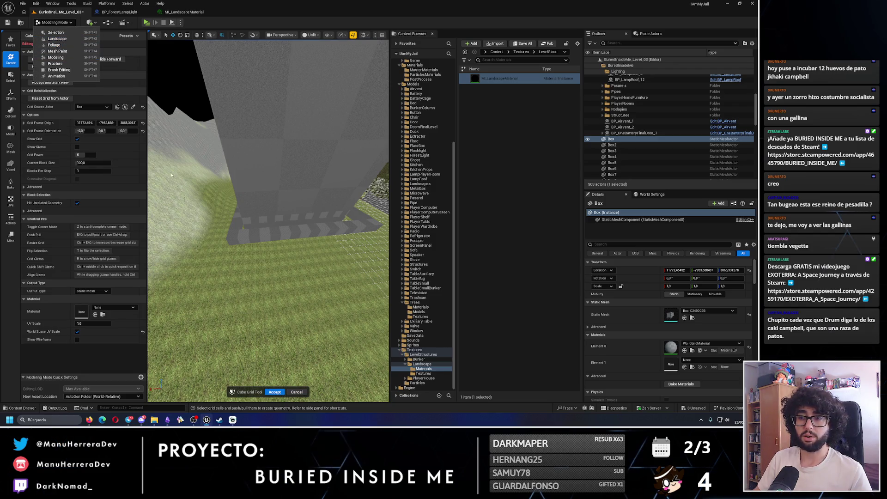
{"action": "left_click", "coordinate": [299, 392]}
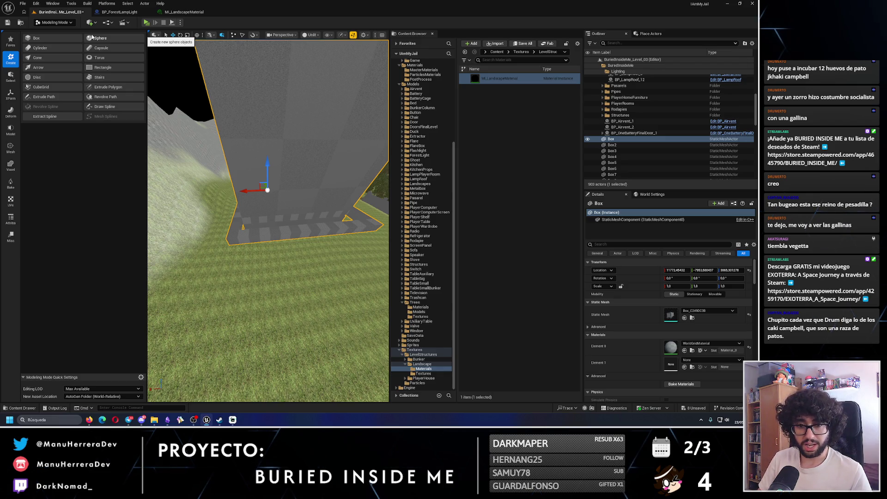
{"action": "key", "text": "Up"}
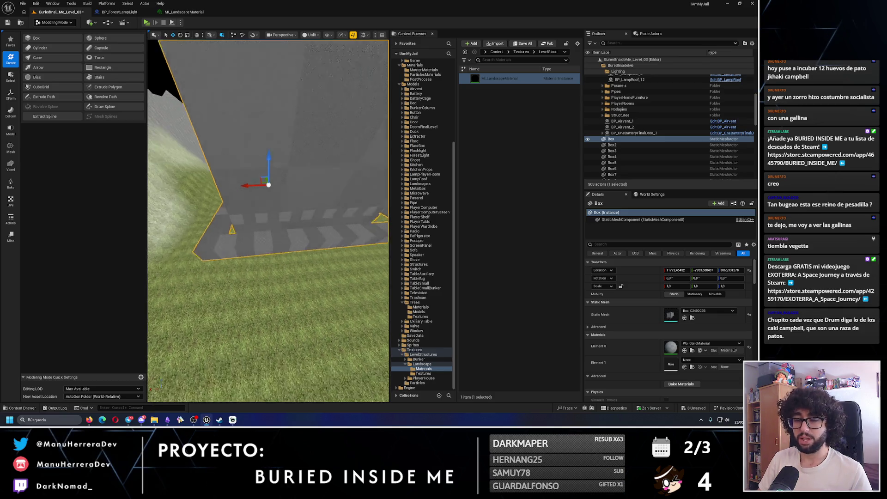
{"action": "left_click", "coordinate": [71, 23]}
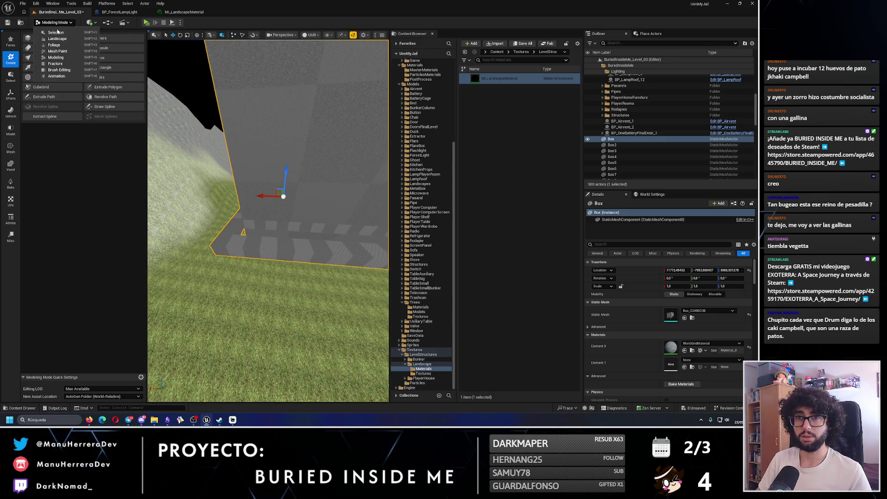
{"action": "left_click", "coordinate": [55, 57]}
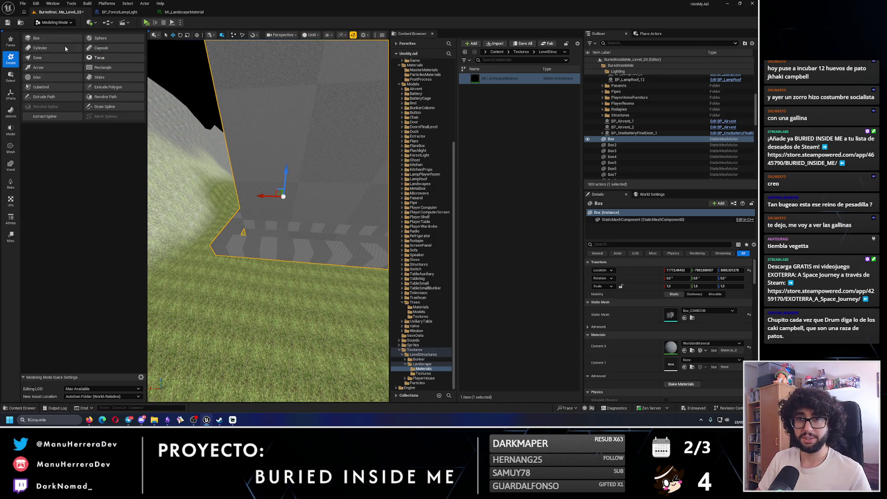
- Start PolyGroup Edit on the wall and select its large face with the face filter
{"action": "left_click", "coordinate": [10, 131]}
{"action": "left_click", "coordinate": [44, 39]}
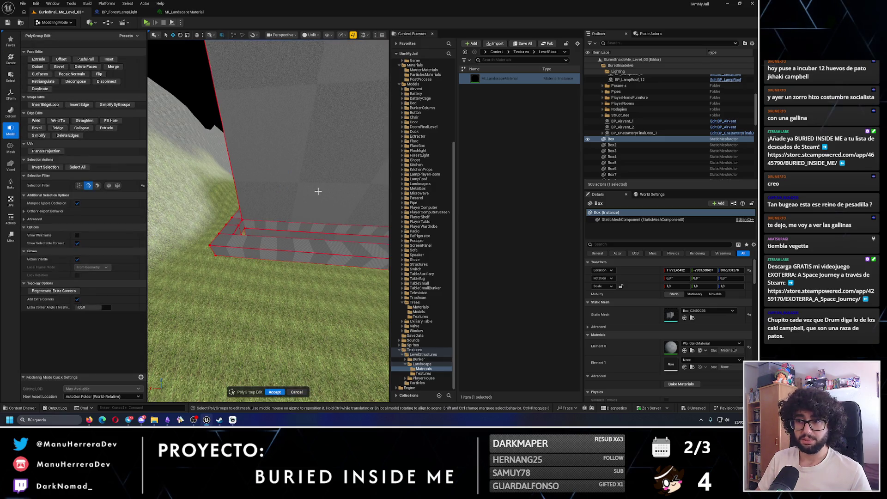
{"action": "left_click", "coordinate": [97, 185]}
{"action": "left_click", "coordinate": [287, 188]}
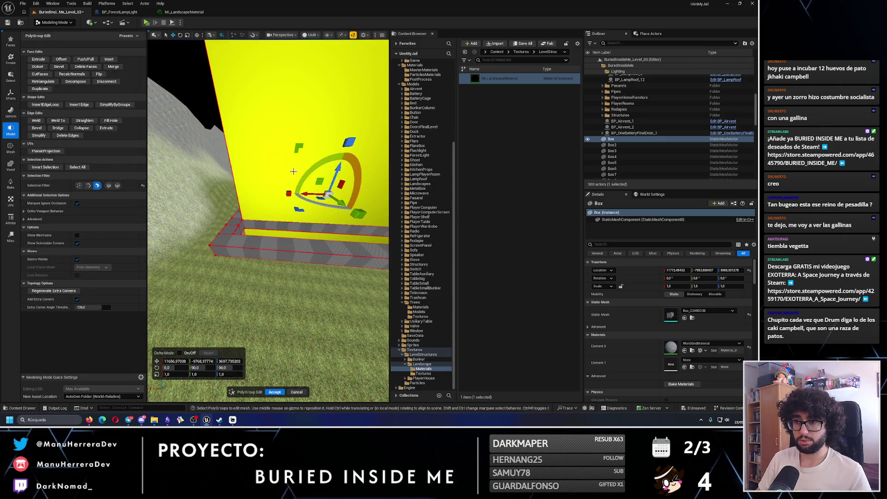
{"action": "key", "text": "f"}
{"action": "left_click_drag", "start_coordinate": [263, 229], "coordinate": [328, 203]}
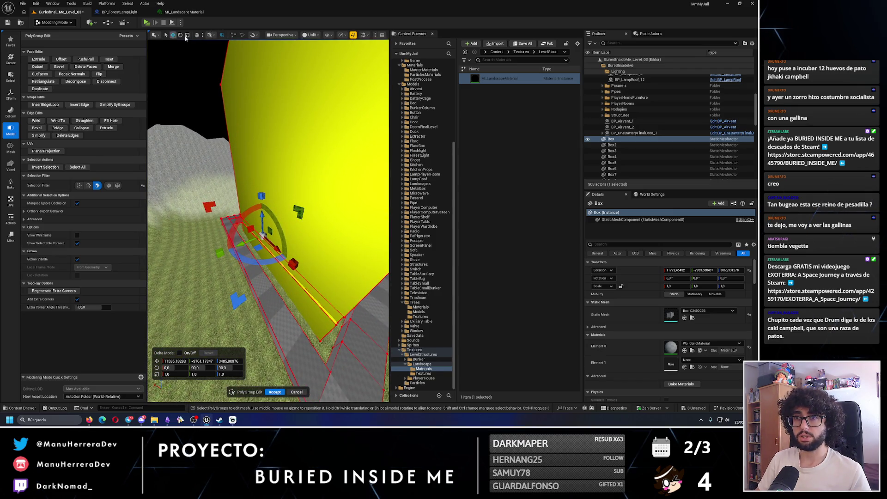
- Set location snapping to 100 units and accept the PolyGroup edits on the wall
{"action": "left_click", "coordinate": [254, 35]}
{"action": "mouse_move", "coordinate": [278, 59]}
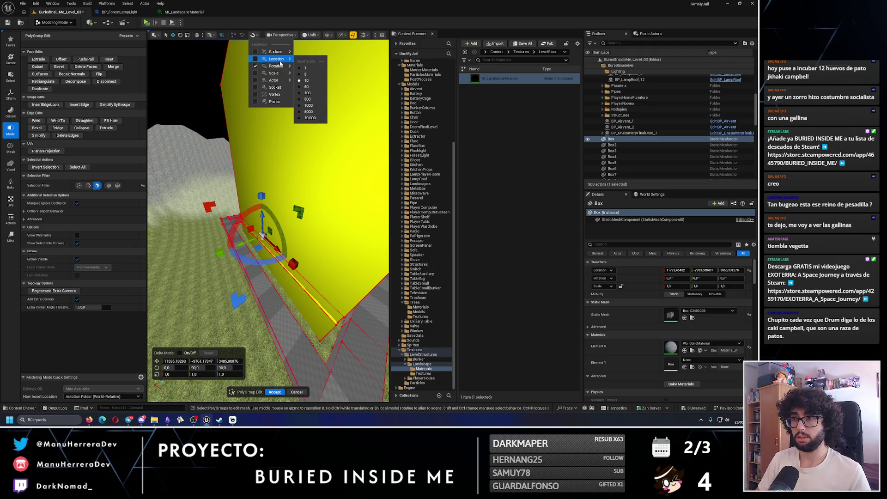
{"action": "left_click", "coordinate": [308, 94]}
{"action": "left_click", "coordinate": [254, 34]}
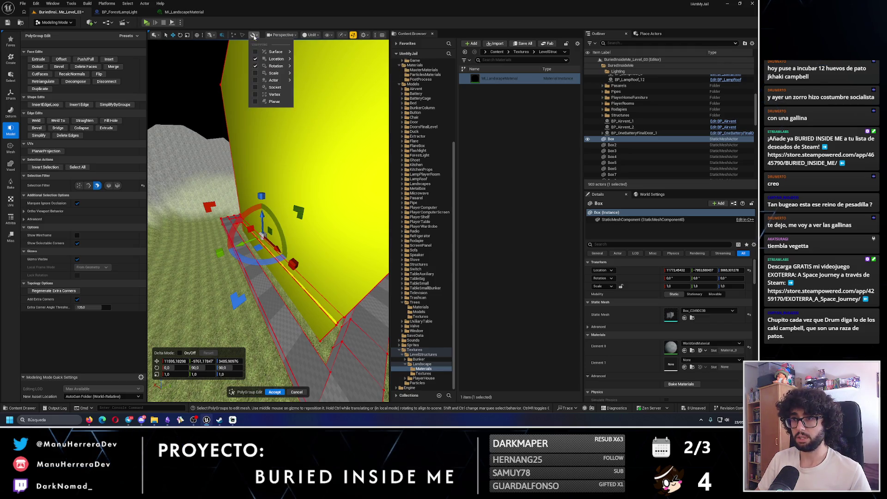
{"action": "left_click_drag", "start_coordinate": [324, 204], "coordinate": [291, 203]}
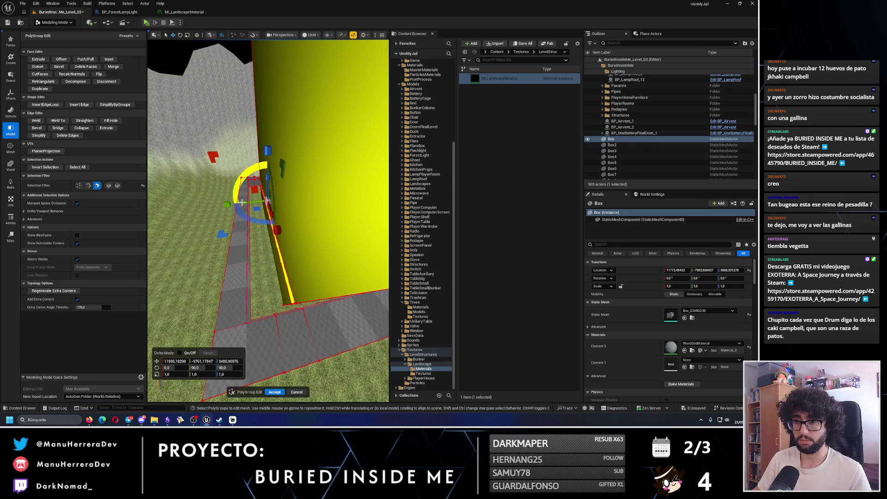
{"action": "left_click_drag", "start_coordinate": [230, 205], "coordinate": [268, 278]}
{"action": "left_click", "coordinate": [275, 392]}
{"action": "mouse_move", "coordinate": [282, 391]}
{"action": "left_mouse_down"}
{"action": "mouse_move", "coordinate": [282, 328]}
{"action": "mouse_move", "coordinate": [282, 363]}
{"action": "left_mouse_up"}
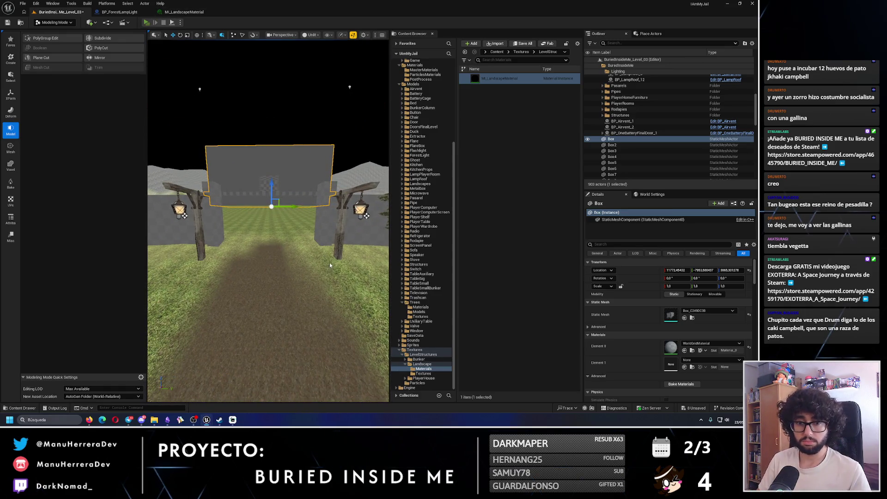
- Start a quick in-editor playtest, stop it, and back the view away from the wall
{"action": "key", "text": "alt+p"}
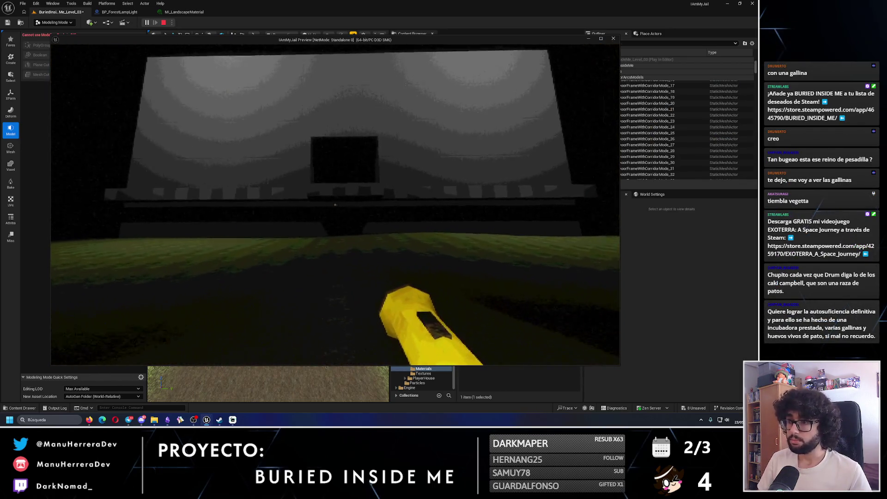
{"action": "key", "text": "Escape"}
{"action": "key", "text": "Escape"}
{"action": "mouse_move", "coordinate": [281, 230]}
{"action": "left_mouse_down"}
{"action": "mouse_move", "coordinate": [258, 224]}
{"action": "mouse_move", "coordinate": [252, 208]}
{"action": "left_mouse_up"}
{"action": "left_click_drag", "start_coordinate": [319, 102], "coordinate": [319, 102]}
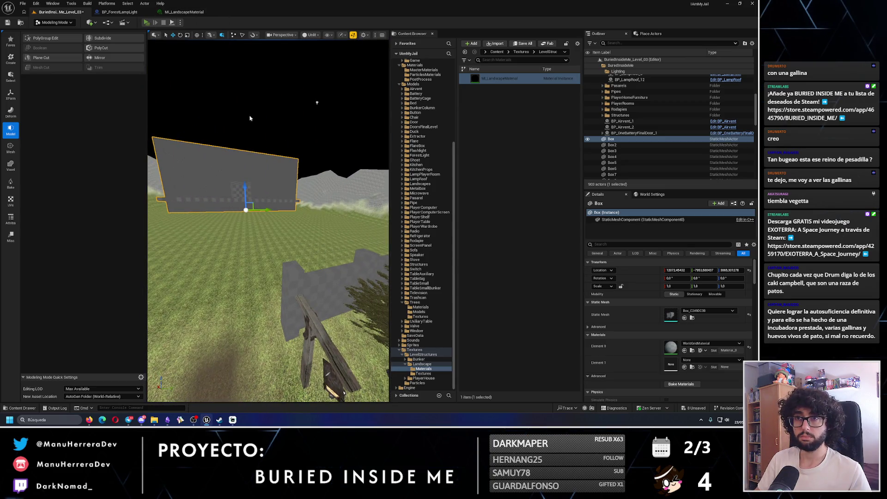
- Run a second playtest, then lower the wall by 100 units and return to selection mode
{"action": "key", "text": "alt+p"}
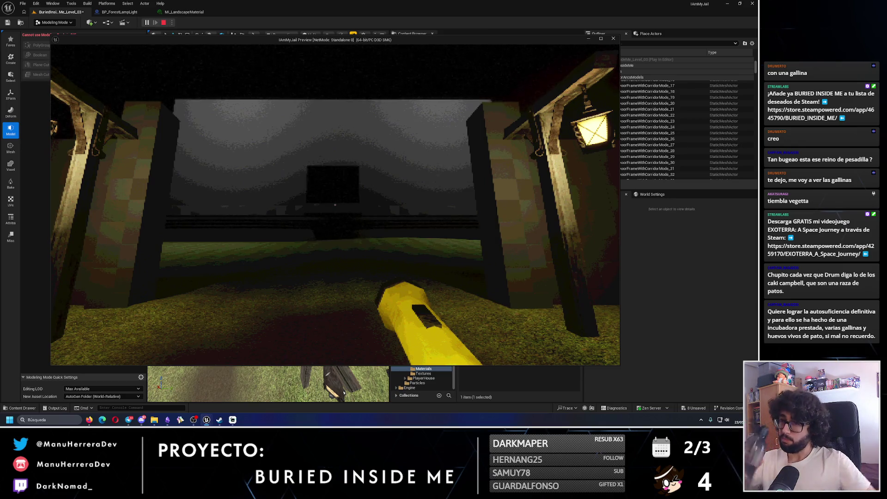
{"action": "key", "text": "Escape"}
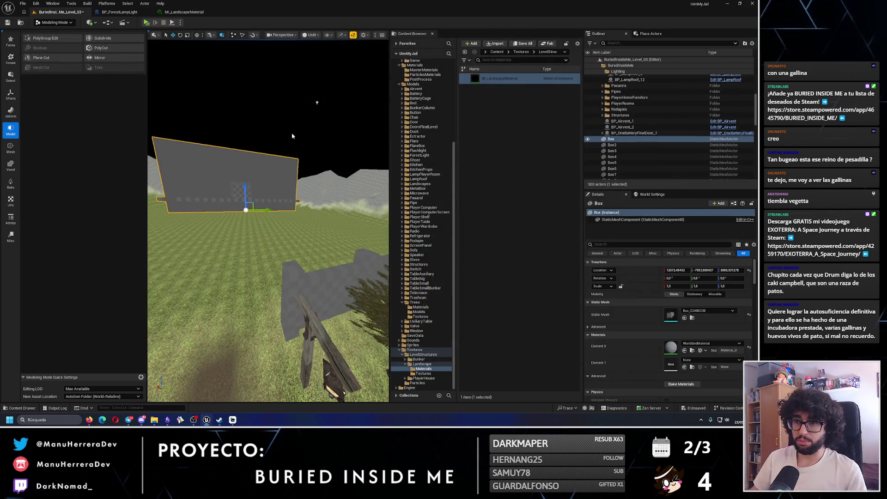
{"action": "left_click_drag", "start_coordinate": [244, 206], "coordinate": [244, 217]}
{"action": "mouse_move", "coordinate": [236, 128]}
{"action": "left_mouse_down"}
{"action": "mouse_move", "coordinate": [235, 93]}
{"action": "mouse_move", "coordinate": [253, 97]}
{"action": "mouse_move", "coordinate": [270, 69]}
{"action": "left_mouse_up"}
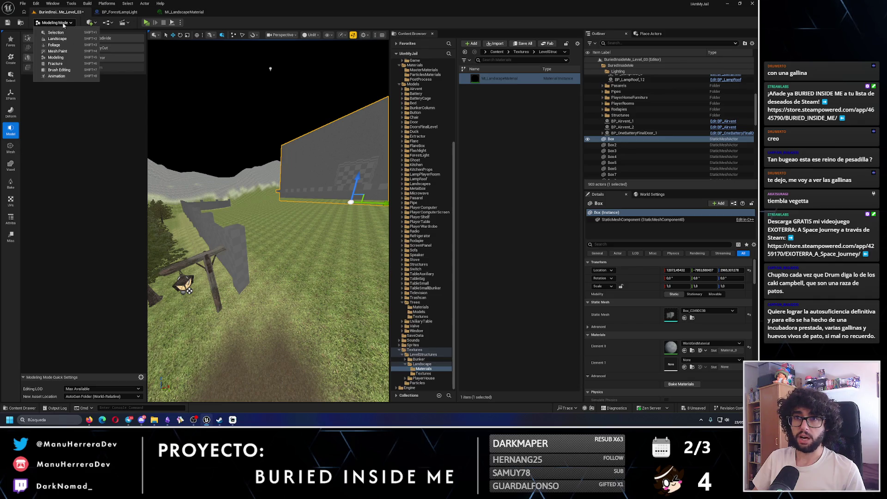
{"action": "left_click", "coordinate": [63, 22]}
{"action": "left_click", "coordinate": [51, 31]}
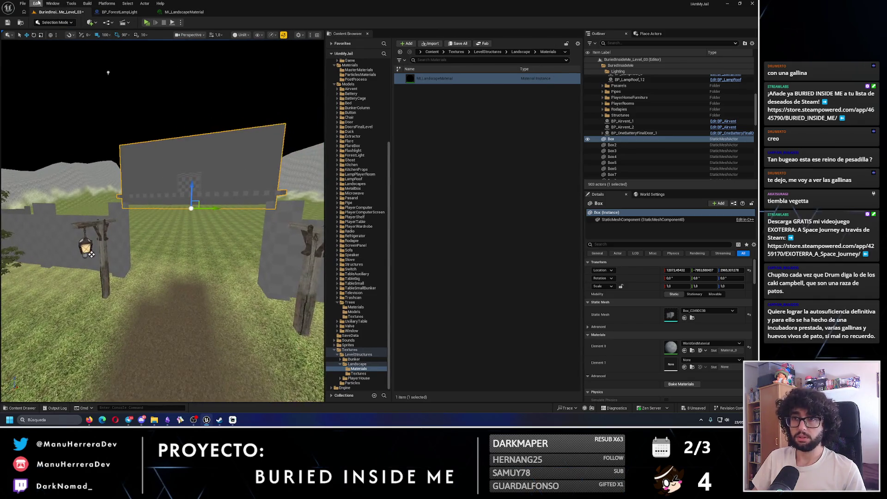
- Playtest the level, walking and sprinting toward the grey front wall, then stop
{"action": "key", "text": "alt+p"}
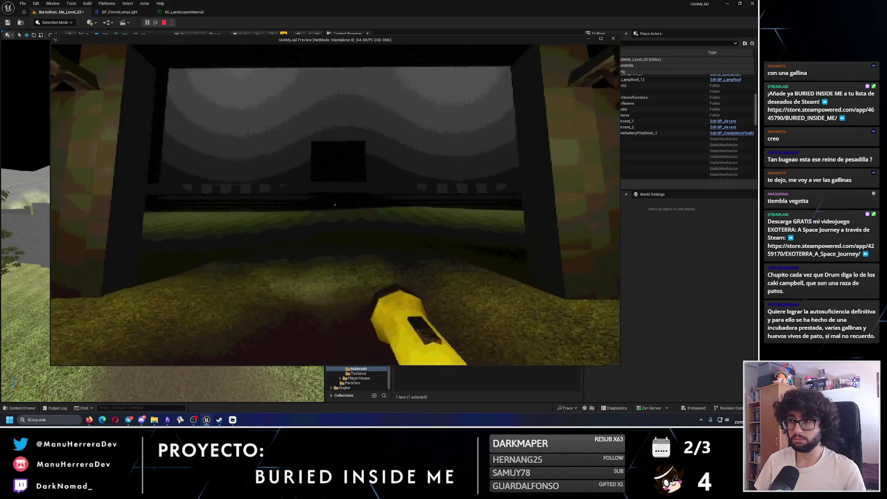
{"action": "key", "text": "w"}
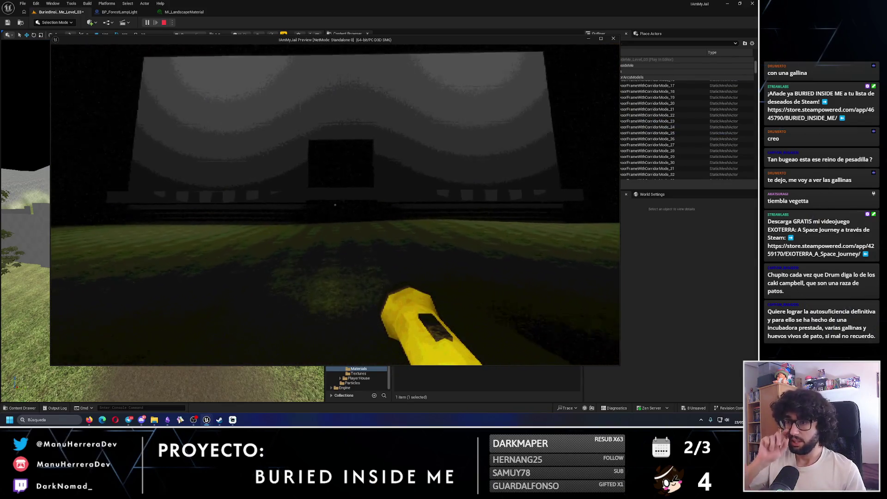
{"action": "key", "text": "w"}
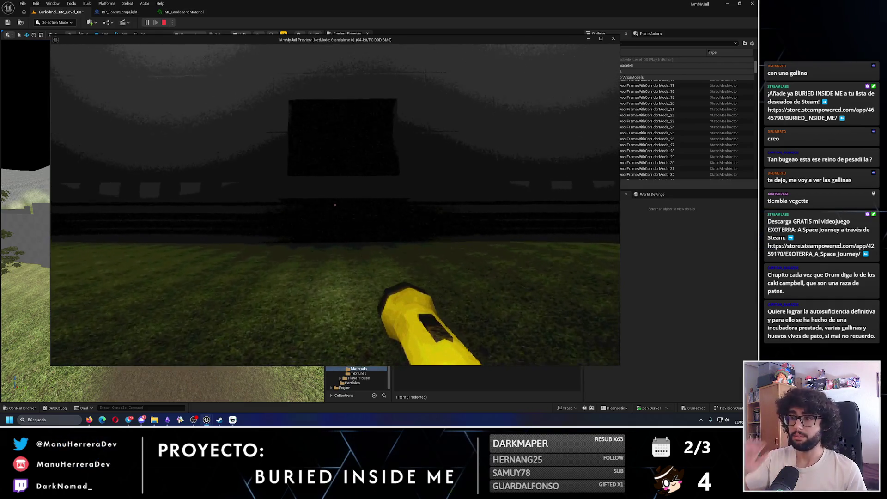
{"action": "key", "text": "shift"}
{"action": "key", "text": "w"}
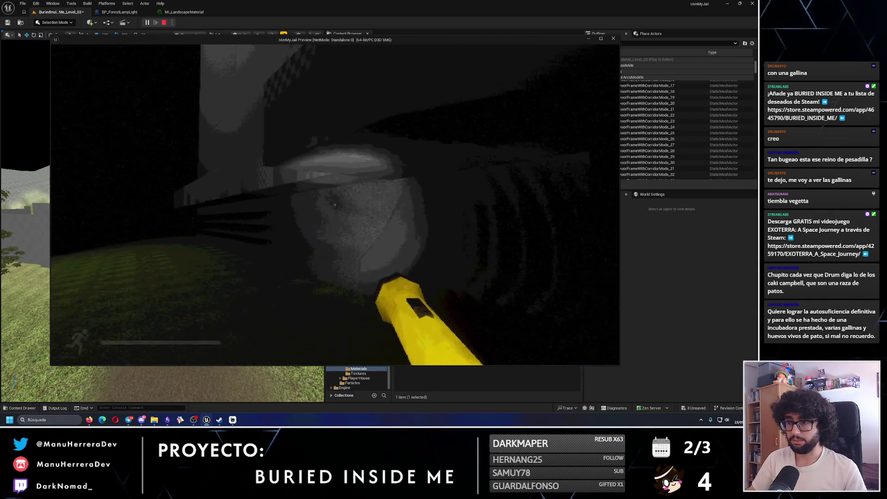
{"action": "key", "text": "Escape"}
- Find the Door static mesh in the Models folder by searching 'door' and place it in the level
{"action": "key", "text": "w"}
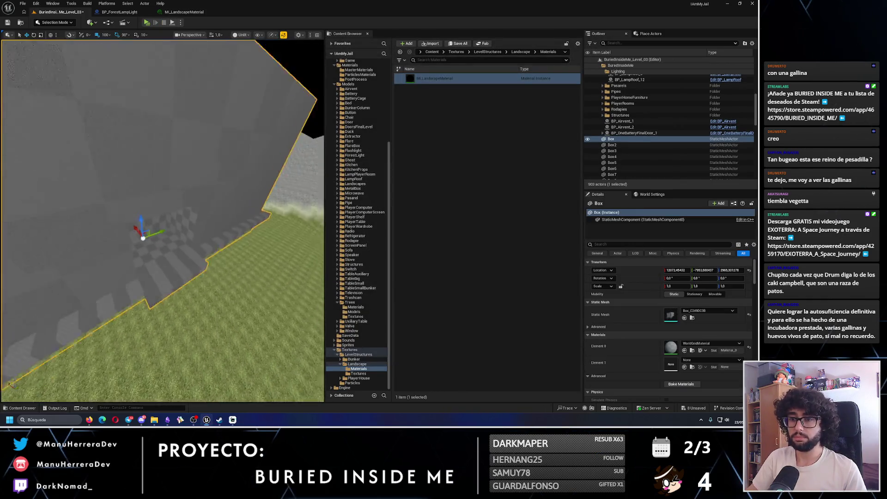
{"action": "key", "text": "w"}
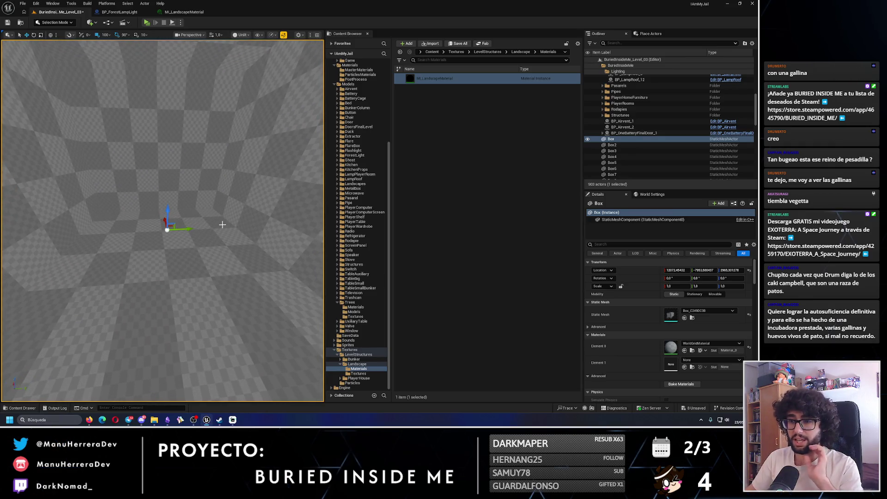
{"action": "left_click", "coordinate": [348, 84]}
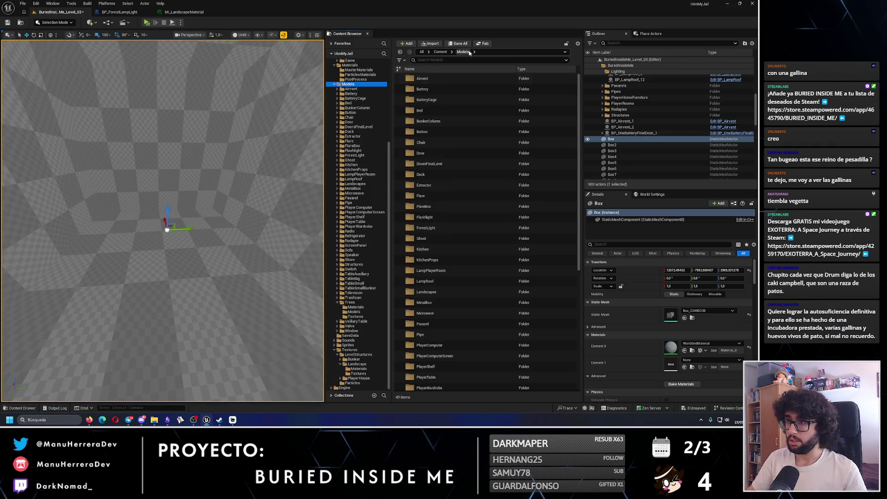
{"action": "type", "text": "door"}
{"action": "mouse_move", "coordinate": [420, 79]}
{"action": "left_mouse_down"}
{"action": "mouse_move", "coordinate": [167, 209]}
{"action": "mouse_move", "coordinate": [176, 200]}
{"action": "left_mouse_up"}
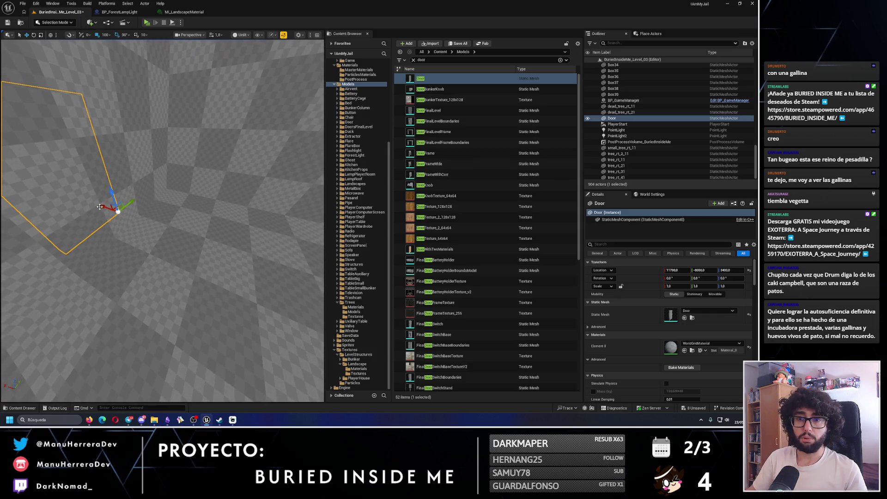
{"action": "mouse_move", "coordinate": [102, 56]}
{"action": "left_mouse_down"}
{"action": "mouse_move", "coordinate": [153, 168]}
{"action": "mouse_move", "coordinate": [217, 192]}
{"action": "mouse_move", "coordinate": [185, 208]}
{"action": "mouse_move", "coordinate": [190, 185]}
{"action": "mouse_move", "coordinate": [204, 193]}
{"action": "mouse_move", "coordinate": [203, 245]}
{"action": "mouse_move", "coordinate": [186, 211]}
{"action": "mouse_move", "coordinate": [157, 205]}
{"action": "mouse_move", "coordinate": [167, 205]}
{"action": "left_mouse_up"}
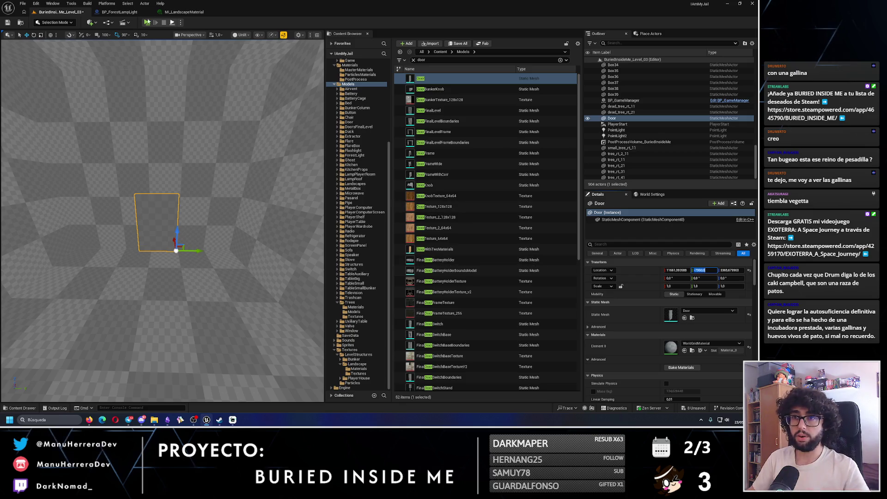
{"action": "left_click", "coordinate": [105, 35]}
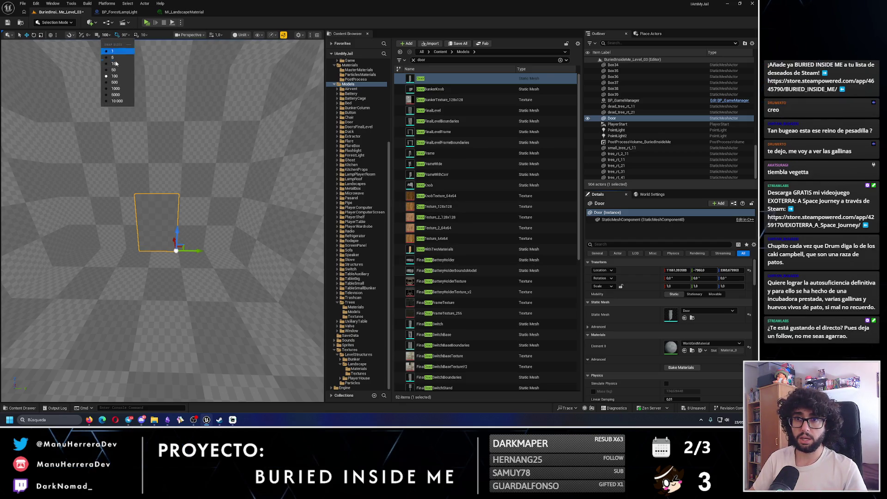
- Set grid snapping to 10 units and orbit the view to inspect the placed Door
{"action": "left_click", "coordinate": [119, 64]}
{"action": "mouse_move", "coordinate": [162, 208]}
{"action": "left_mouse_down"}
{"action": "mouse_move", "coordinate": [194, 212]}
{"action": "mouse_move", "coordinate": [204, 342]}
{"action": "left_mouse_up"}
{"action": "mouse_move", "coordinate": [197, 266]}
{"action": "left_mouse_down"}
{"action": "mouse_move", "coordinate": [199, 277]}
{"action": "mouse_move", "coordinate": [196, 266]}
{"action": "left_mouse_up"}
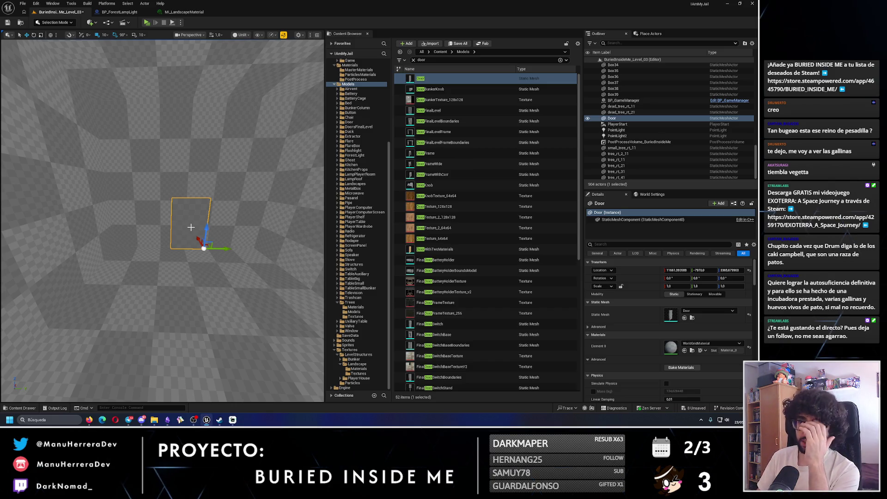
{"action": "mouse_move", "coordinate": [195, 221]}
{"action": "left_mouse_down"}
{"action": "mouse_move", "coordinate": [199, 197]}
{"action": "mouse_move", "coordinate": [216, 196]}
{"action": "mouse_move", "coordinate": [190, 213]}
{"action": "mouse_move", "coordinate": [127, 183]}
{"action": "mouse_move", "coordinate": [151, 183]}
{"action": "mouse_move", "coordinate": [153, 232]}
{"action": "mouse_move", "coordinate": [171, 233]}
{"action": "mouse_move", "coordinate": [171, 210]}
{"action": "left_mouse_up"}
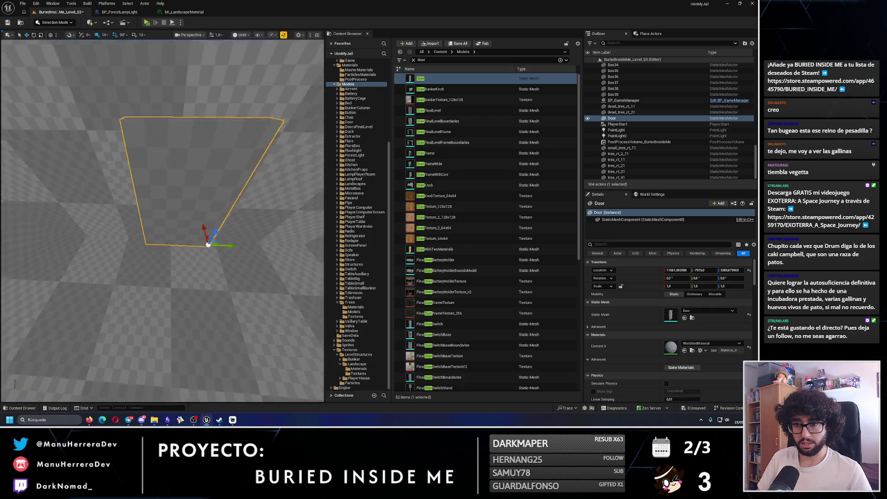
{"action": "mouse_move", "coordinate": [212, 236]}
{"action": "left_mouse_down"}
{"action": "mouse_move", "coordinate": [212, 250]}
{"action": "mouse_move", "coordinate": [212, 236]}
{"action": "left_mouse_up"}
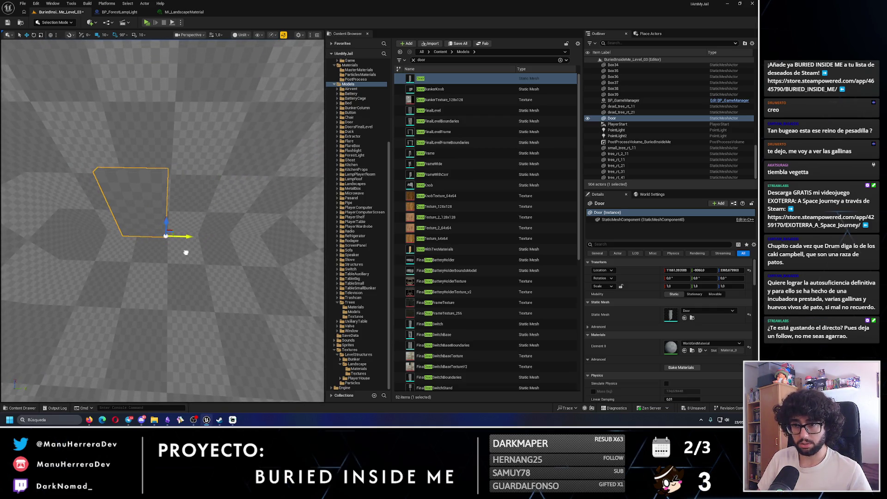
{"action": "left_click_drag", "start_coordinate": [206, 221], "coordinate": [214, 228]}
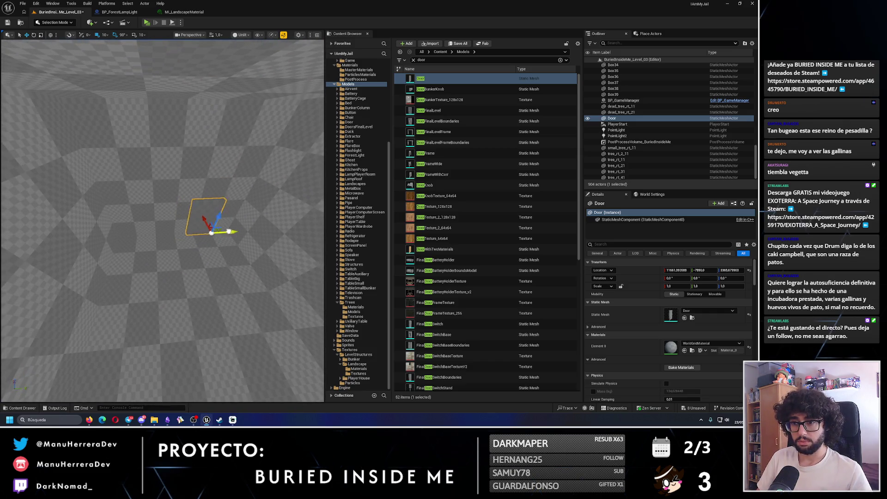
{"action": "left_click_drag", "start_coordinate": [151, 218], "coordinate": [165, 215]}
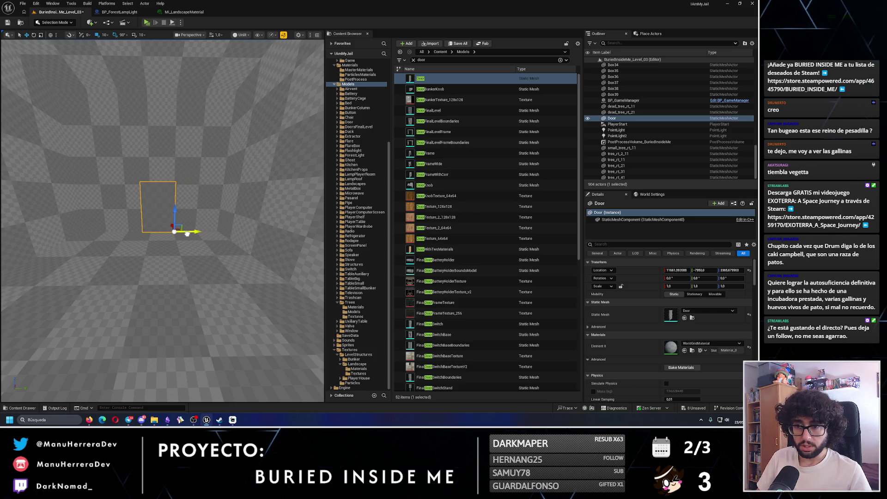
{"action": "mouse_move", "coordinate": [187, 233]}
{"action": "left_mouse_down"}
{"action": "mouse_move", "coordinate": [178, 187]}
{"action": "mouse_move", "coordinate": [190, 199]}
{"action": "mouse_move", "coordinate": [191, 231]}
{"action": "mouse_move", "coordinate": [174, 224]}
{"action": "mouse_move", "coordinate": [187, 217]}
{"action": "mouse_move", "coordinate": [171, 215]}
{"action": "mouse_move", "coordinate": [196, 274]}
{"action": "mouse_move", "coordinate": [187, 231]}
{"action": "mouse_move", "coordinate": [215, 231]}
{"action": "left_mouse_up"}
{"action": "scroll", "coordinate": [162, 220], "scroll_direction": "down", "scroll_amount": 3}
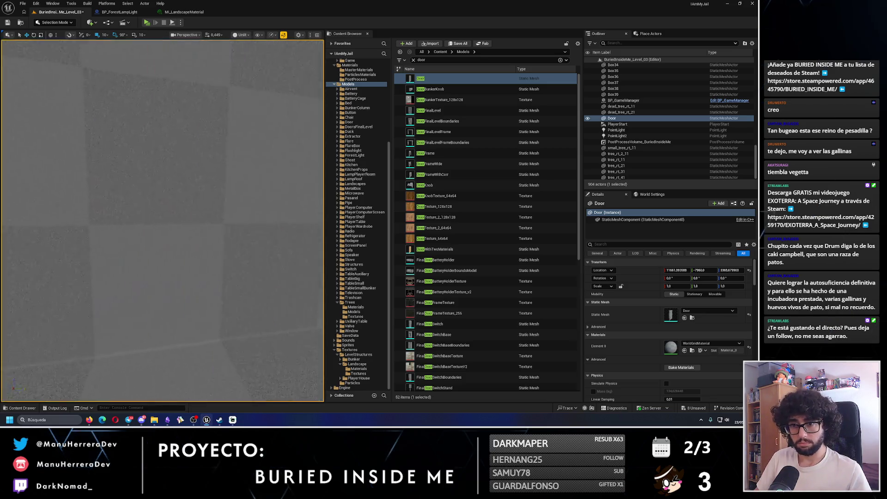
{"action": "left_click_drag", "start_coordinate": [129, 222], "coordinate": [180, 217]}
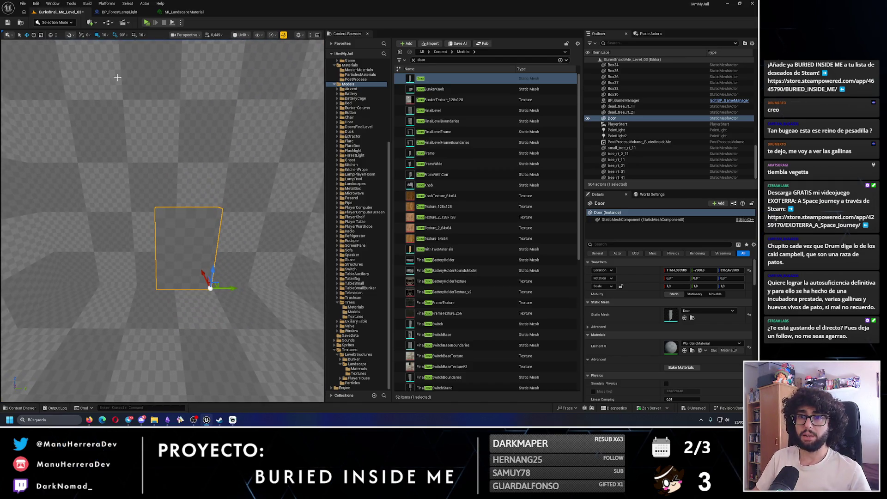
- Select the Box wall and switch the editor into Modeling Mode
{"action": "left_click", "coordinate": [60, 25]}
{"action": "left_click", "coordinate": [123, 139]}
{"action": "left_click", "coordinate": [123, 138]}
{"action": "left_click", "coordinate": [56, 22]}
{"action": "left_click", "coordinate": [62, 58]}
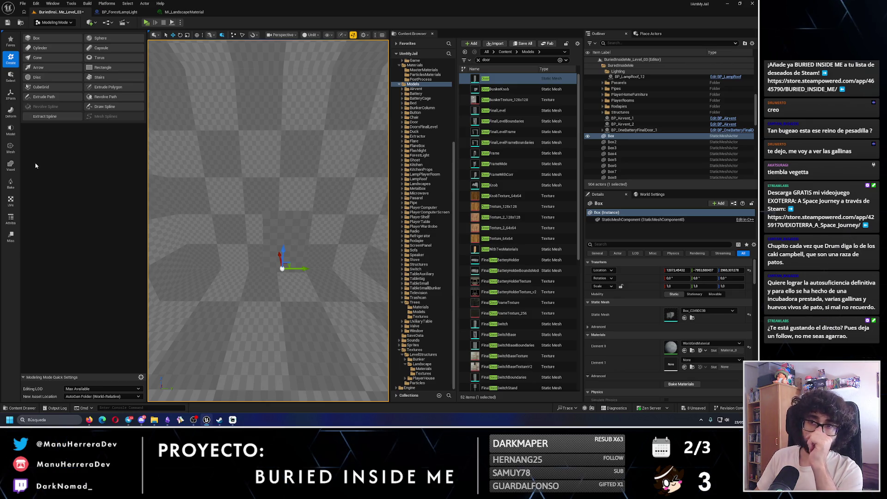
{"action": "left_click", "coordinate": [116, 88]}
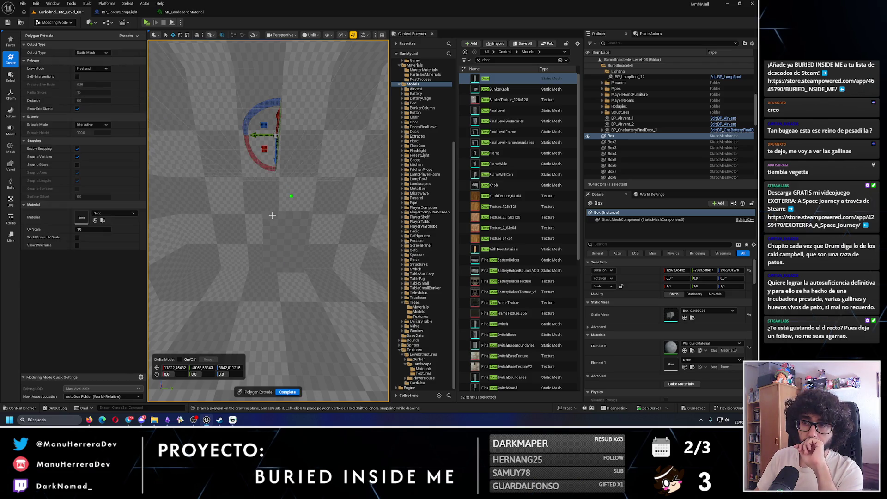
{"action": "left_click_drag", "start_coordinate": [271, 259], "coordinate": [272, 234]}
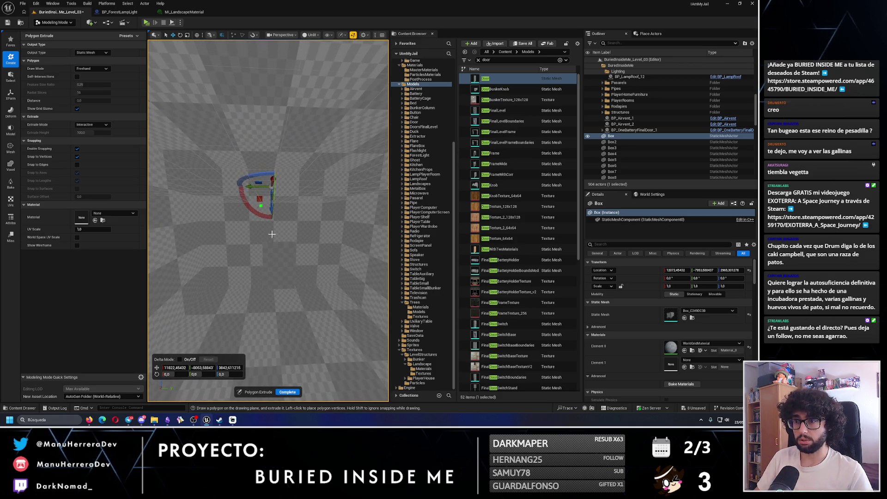
{"action": "left_click", "coordinate": [293, 392]}
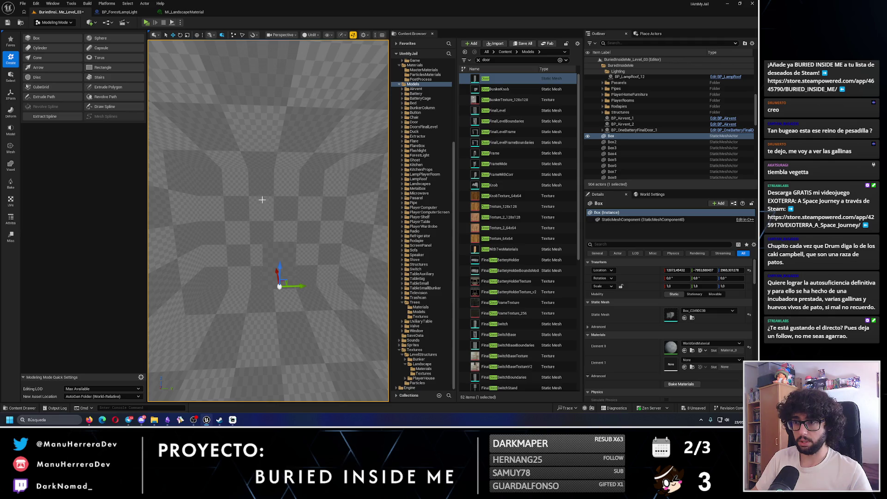
{"action": "left_click", "coordinate": [101, 87]}
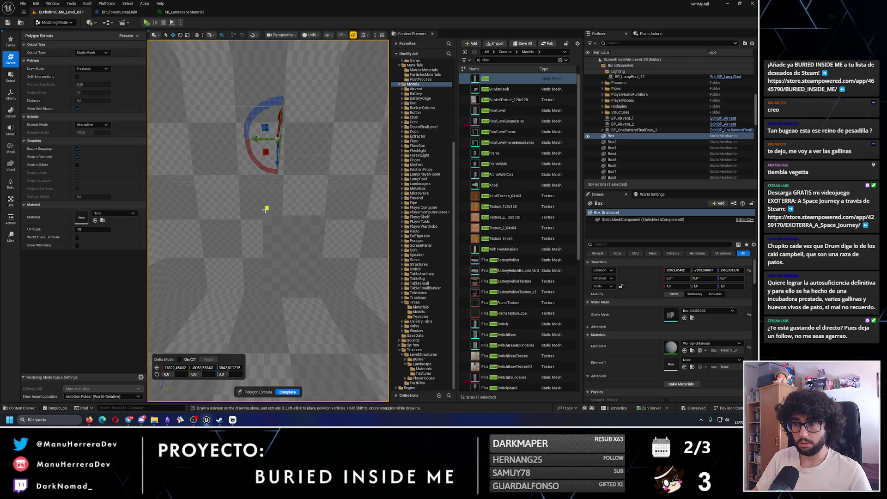
{"action": "scroll", "coordinate": [264, 214], "scroll_direction": "up", "scroll_amount": 5}
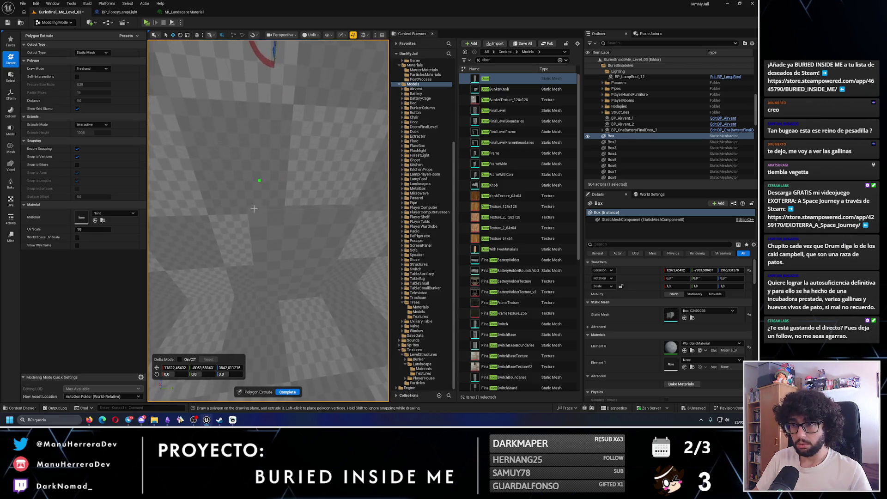
{"action": "left_click_drag", "start_coordinate": [295, 230], "coordinate": [218, 168]}
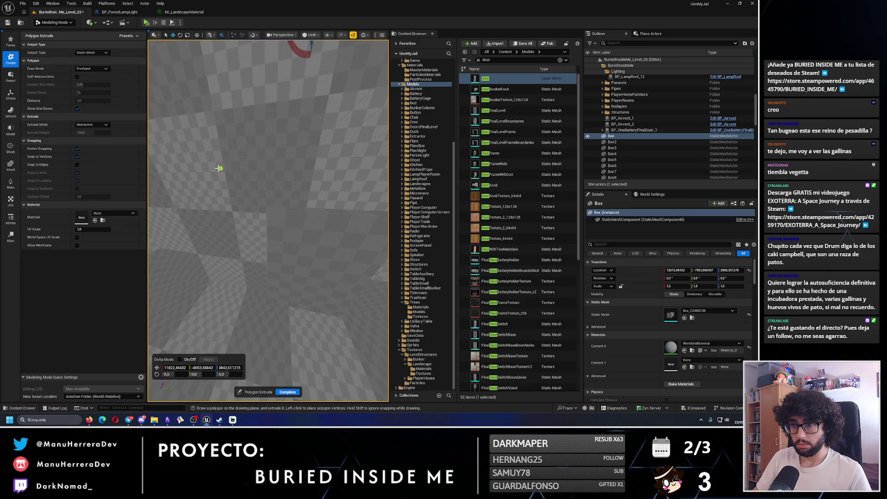
{"action": "left_click", "coordinate": [254, 35]}
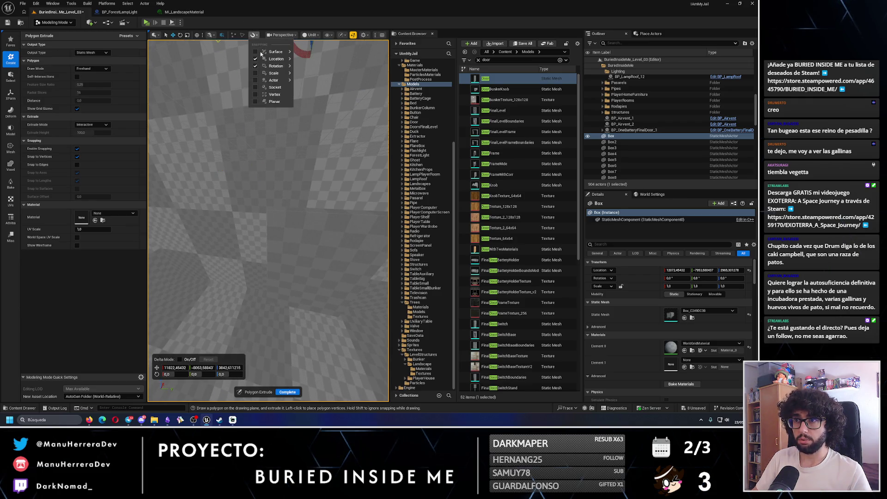
{"action": "mouse_move", "coordinate": [254, 60]}
{"action": "mouse_move", "coordinate": [280, 161]}
{"action": "left_mouse_down"}
{"action": "mouse_move", "coordinate": [245, 196]}
{"action": "mouse_move", "coordinate": [287, 203]}
{"action": "mouse_move", "coordinate": [307, 271]}
{"action": "mouse_move", "coordinate": [270, 241]}
{"action": "mouse_move", "coordinate": [278, 252]}
{"action": "mouse_move", "coordinate": [252, 153]}
{"action": "mouse_move", "coordinate": [262, 160]}
{"action": "left_mouse_up"}
{"action": "left_click_drag", "start_coordinate": [313, 201], "coordinate": [313, 185]}
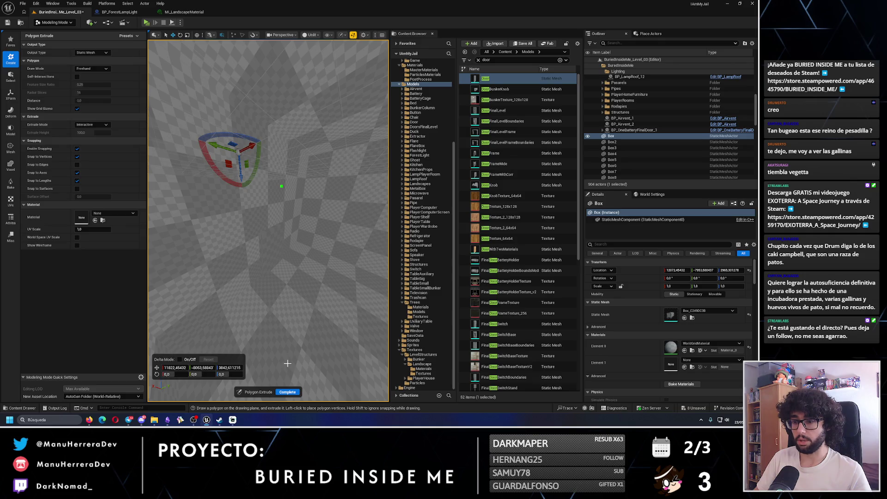
{"action": "key", "text": "Escape"}
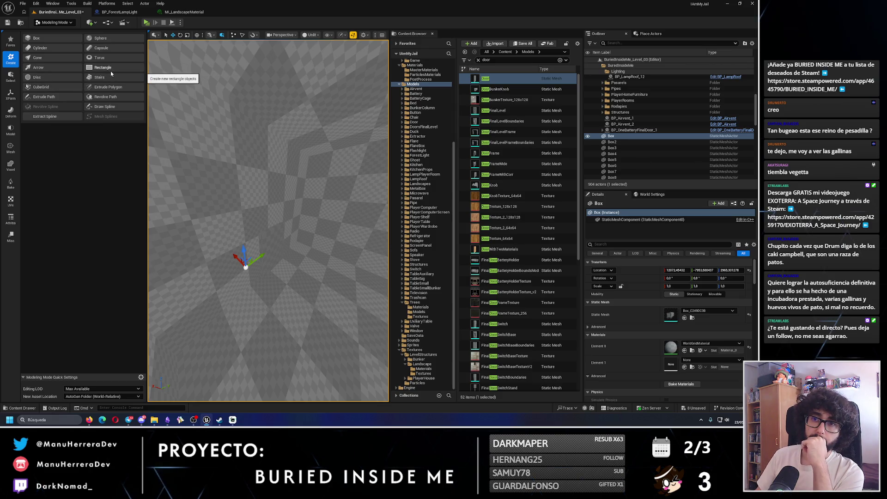
- Start a polygon cut on the Box mesh, then cancel it
{"action": "left_click", "coordinate": [11, 130]}
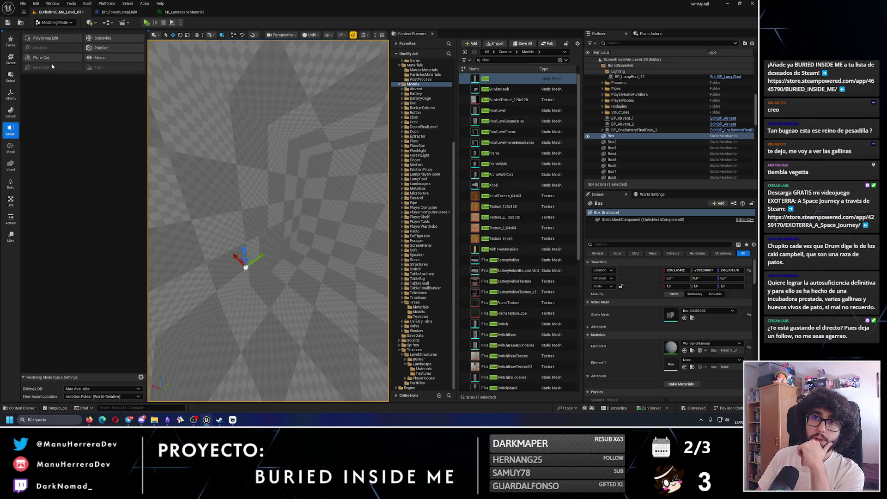
{"action": "left_click", "coordinate": [107, 50]}
{"action": "left_click_drag", "start_coordinate": [263, 227], "coordinate": [262, 227]}
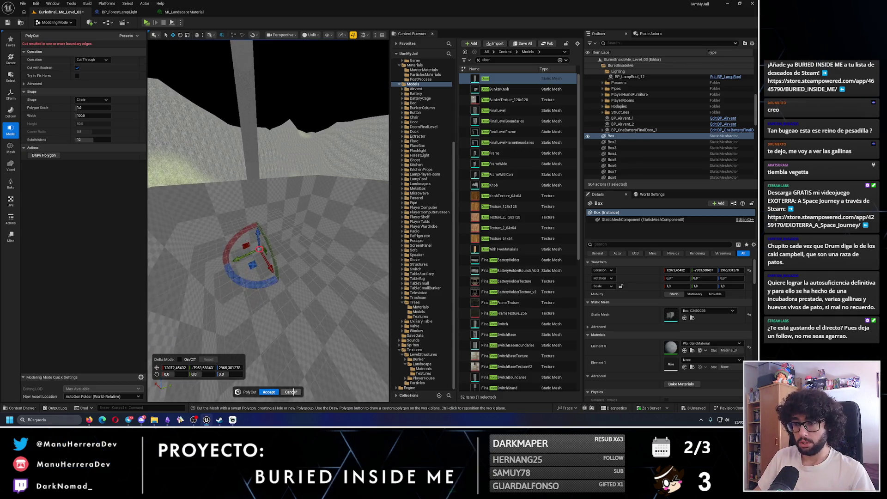
{"action": "left_click", "coordinate": [291, 392]}
{"action": "left_click_drag", "start_coordinate": [183, 129], "coordinate": [183, 130]}
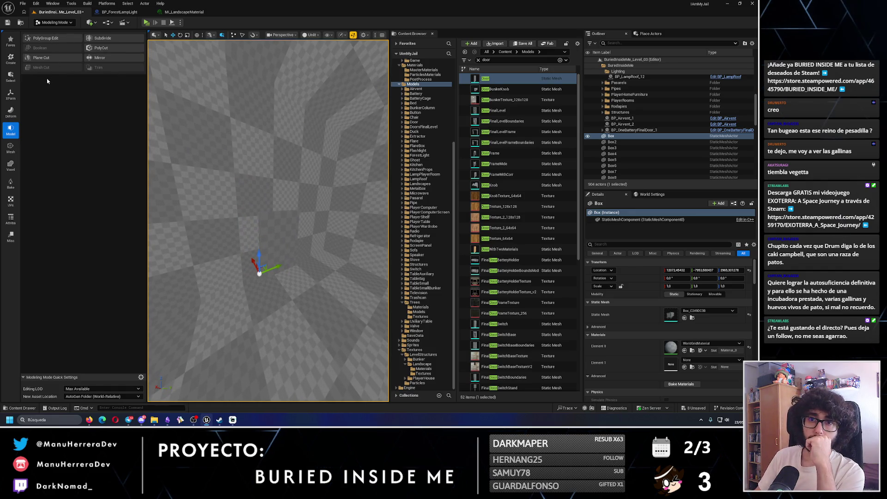
- In PolyGroup Edit, select the doorway wall face and extrude it
{"action": "left_click", "coordinate": [57, 39]}
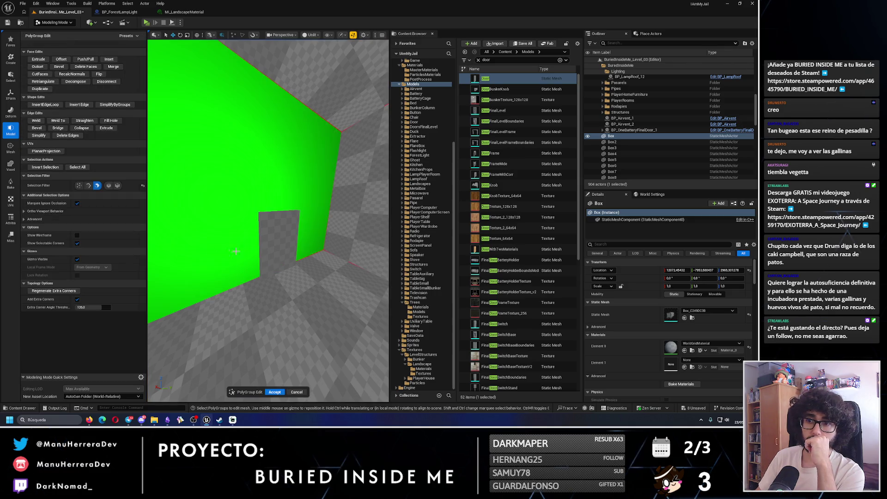
{"action": "left_click_drag", "start_coordinate": [242, 214], "coordinate": [217, 214]}
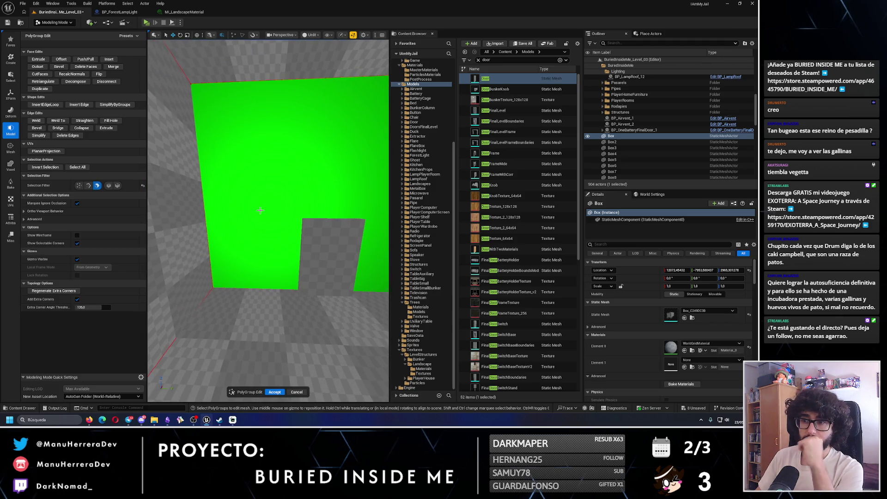
{"action": "left_click", "coordinate": [260, 210]}
{"action": "scroll", "coordinate": [260, 211], "scroll_direction": "down", "scroll_amount": 3}
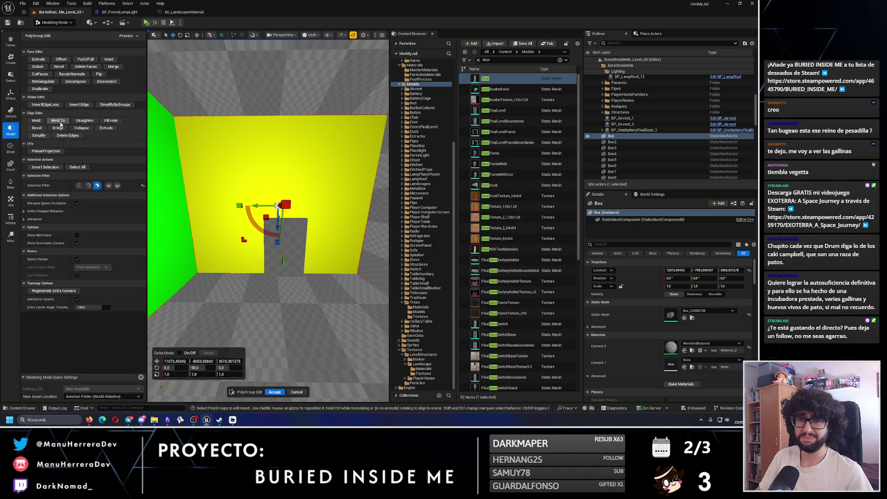
{"action": "left_click", "coordinate": [38, 59]}
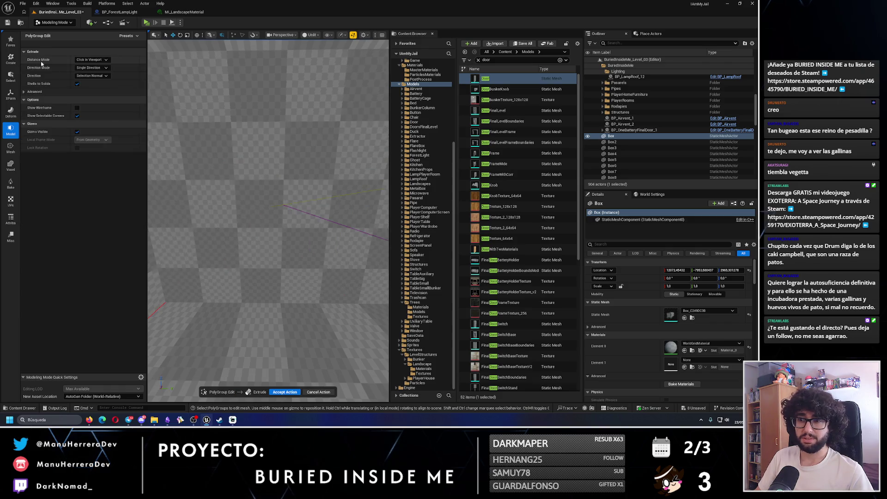
{"action": "left_click", "coordinate": [276, 206]}
- Undo the extrusion and switch the selection filter to edges
{"action": "key", "text": "ctrl+z"}
{"action": "left_click_drag", "start_coordinate": [202, 155], "coordinate": [201, 154]}
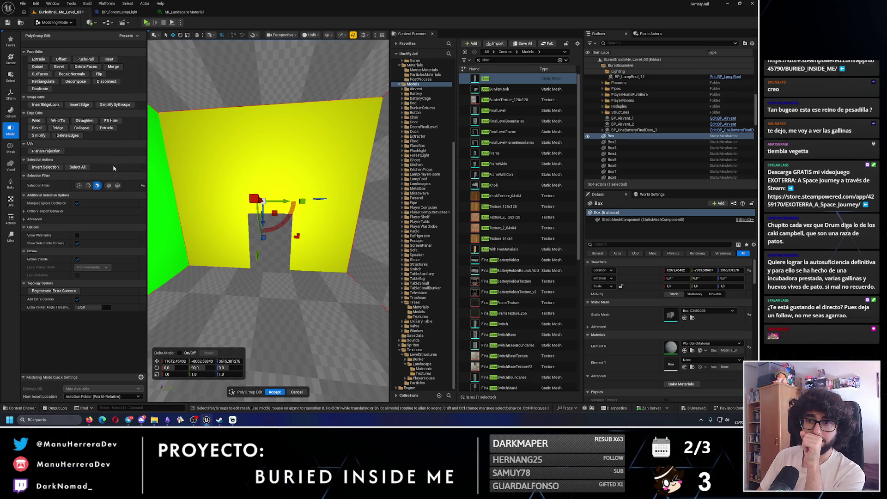
{"action": "left_click", "coordinate": [90, 185]}
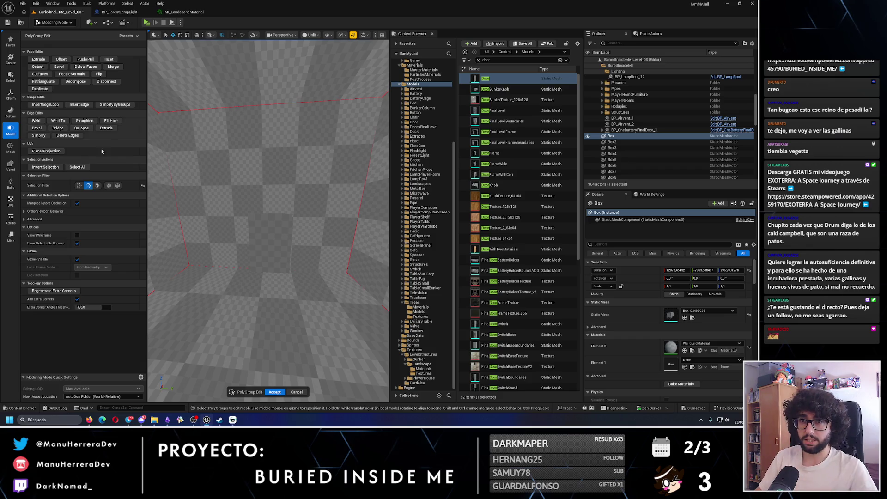
- Select two box edges and try bridging them, which fails, then clear the selection
{"action": "left_click", "coordinate": [257, 109]}
{"action": "left_click_drag", "start_coordinate": [232, 262], "coordinate": [252, 176]}
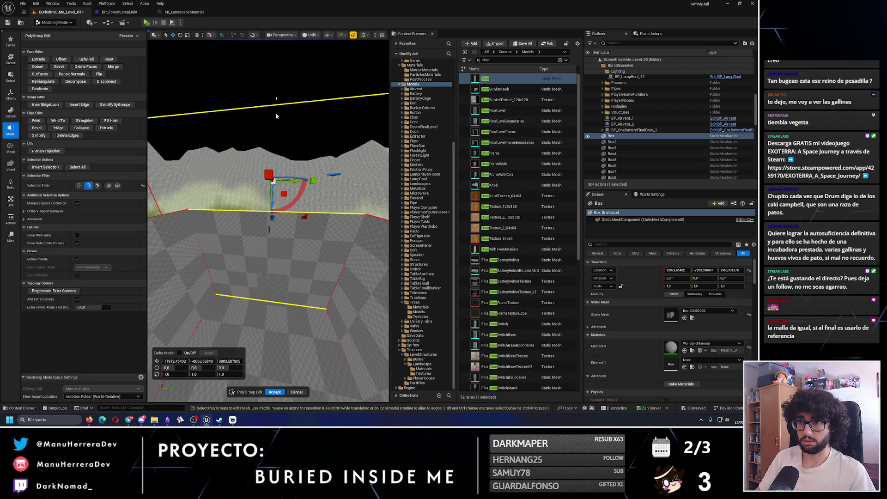
{"action": "left_click_drag", "start_coordinate": [275, 116], "coordinate": [259, 152]}
{"action": "left_click", "coordinate": [58, 128]}
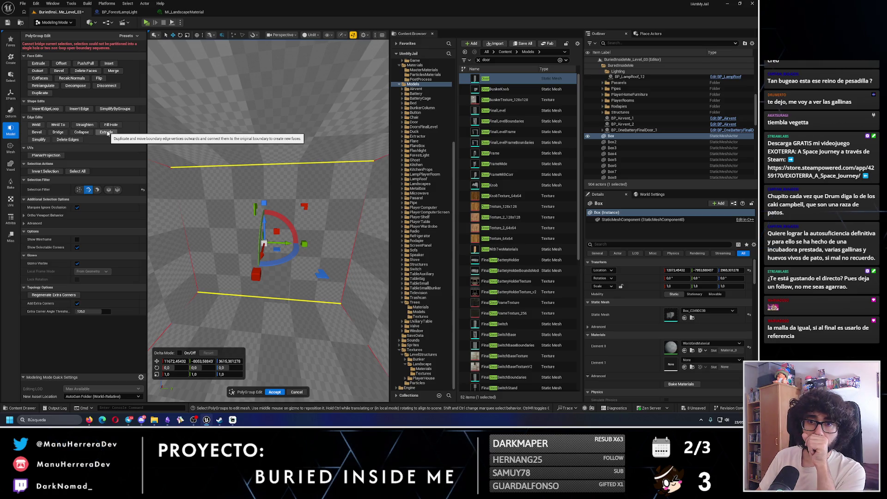
{"action": "left_click", "coordinate": [298, 294]}
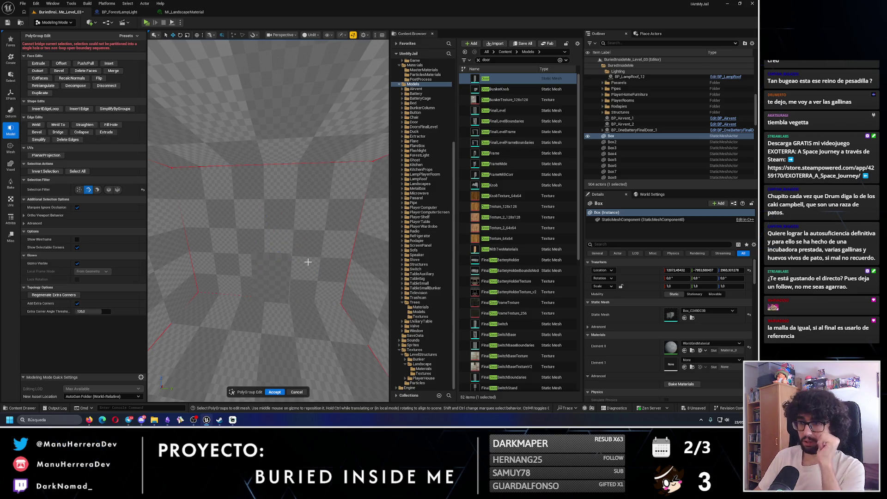
- Switch the selection filter back to faces and select the back wall face
{"action": "scroll", "coordinate": [307, 262], "scroll_direction": "up", "scroll_amount": 5}
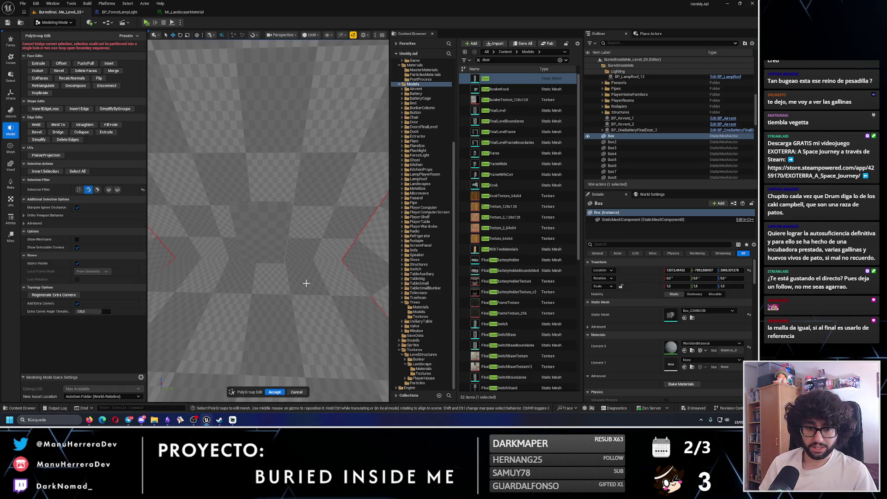
{"action": "mouse_move", "coordinate": [307, 283]}
{"action": "left_mouse_down"}
{"action": "mouse_move", "coordinate": [319, 305]}
{"action": "mouse_move", "coordinate": [306, 323]}
{"action": "mouse_move", "coordinate": [249, 264]}
{"action": "left_mouse_up"}
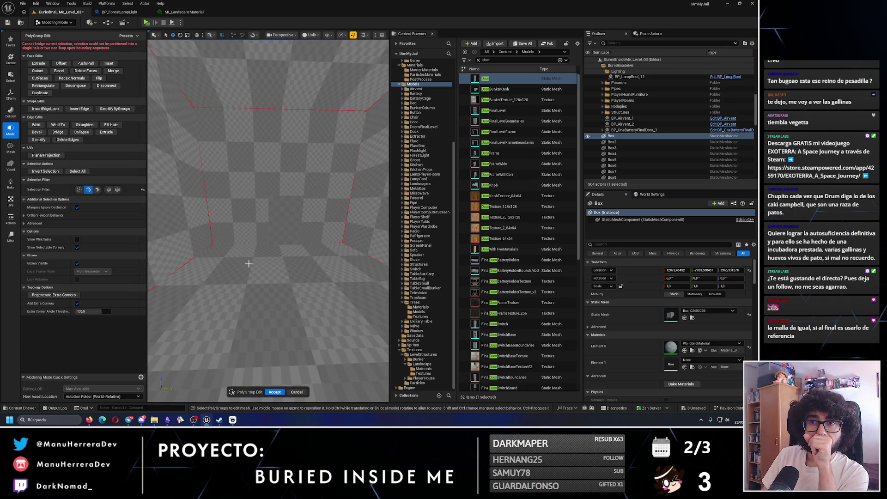
{"action": "key", "text": "i"}
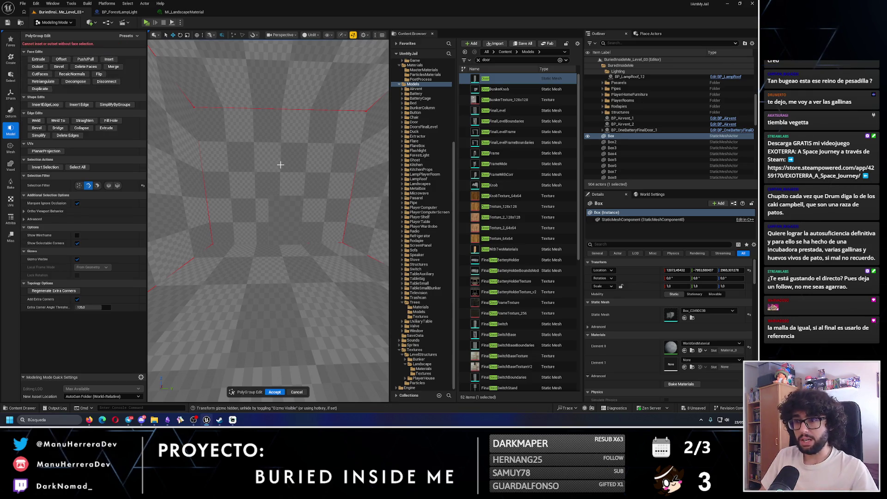
{"action": "left_click", "coordinate": [98, 185]}
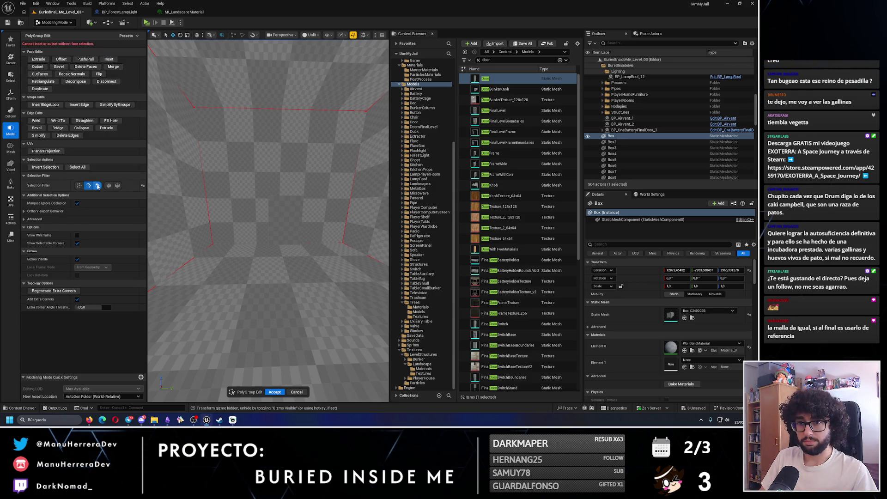
{"action": "left_click", "coordinate": [88, 186]}
{"action": "left_click", "coordinate": [224, 112]}
{"action": "scroll", "coordinate": [224, 112], "scroll_direction": "up", "scroll_amount": 2}
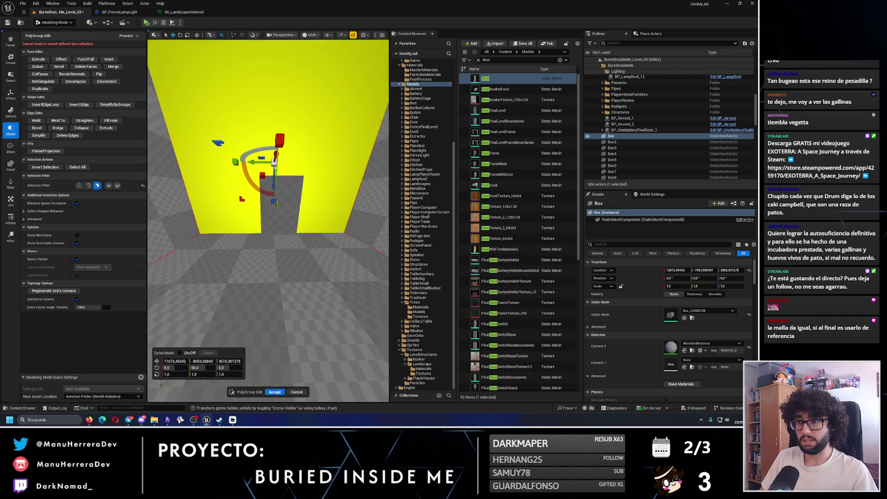
- Inset the selected doorway wall face and accept the PolyGroup edits
{"action": "key", "text": "i"}
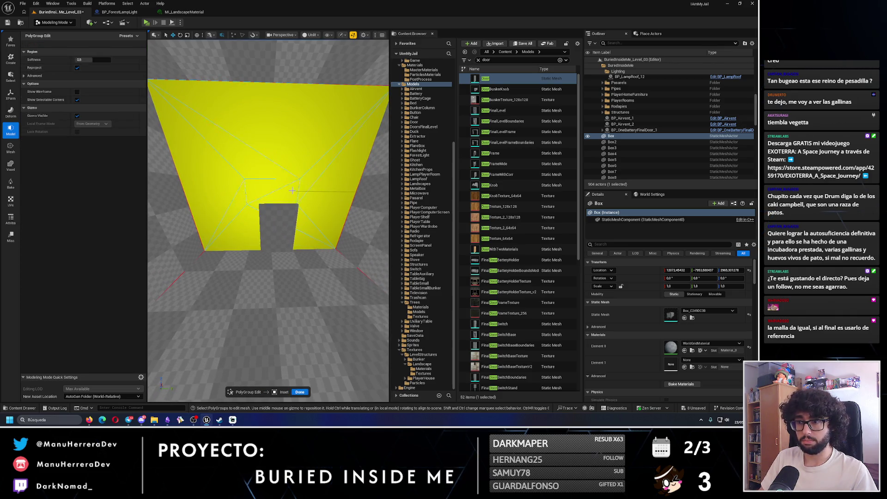
{"action": "left_click", "coordinate": [315, 190]}
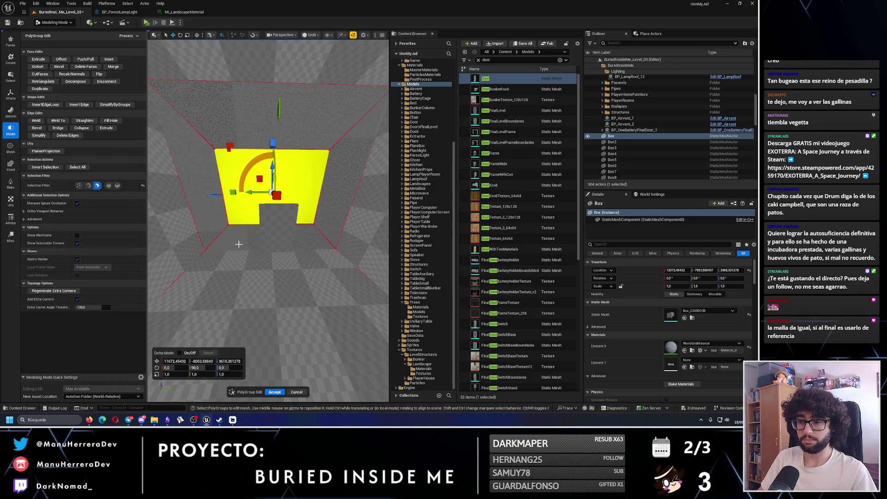
{"action": "left_click", "coordinate": [275, 392]}
{"action": "scroll", "coordinate": [264, 244], "scroll_direction": "up", "scroll_amount": 5}
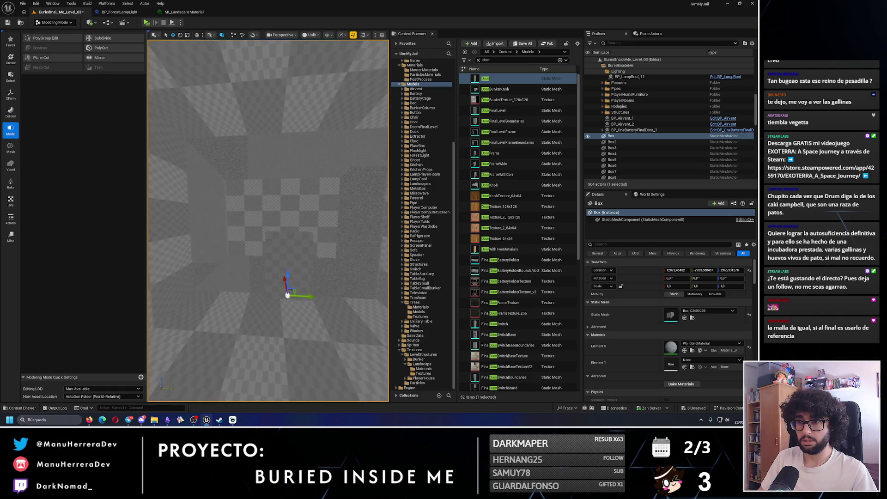
{"action": "scroll", "coordinate": [238, 185], "scroll_direction": "down", "scroll_amount": 3}
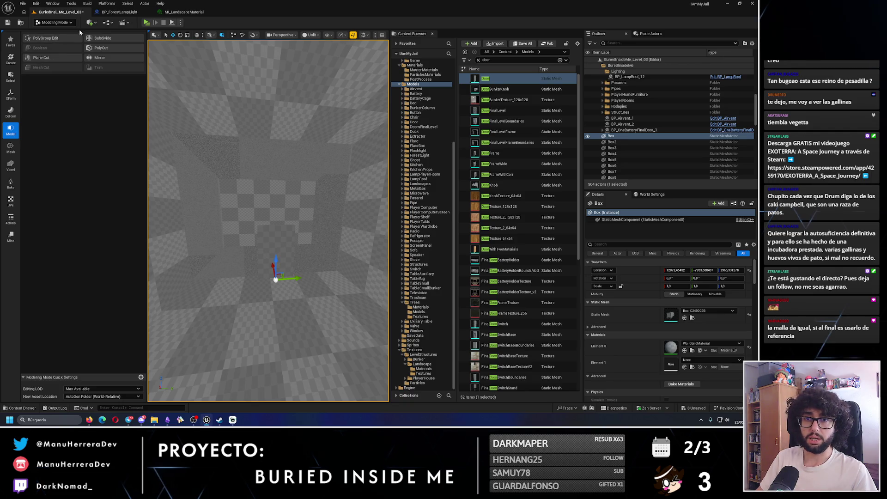
- Reopen PolyGroup Edit, select the doorway wall face and drag it downward
{"action": "left_click", "coordinate": [45, 38]}
{"action": "left_click", "coordinate": [259, 208]}
{"action": "scroll", "coordinate": [268, 194], "scroll_direction": "up", "scroll_amount": 3}
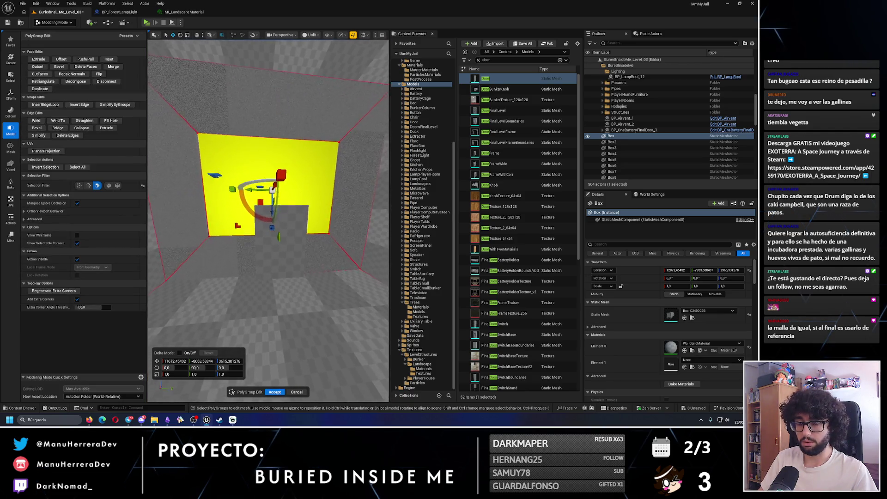
{"action": "scroll", "coordinate": [268, 194], "scroll_direction": "down", "scroll_amount": 1}
{"action": "left_click_drag", "start_coordinate": [273, 208], "coordinate": [277, 252]}
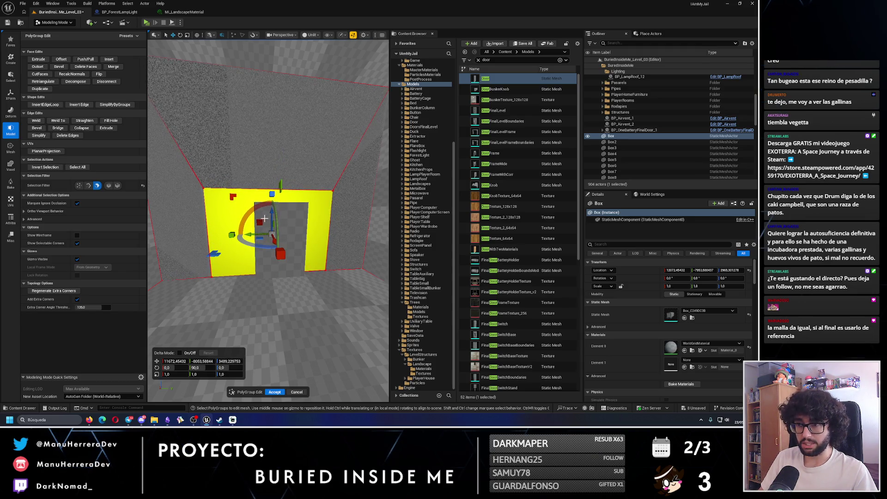
- With edge picking on, drag the wall's top edge down, then undo it
{"action": "left_click", "coordinate": [88, 185]}
{"action": "left_click", "coordinate": [274, 189]}
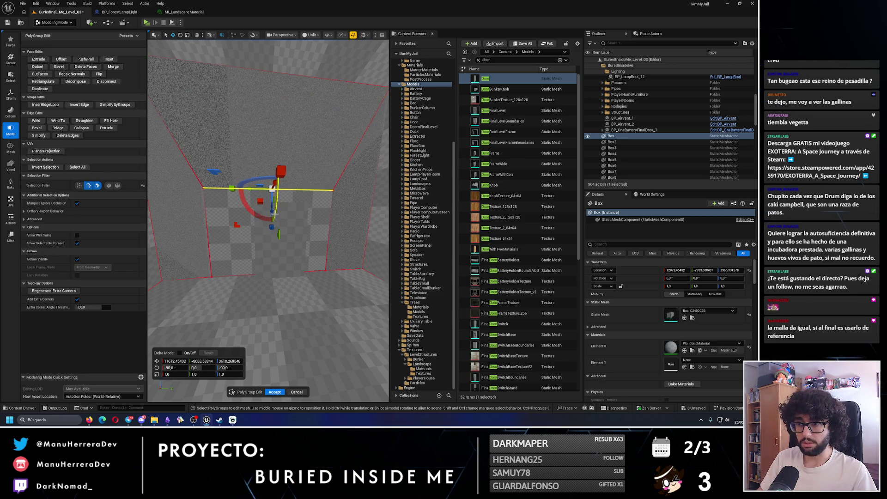
{"action": "mouse_move", "coordinate": [274, 209]}
{"action": "left_mouse_down"}
{"action": "mouse_move", "coordinate": [271, 197]}
{"action": "mouse_move", "coordinate": [277, 232]}
{"action": "left_mouse_up"}
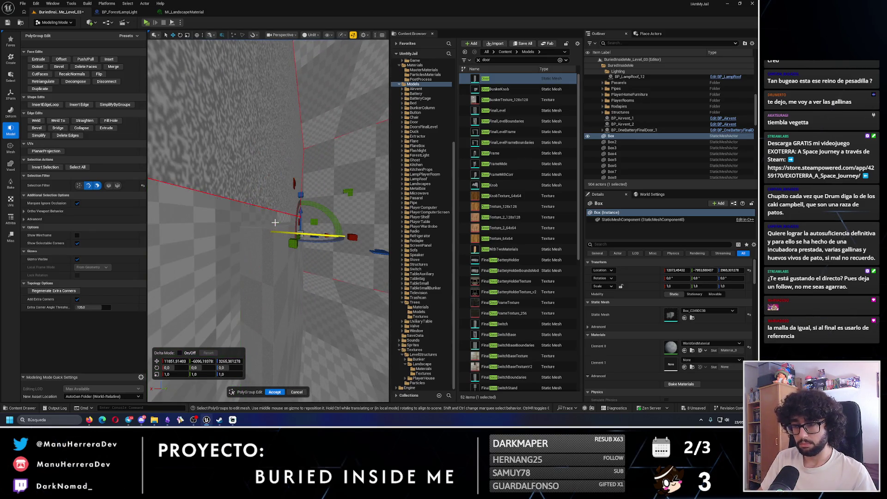
{"action": "key", "text": "ctrl+z"}
{"action": "mouse_move", "coordinate": [278, 231]}
{"action": "left_mouse_down"}
{"action": "mouse_move", "coordinate": [284, 212]}
{"action": "mouse_move", "coordinate": [288, 225]}
{"action": "mouse_move", "coordinate": [203, 216]}
{"action": "mouse_move", "coordinate": [244, 203]}
{"action": "left_mouse_up"}
- Select the vertical wall edge and shift it sideways
{"action": "left_click", "coordinate": [193, 216]}
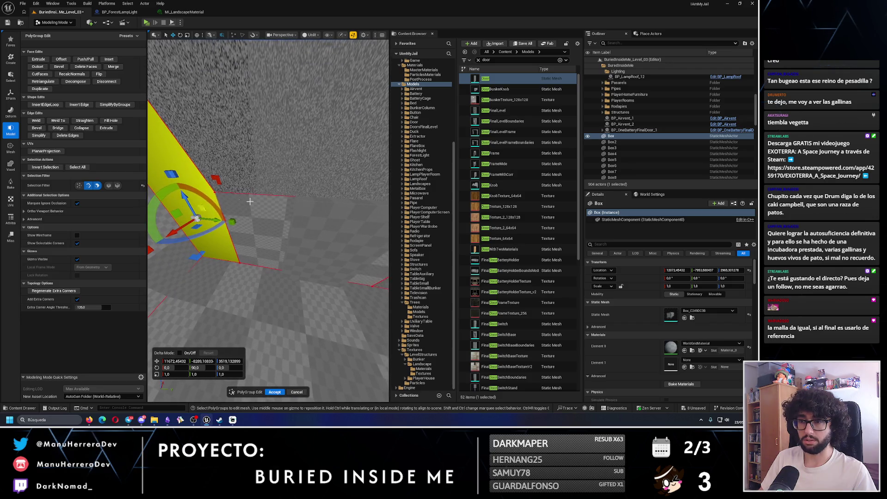
{"action": "left_click", "coordinate": [274, 196]}
{"action": "left_click", "coordinate": [220, 205]}
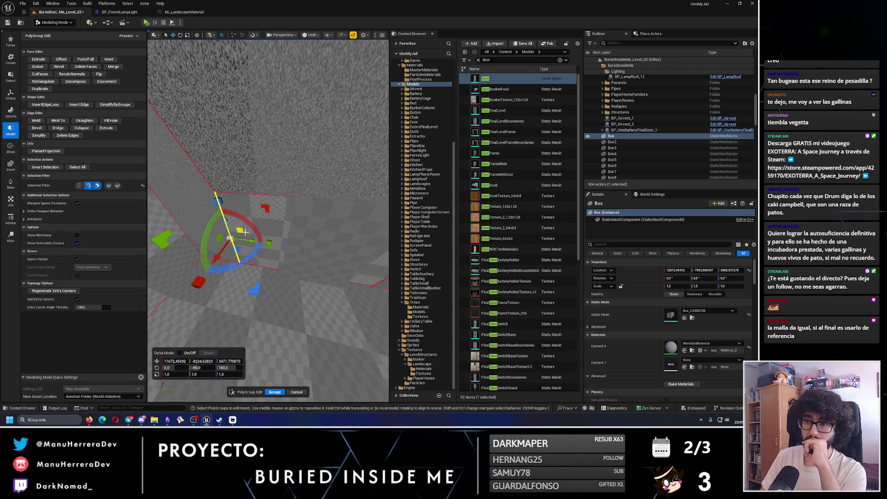
{"action": "mouse_move", "coordinate": [249, 241]}
{"action": "left_mouse_down"}
{"action": "mouse_move", "coordinate": [264, 319]}
{"action": "mouse_move", "coordinate": [258, 343]}
{"action": "mouse_move", "coordinate": [246, 332]}
{"action": "mouse_move", "coordinate": [252, 309]}
{"action": "mouse_move", "coordinate": [311, 295]}
{"action": "mouse_move", "coordinate": [291, 240]}
{"action": "left_mouse_up"}
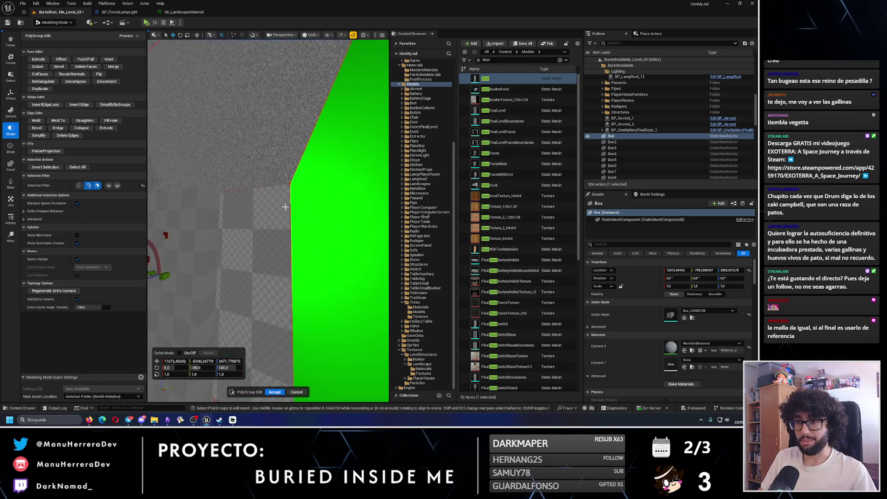
{"action": "left_click", "coordinate": [287, 215]}
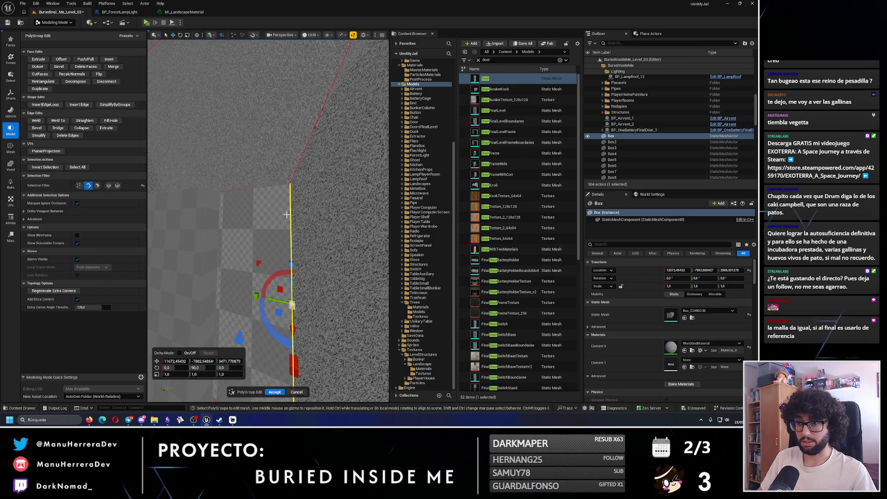
{"action": "mouse_move", "coordinate": [272, 300]}
{"action": "left_mouse_down"}
{"action": "mouse_move", "coordinate": [201, 325]}
{"action": "mouse_move", "coordinate": [241, 332]}
{"action": "left_mouse_up"}
- Inspect the reshaped corner edge, then cancel the PolyGroup edits and undo the deformation
{"action": "left_click_drag", "start_coordinate": [324, 231], "coordinate": [315, 217]}
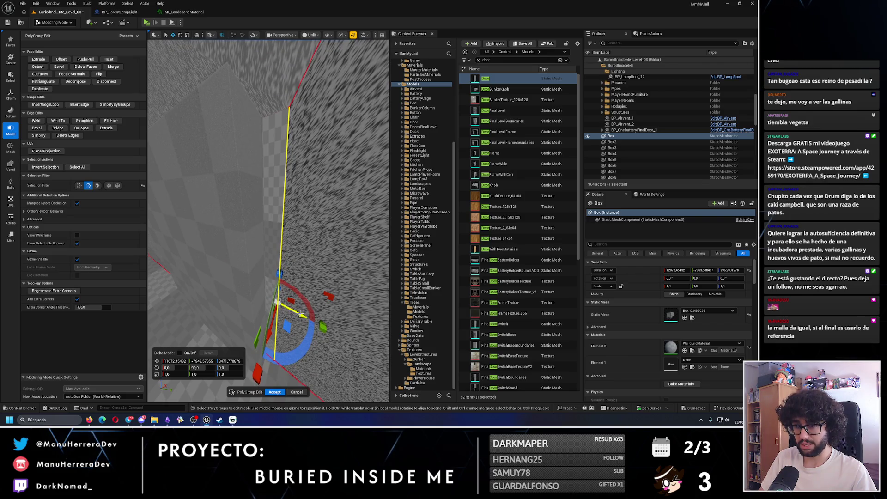
{"action": "mouse_move", "coordinate": [283, 311]}
{"action": "left_mouse_down"}
{"action": "mouse_move", "coordinate": [257, 303]}
{"action": "mouse_move", "coordinate": [282, 309]}
{"action": "mouse_move", "coordinate": [266, 302]}
{"action": "mouse_move", "coordinate": [289, 245]}
{"action": "mouse_move", "coordinate": [263, 240]}
{"action": "mouse_move", "coordinate": [259, 251]}
{"action": "left_mouse_up"}
{"action": "left_click", "coordinate": [267, 230]}
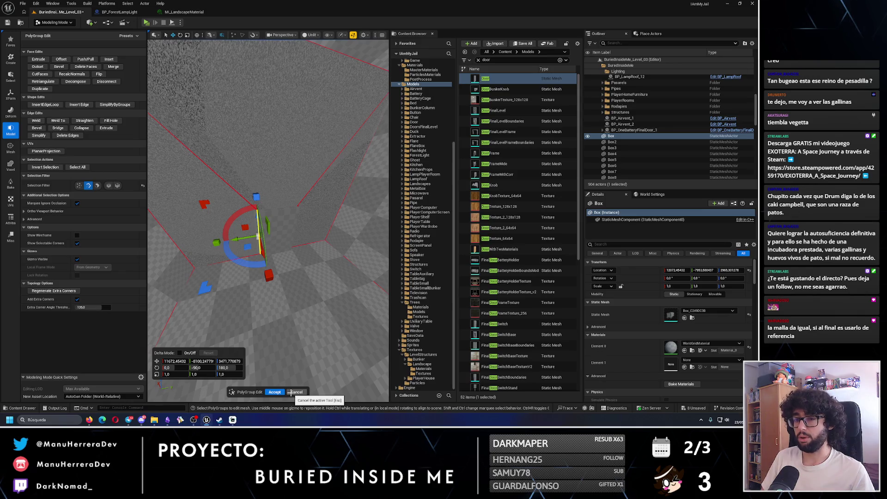
{"action": "left_click", "coordinate": [291, 392]}
{"action": "key", "text": "ctrl+z"}
{"action": "key", "text": "ctrl+z"}
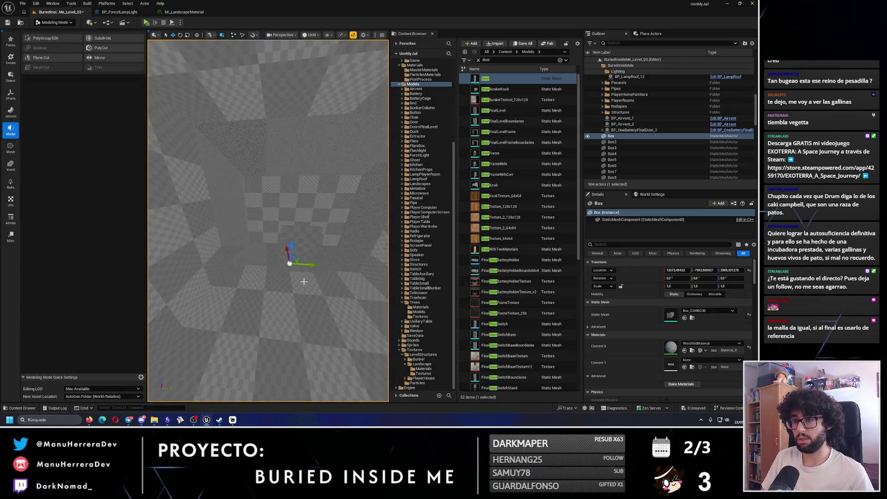
- Select the Door, briefly open PolyGroup Edit on it, then close the tool
{"action": "key", "text": "ctrl+z"}
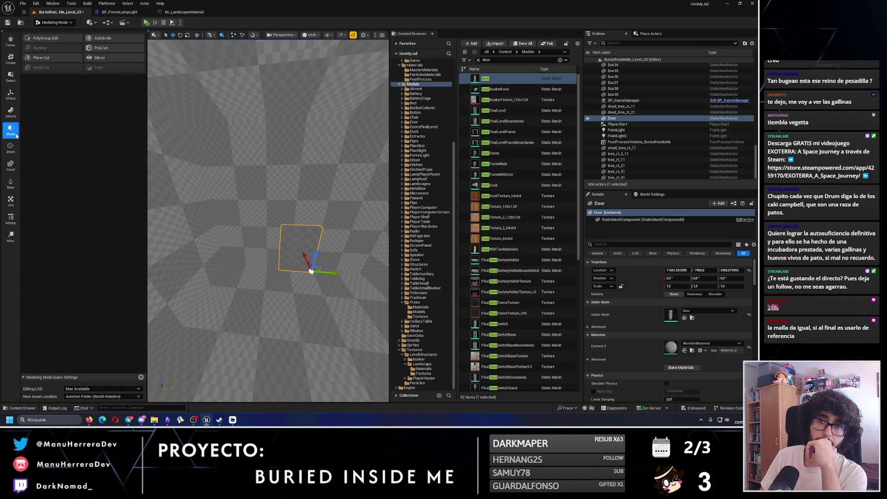
{"action": "left_click", "coordinate": [45, 38]}
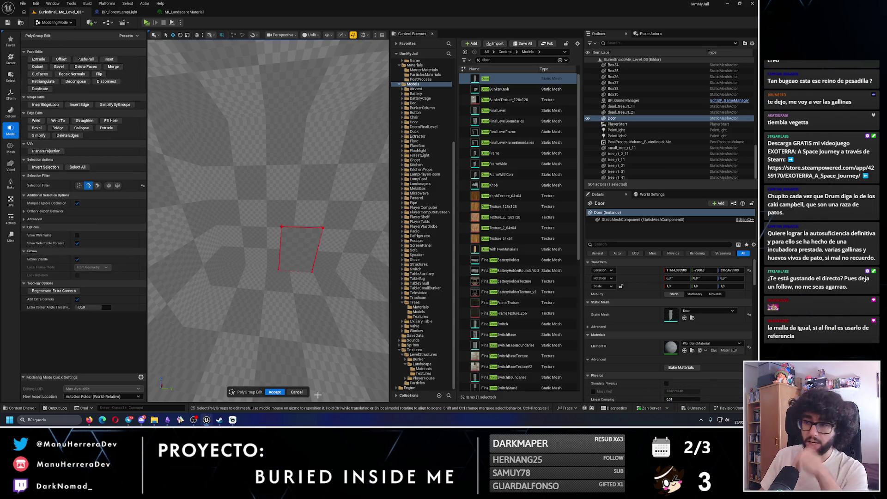
{"action": "left_click", "coordinate": [296, 392]}
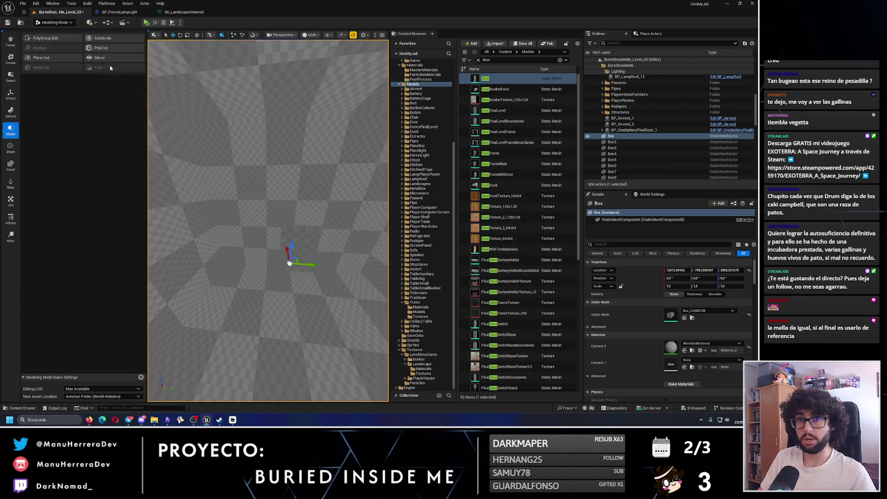
- Select a face on the wall box, exit the tool and switch to the YouTube Boolean tutorial
{"action": "left_click", "coordinate": [72, 41]}
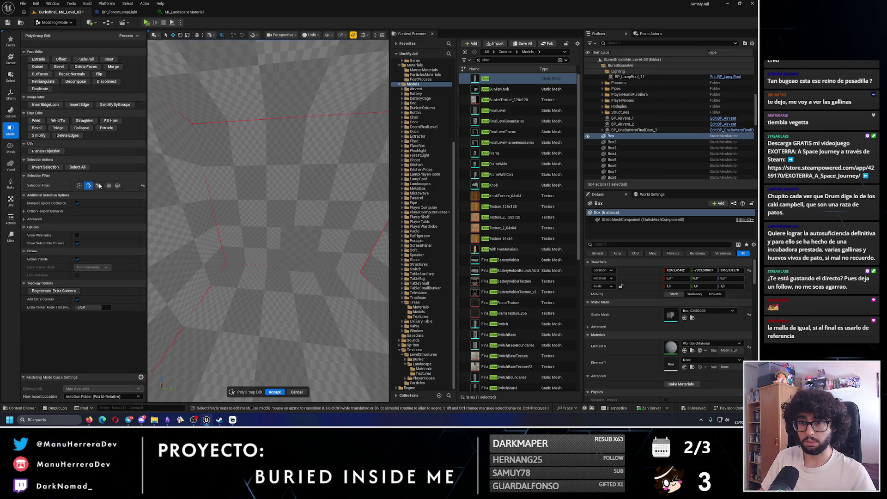
{"action": "left_click", "coordinate": [262, 196]}
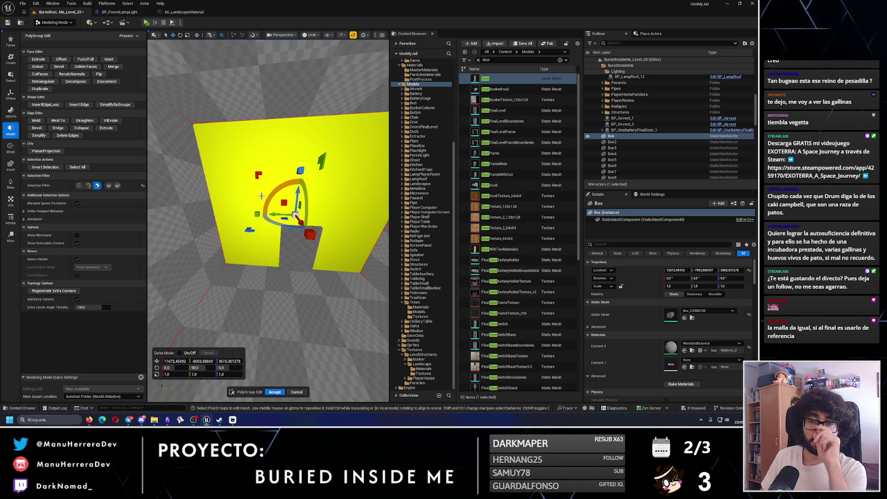
{"action": "key", "text": "Delete"}
{"action": "key", "text": "Return"}
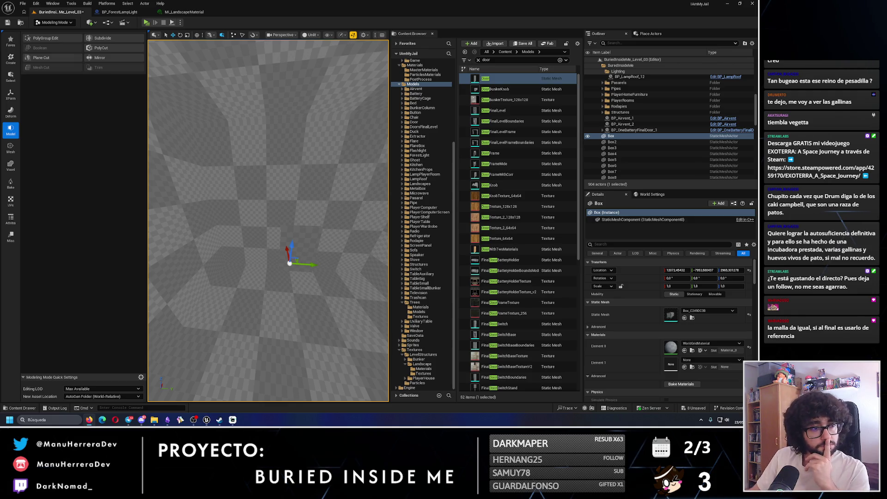
{"action": "key", "text": "alt+Tab"}
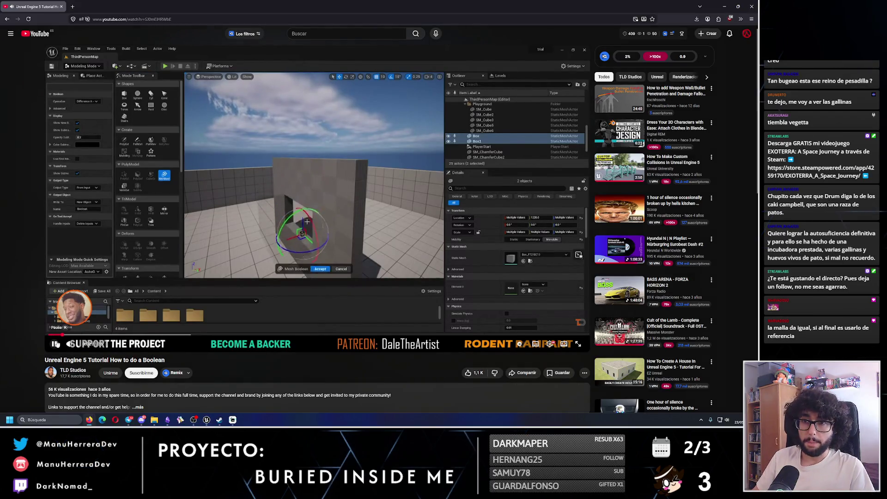
- Scrub the Boolean tutorial ahead to the box-beside-the-wall step and pause it
{"action": "left_click", "coordinate": [95, 335]}
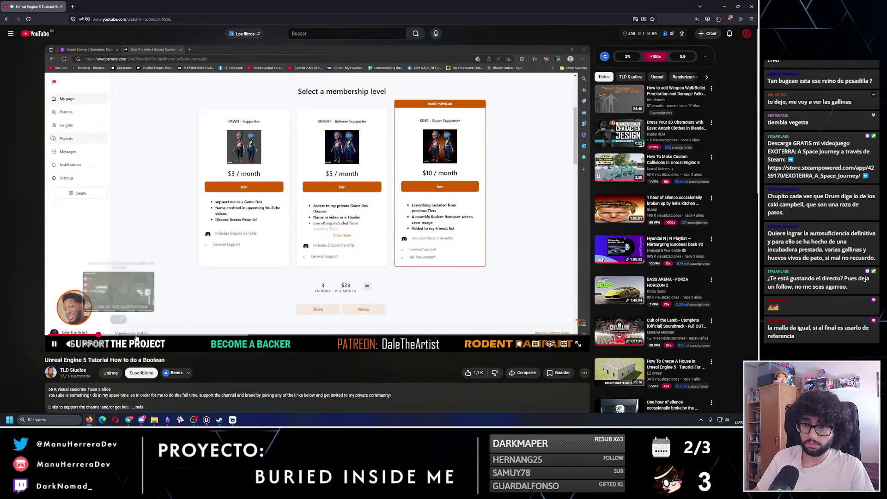
{"action": "left_click", "coordinate": [136, 334]}
{"action": "left_click", "coordinate": [169, 335]}
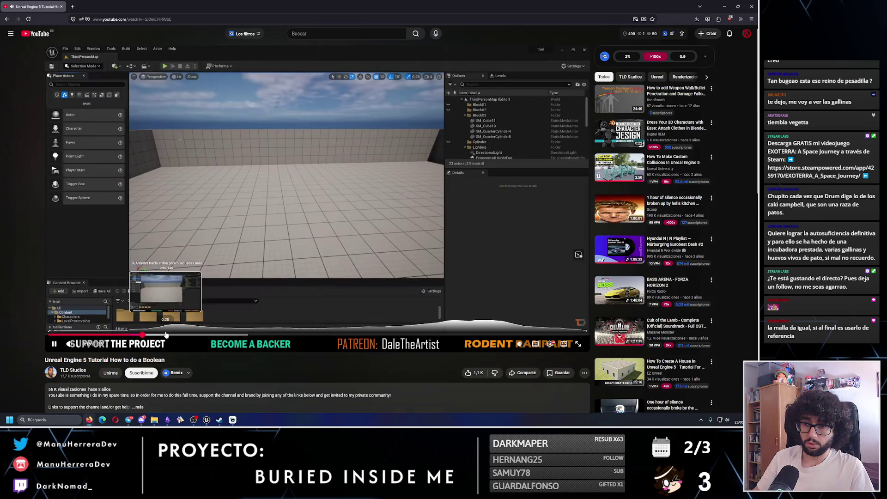
{"action": "left_click", "coordinate": [203, 334]}
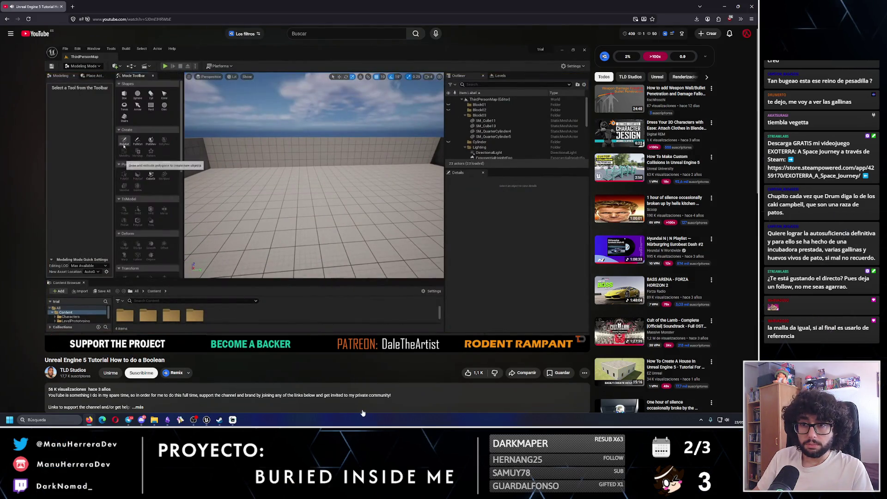
{"action": "mouse_move", "coordinate": [268, 324]}
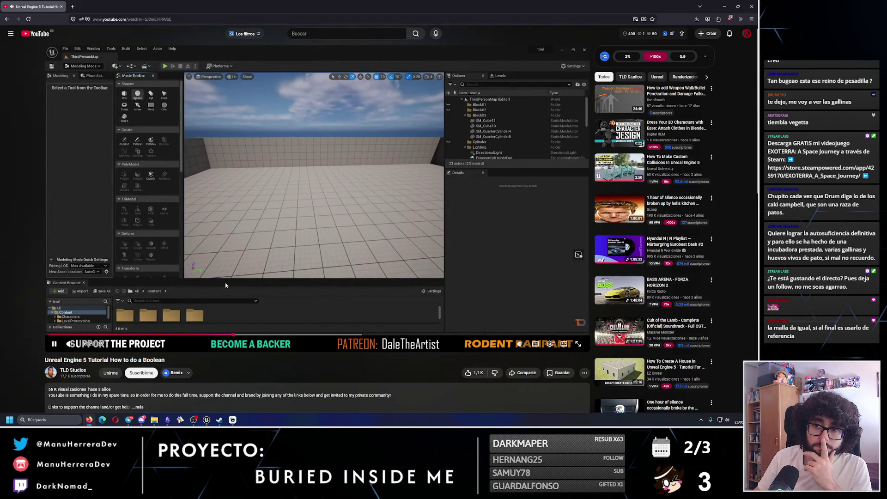
{"action": "left_click_drag", "start_coordinate": [255, 334], "coordinate": [338, 336]}
{"action": "left_click", "coordinate": [357, 334]}
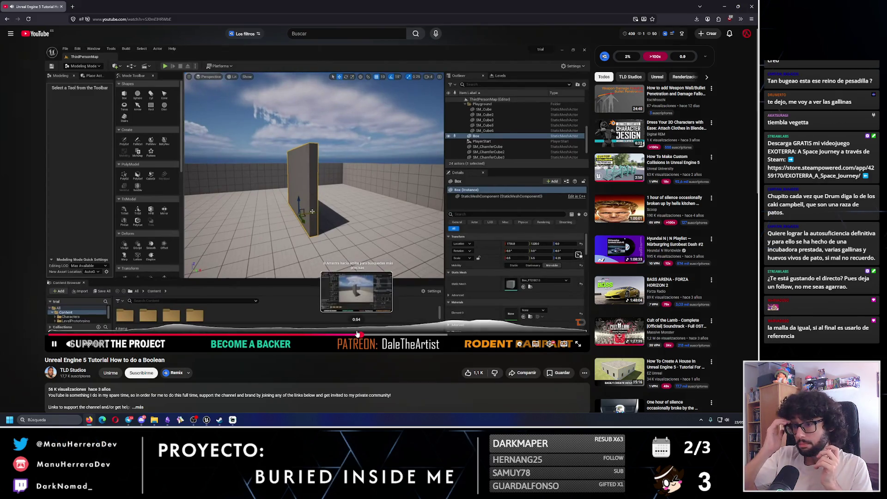
{"action": "left_click", "coordinate": [410, 335]}
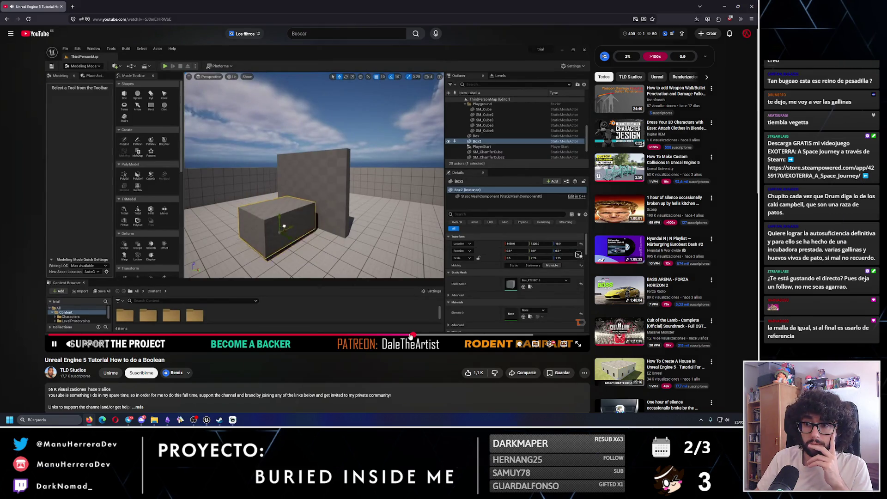
{"action": "left_click", "coordinate": [323, 254]}
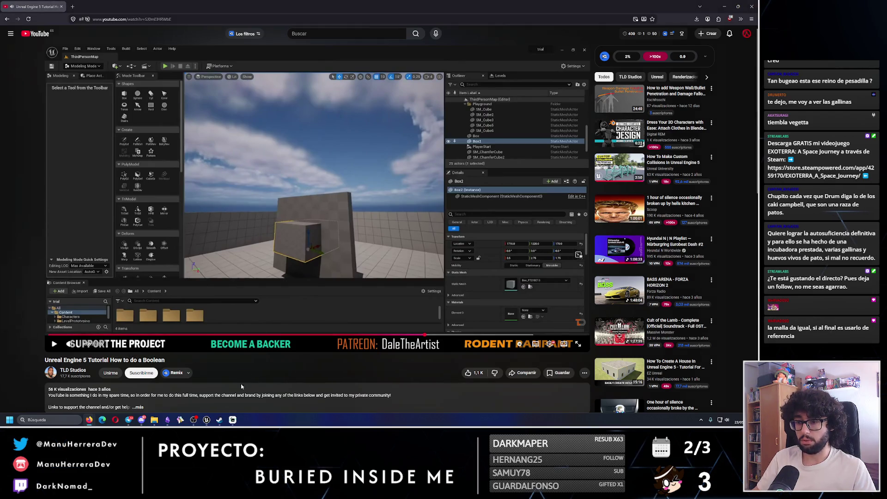
- Return to the Unreal editor and select the Door mesh in the level
{"action": "left_click", "coordinate": [206, 419]}
{"action": "mouse_move", "coordinate": [271, 257]}
{"action": "left_mouse_down"}
{"action": "mouse_move", "coordinate": [277, 250]}
{"action": "mouse_move", "coordinate": [264, 259]}
{"action": "mouse_move", "coordinate": [270, 257]}
{"action": "left_mouse_up"}
{"action": "left_click", "coordinate": [246, 236]}
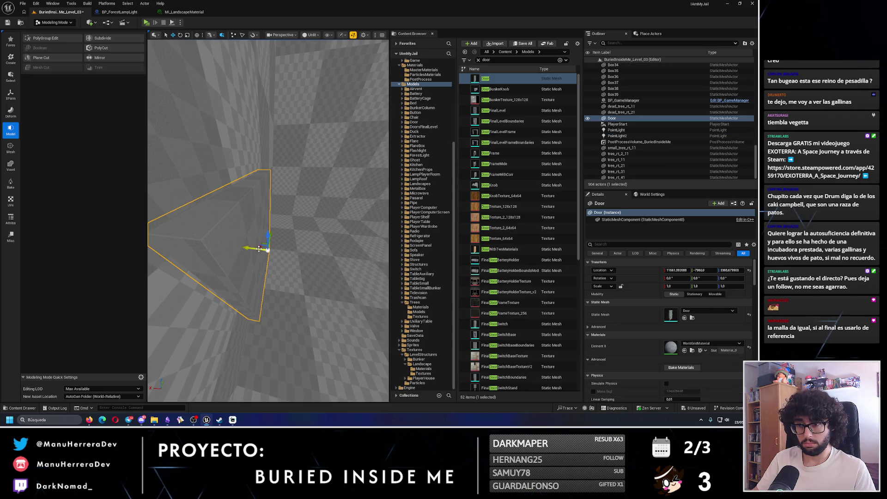
- Select the Box wall mesh instead of the door, then resume the Boolean tutorial video
{"action": "left_click_drag", "start_coordinate": [260, 249], "coordinate": [270, 169]}
{"action": "left_click", "coordinate": [270, 169]}
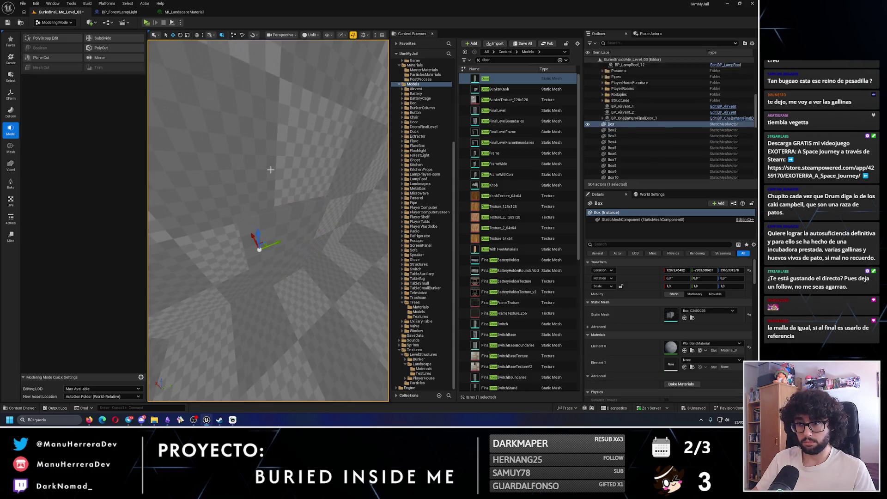
{"action": "key", "text": "alt+Tab"}
{"action": "left_click", "coordinate": [272, 204]}
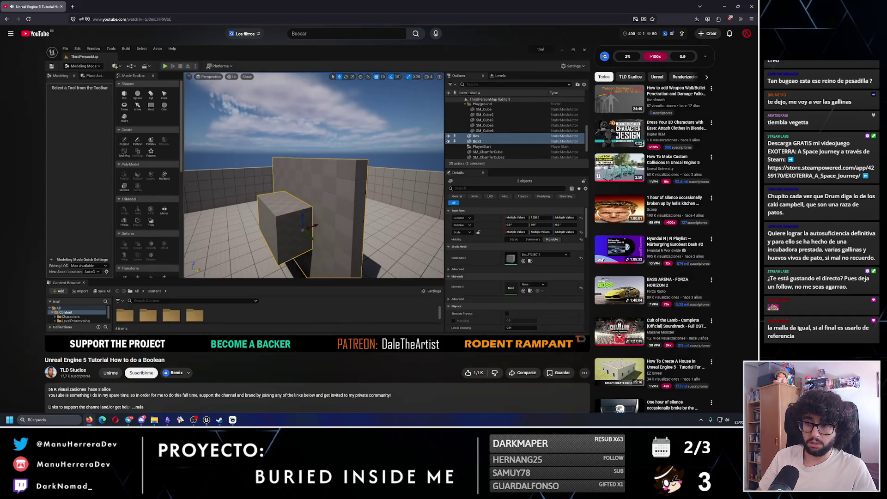
- Pause and resume the tutorial through its Mesh Boolean step, then return to Unreal
{"action": "mouse_move", "coordinate": [252, 209]}
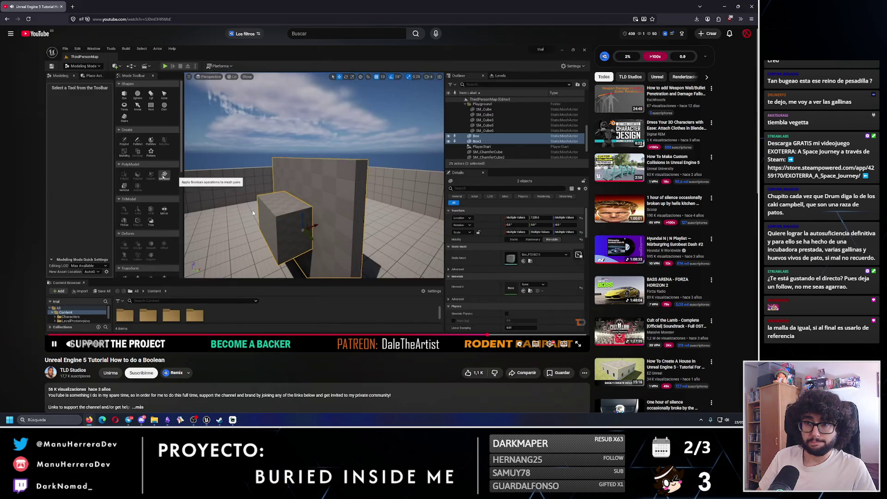
{"action": "left_click", "coordinate": [267, 237]}
{"action": "left_click", "coordinate": [217, 262]}
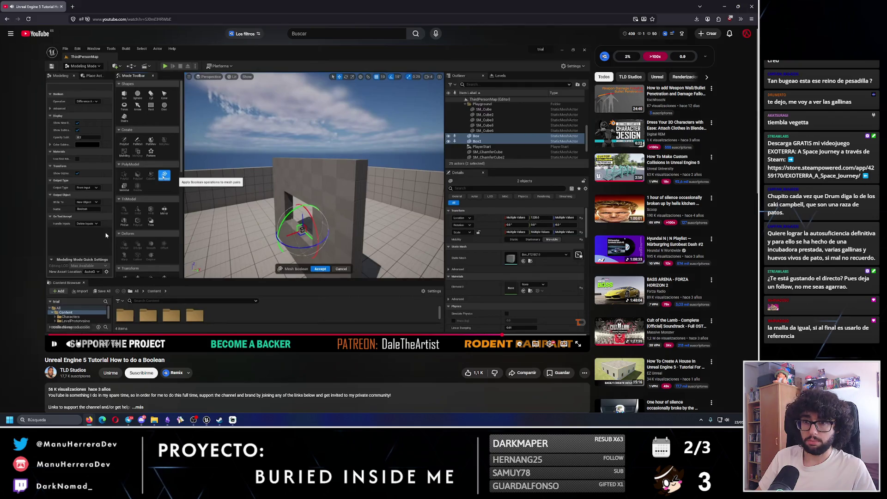
{"action": "left_click", "coordinate": [207, 420]}
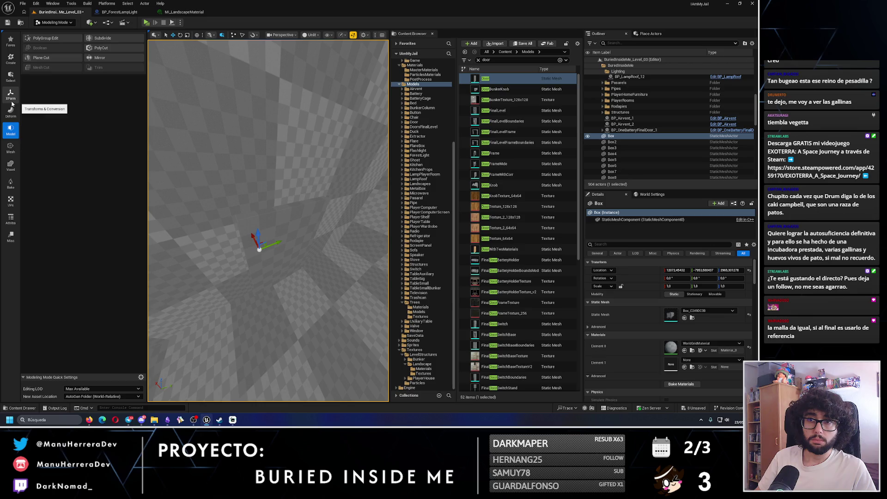
- Look through the Select, Transform, Deform, Model and Mesh tool categories, then check the tutorial
{"action": "left_click", "coordinate": [10, 76]}
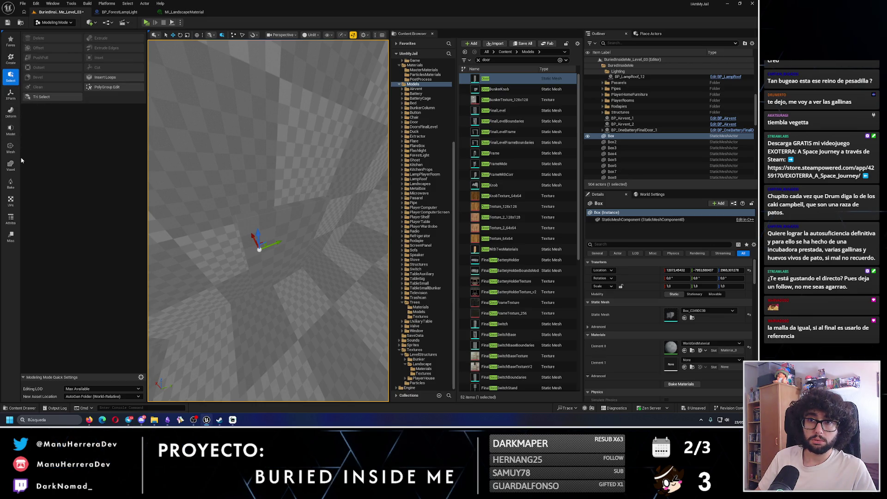
{"action": "left_click", "coordinate": [11, 94]}
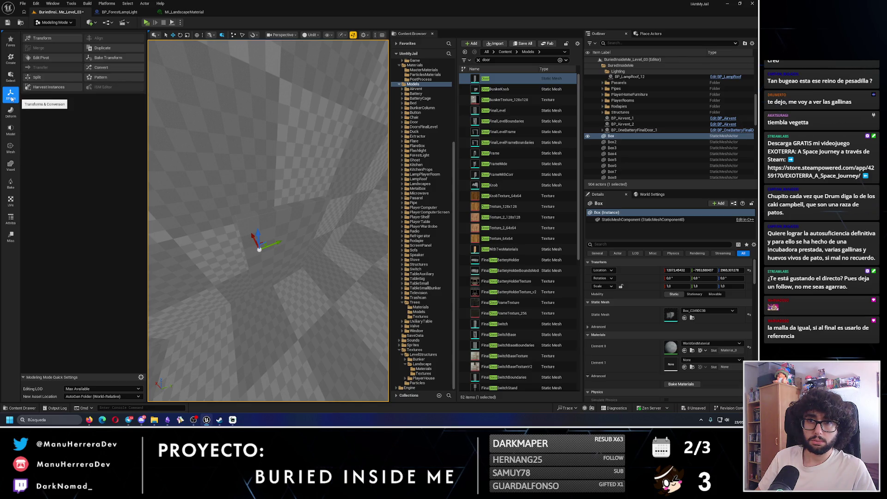
{"action": "left_click", "coordinate": [10, 112]}
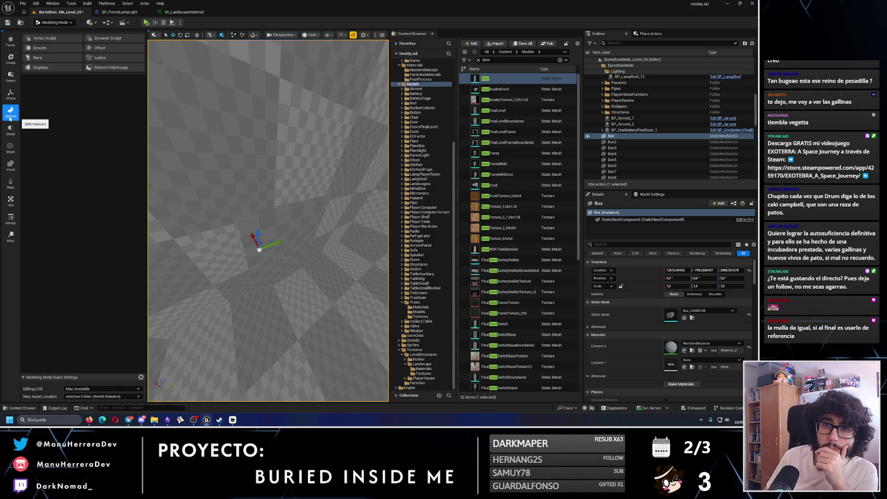
{"action": "left_click", "coordinate": [10, 129]}
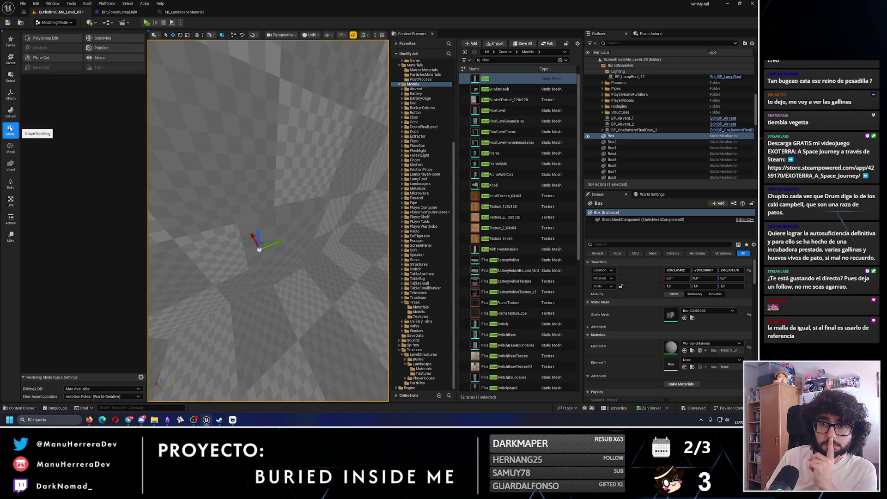
{"action": "left_click", "coordinate": [11, 146]}
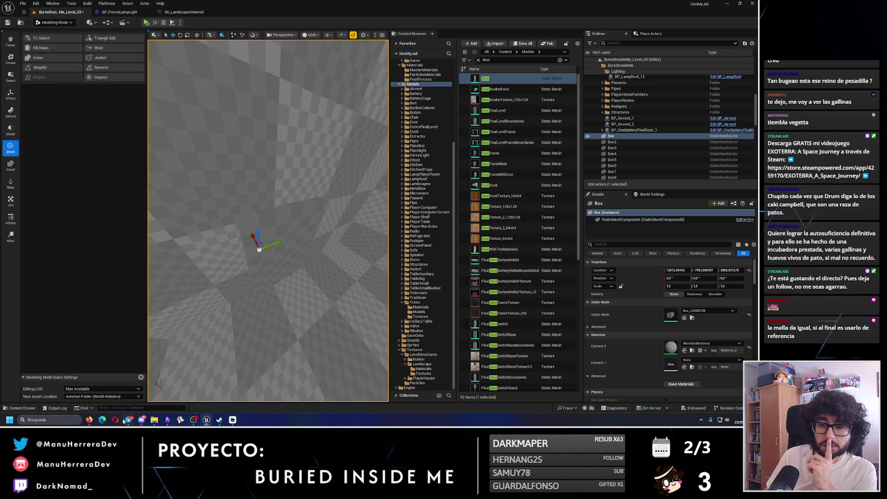
{"action": "mouse_move", "coordinate": [102, 420]}
{"action": "left_click", "coordinate": [130, 372]}
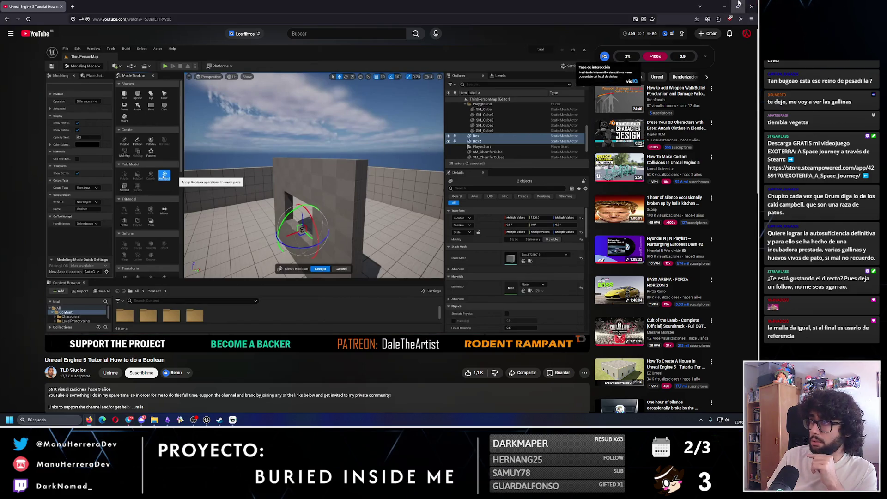
- Back in the editor, browse every Modeling Mode category from Create through Voxel, Bake and utilities
{"action": "key", "text": "alt+Tab"}
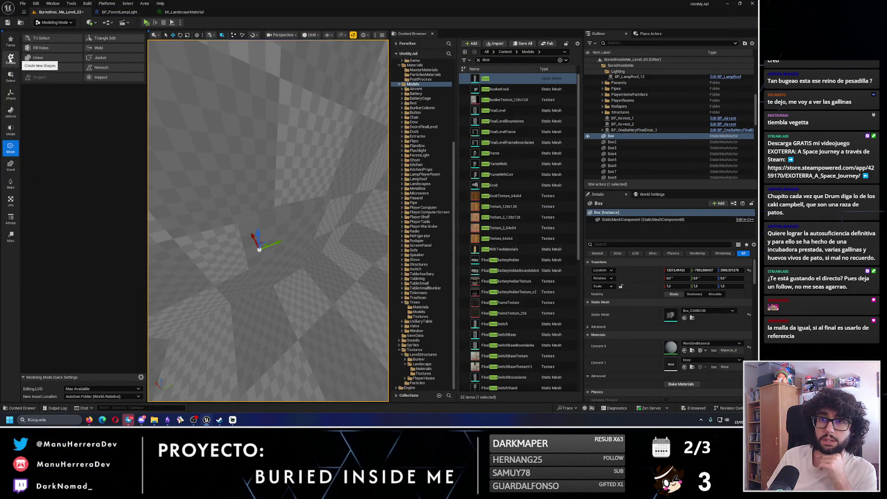
{"action": "left_click", "coordinate": [10, 59]}
{"action": "left_click", "coordinate": [10, 76]}
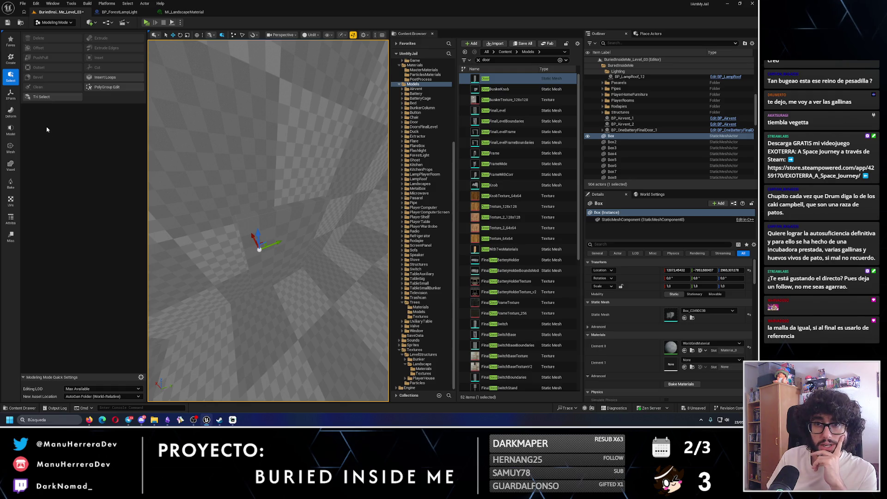
{"action": "left_click", "coordinate": [11, 113]}
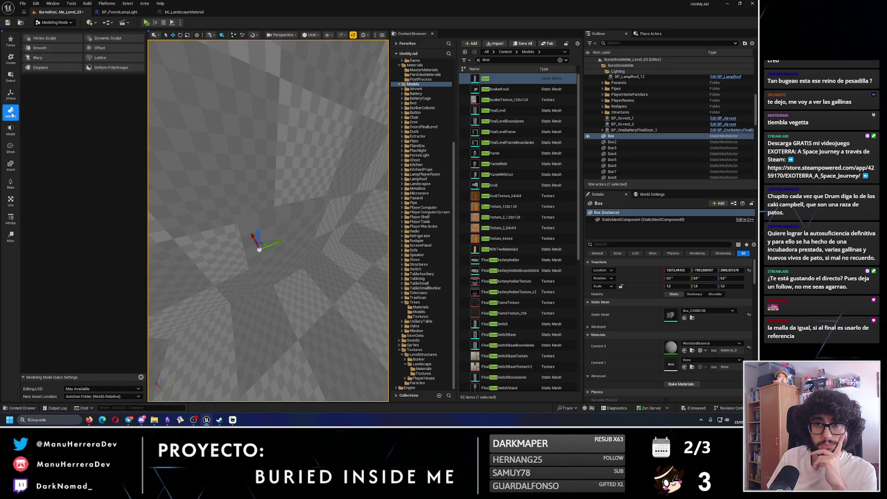
{"action": "left_click", "coordinate": [11, 128]}
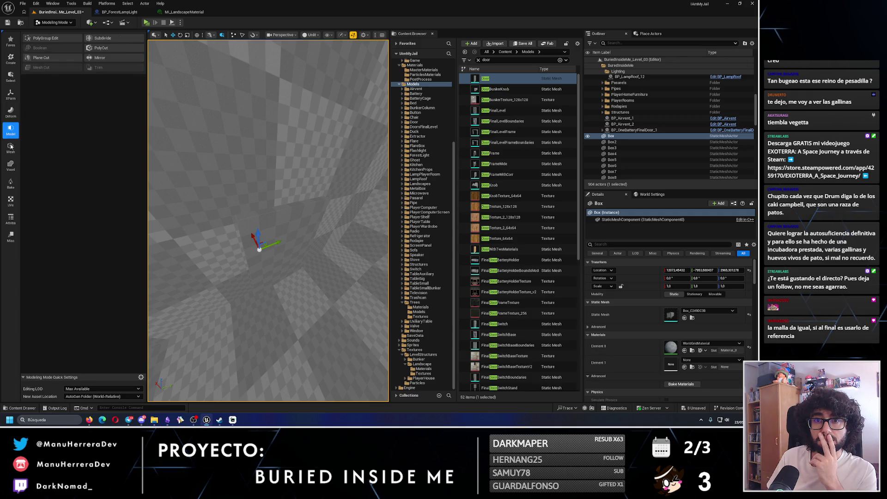
{"action": "left_click", "coordinate": [12, 147]}
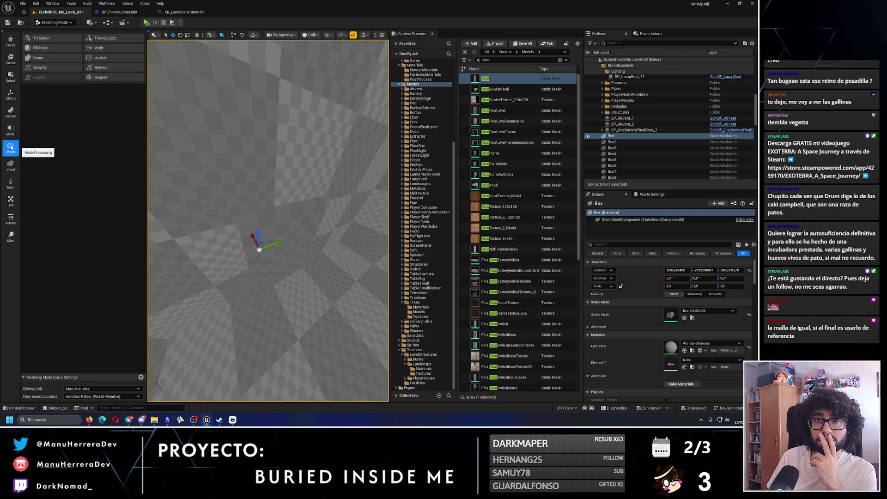
{"action": "left_click", "coordinate": [10, 166]}
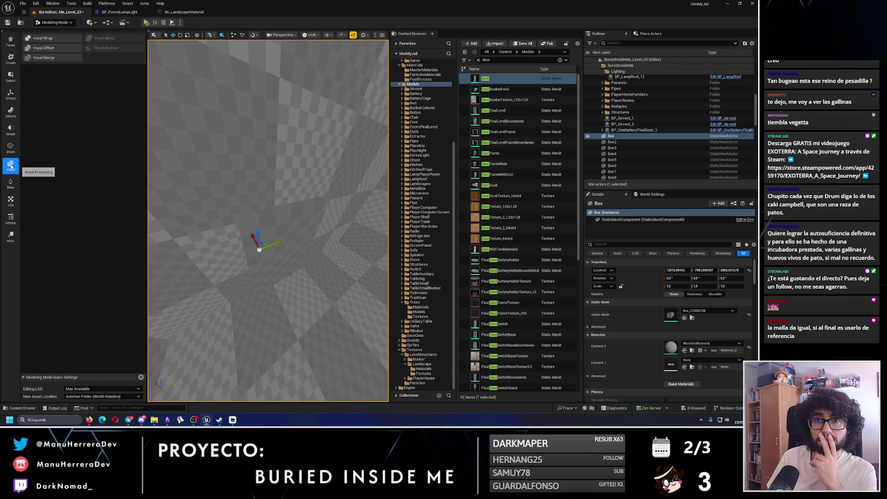
{"action": "left_click", "coordinate": [13, 185]}
{"action": "left_click", "coordinate": [11, 201]}
{"action": "left_click", "coordinate": [11, 219]}
{"action": "left_click", "coordinate": [11, 236]}
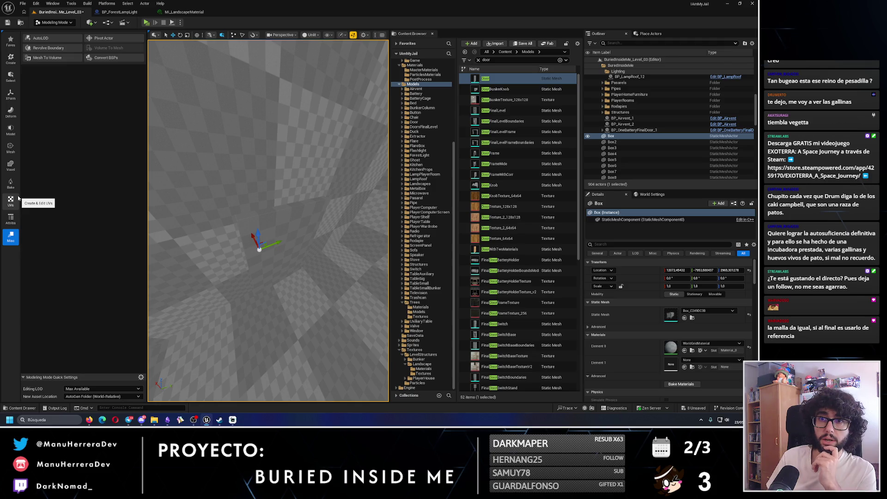
- Revisit the Transform, Select and Create categories, then bring YouTube forward for a new search
{"action": "left_click", "coordinate": [10, 112]}
{"action": "left_click", "coordinate": [11, 95]}
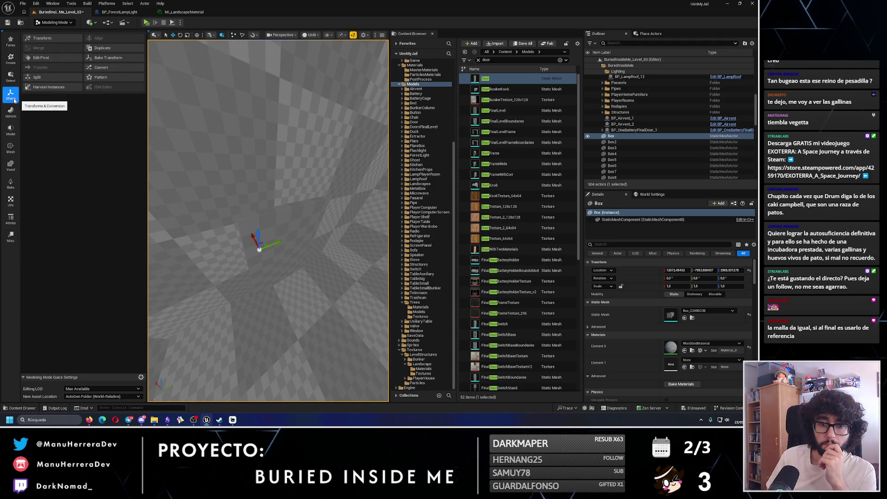
{"action": "left_click", "coordinate": [11, 79]}
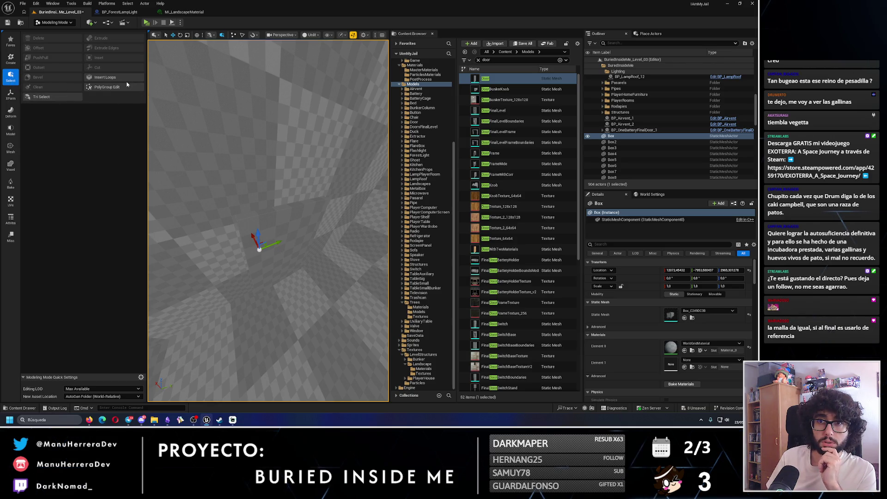
{"action": "left_click", "coordinate": [11, 95]}
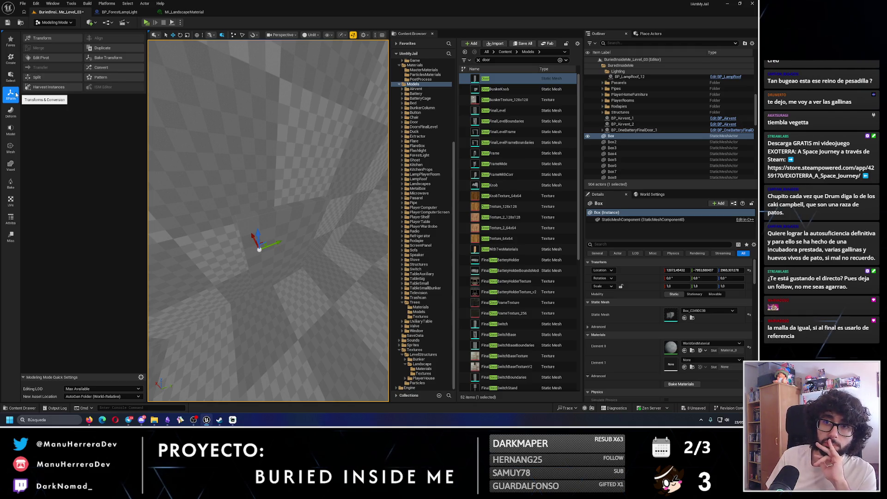
{"action": "left_click", "coordinate": [11, 59]}
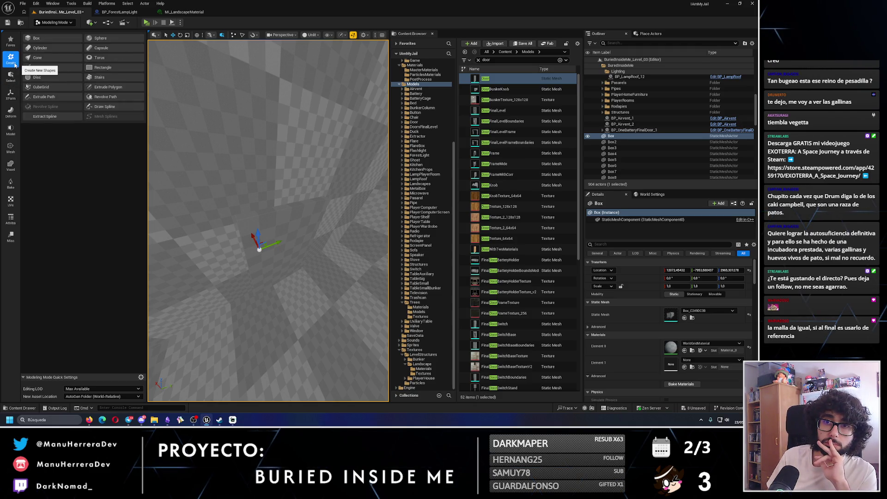
{"action": "left_click", "coordinate": [16, 77]}
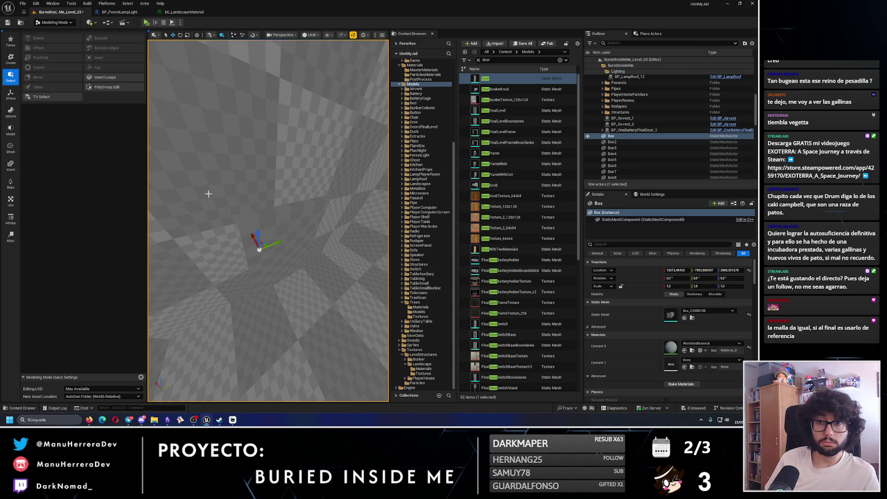
{"action": "left_click_drag", "start_coordinate": [278, 192], "coordinate": [279, 192]}
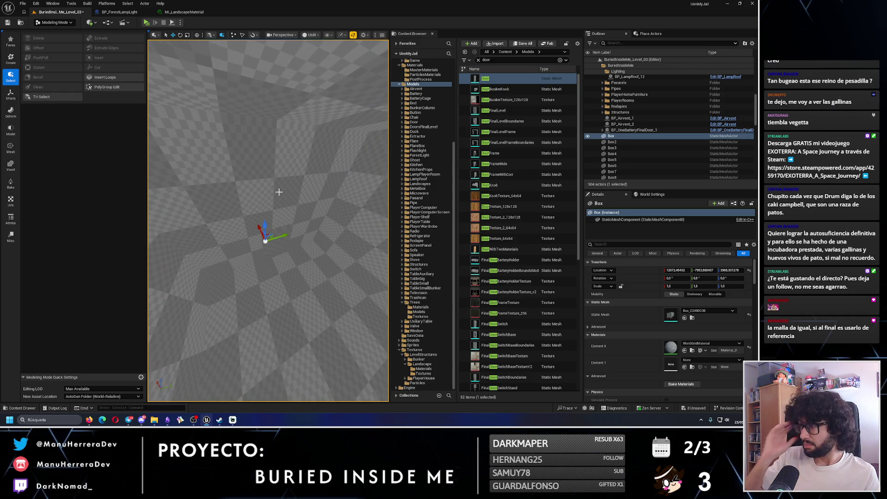
{"action": "left_click", "coordinate": [7, 95]}
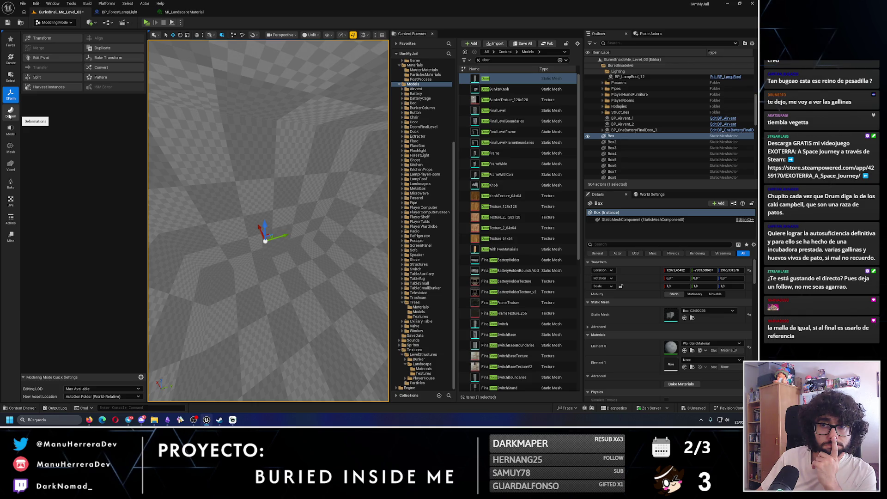
{"action": "left_click", "coordinate": [9, 59]}
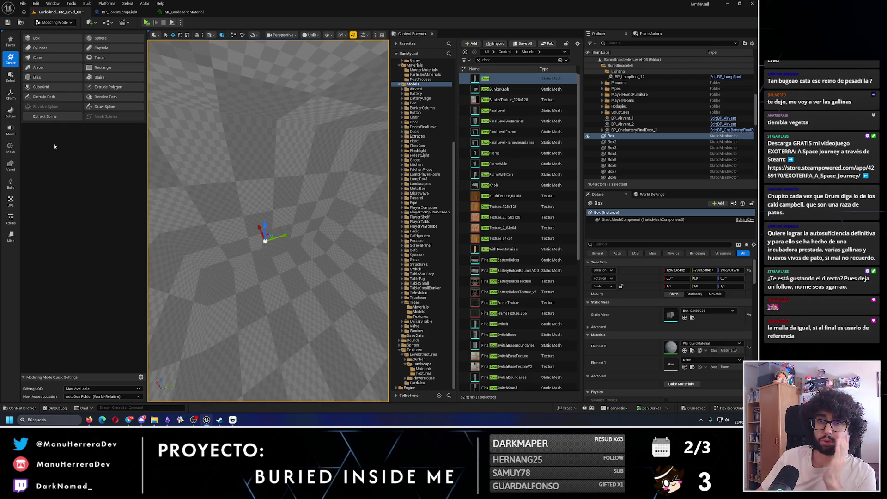
{"action": "left_click", "coordinate": [89, 419]}
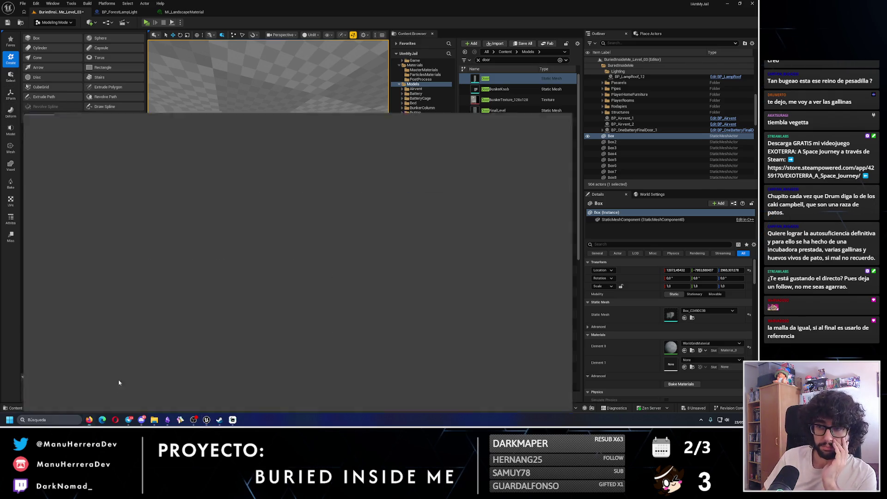
{"action": "left_click", "coordinate": [305, 32]}
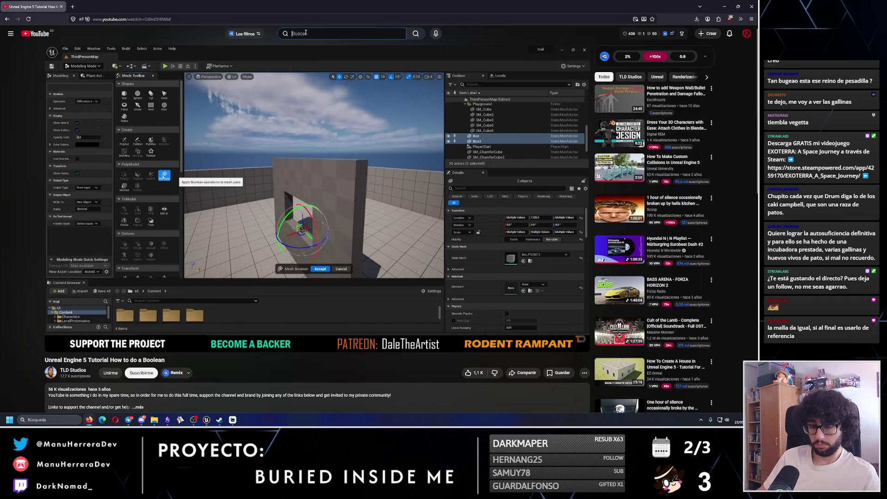
- Search YouTube for 'unreal engine 5 boolean 3d model' and open the How to use Boolean video
{"action": "type", "text": "unreal engine 5 "}
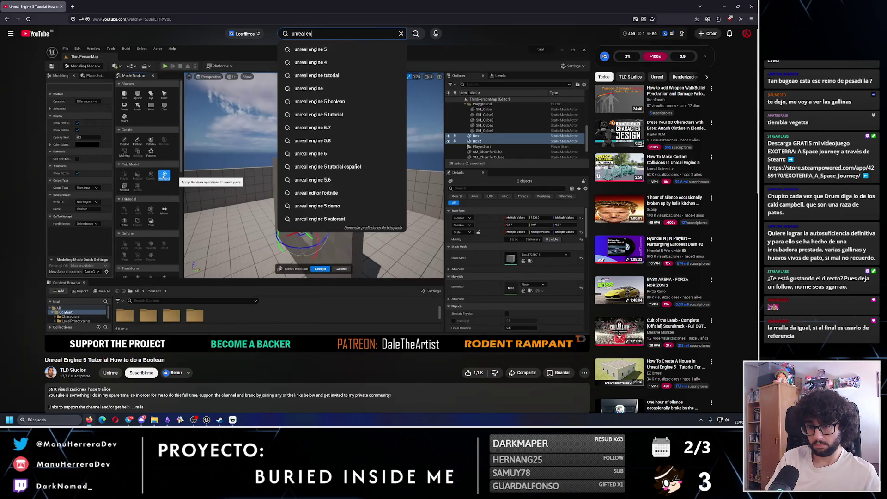
{"action": "type", "text": "bo"}
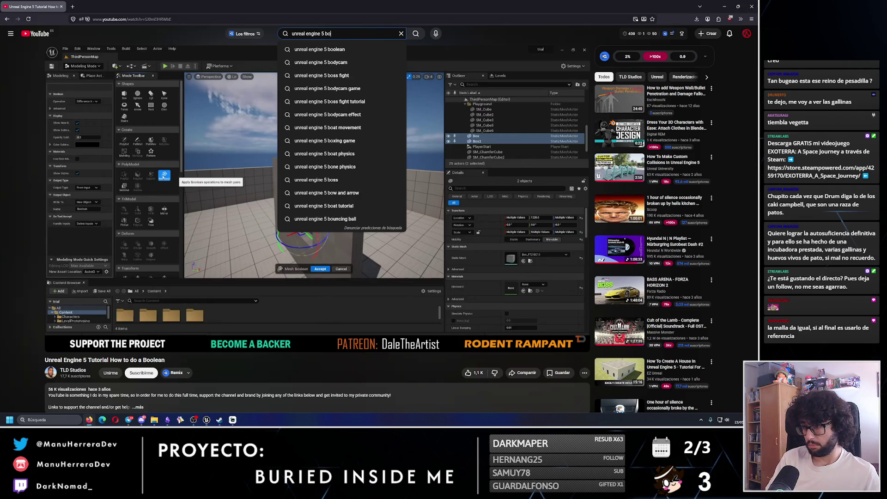
{"action": "type", "text": "olean 3d model"}
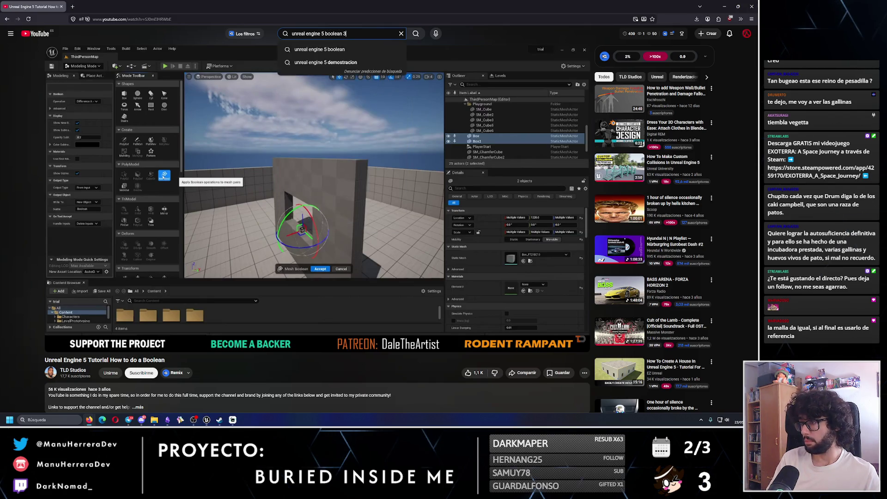
{"action": "key", "text": "Return"}
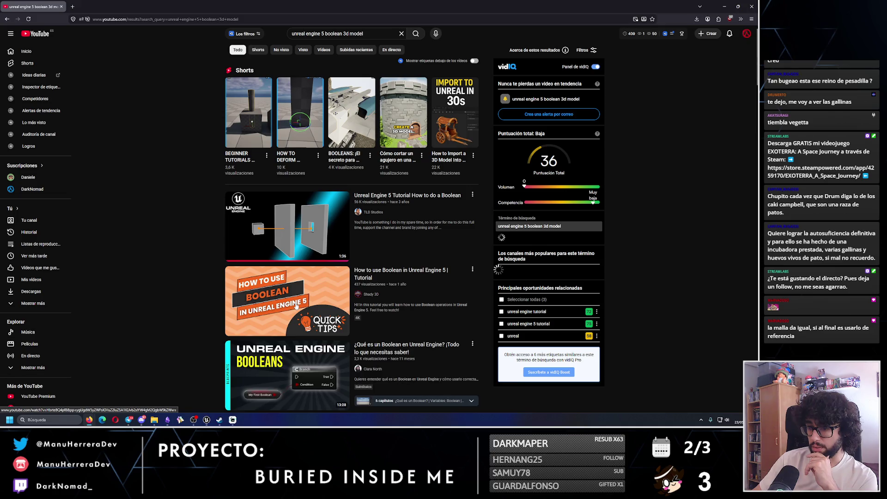
{"action": "scroll", "coordinate": [296, 306], "scroll_direction": "down", "scroll_amount": 2}
{"action": "middle_click", "coordinate": [272, 236]}
{"action": "scroll", "coordinate": [196, 265], "scroll_direction": "down", "scroll_amount": 3}
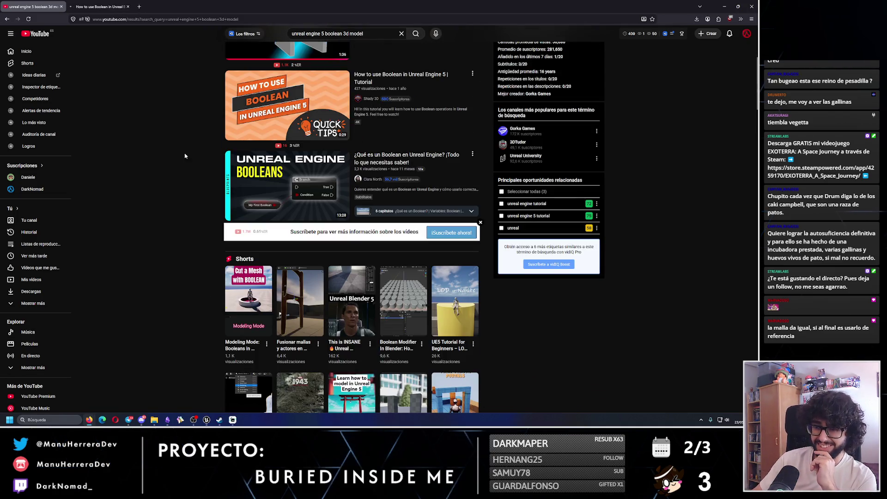
{"action": "left_click", "coordinate": [111, 7]}
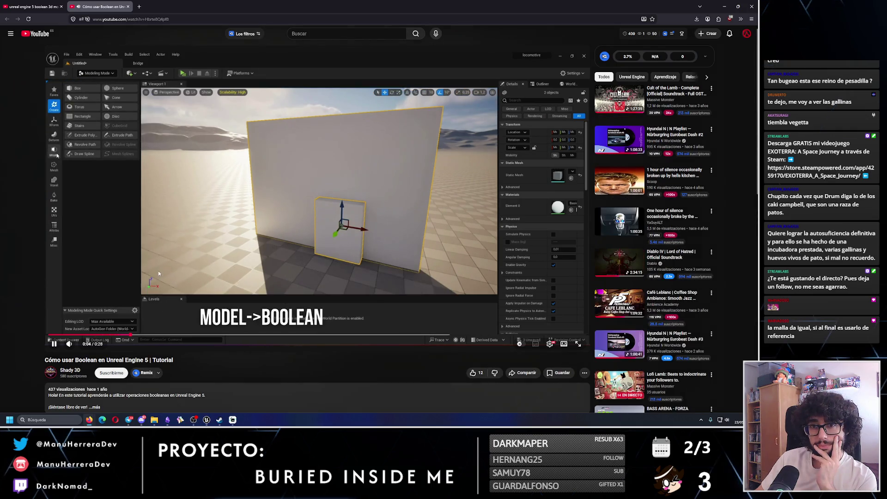
- Watch a short part of the Boolean tutorial, then show Unreal's Model tools including Boolean
{"action": "left_click", "coordinate": [168, 225]}
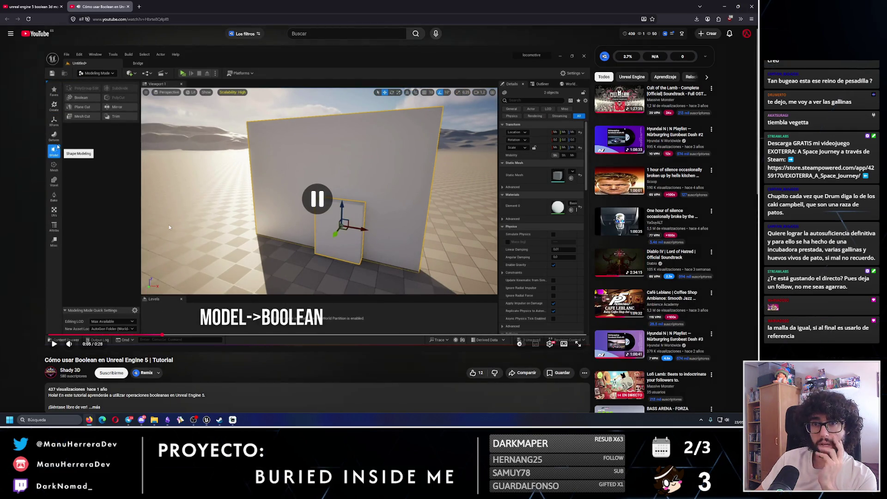
{"action": "left_click", "coordinate": [169, 224]}
{"action": "left_click", "coordinate": [170, 218]}
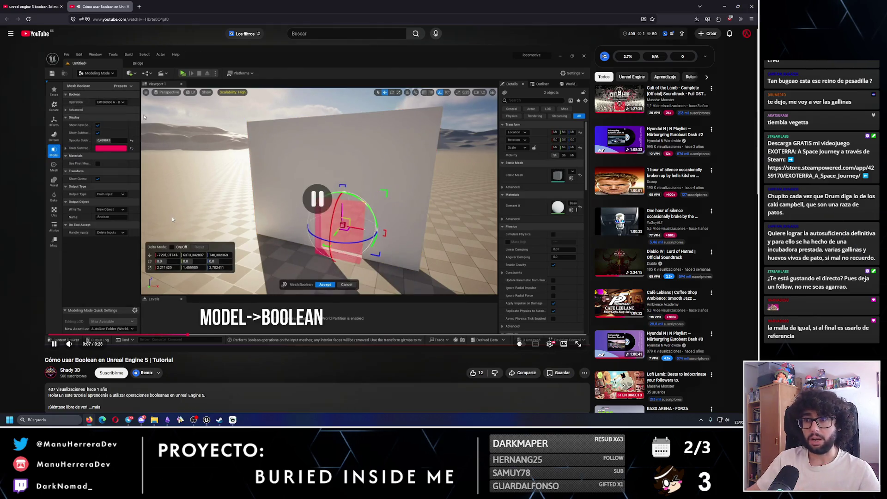
{"action": "key", "text": "alt+Tab"}
{"action": "left_click", "coordinate": [11, 129]}
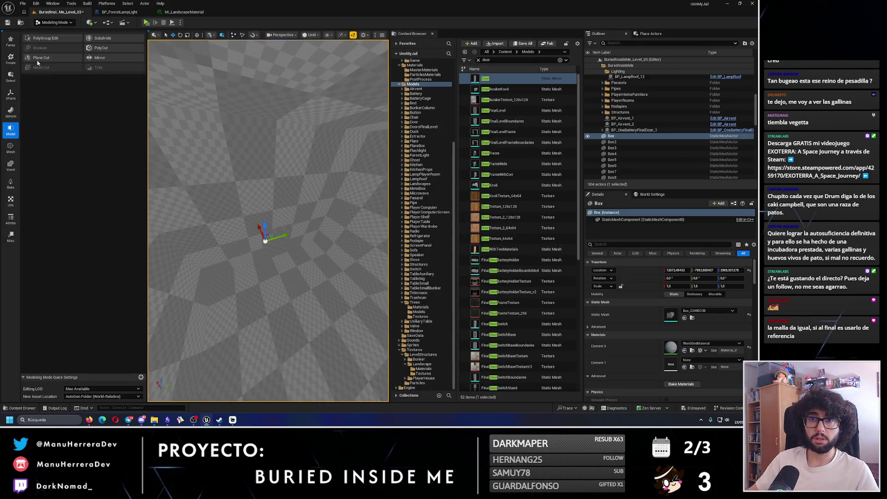
- Orbit past the checkered walls toward the forest and select the Box3 wall
{"action": "left_click_drag", "start_coordinate": [286, 234], "coordinate": [307, 278]}
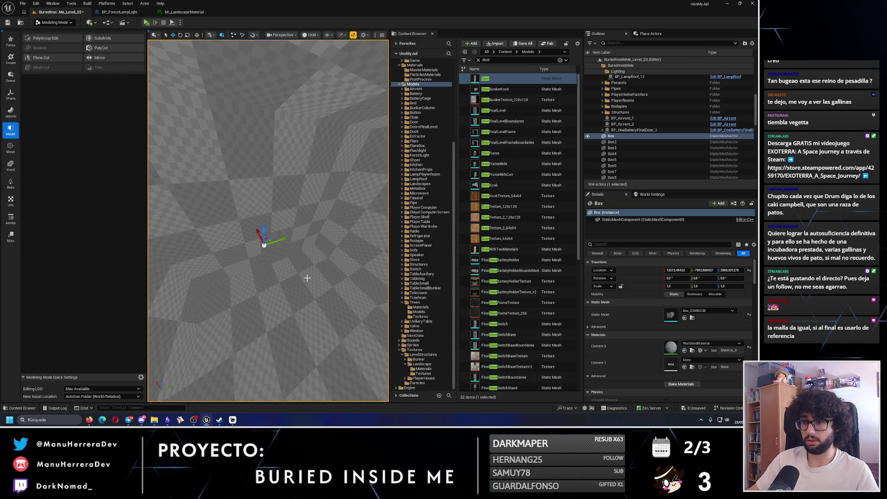
{"action": "left_click_drag", "start_coordinate": [268, 192], "coordinate": [272, 218]}
{"action": "left_click_drag", "start_coordinate": [203, 270], "coordinate": [301, 228]}
{"action": "left_click", "coordinate": [321, 223]}
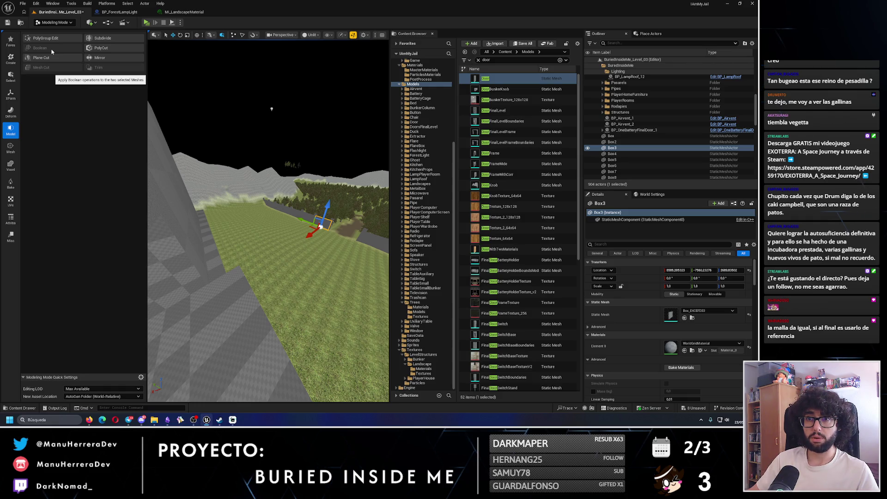
{"action": "left_click_drag", "start_coordinate": [277, 217], "coordinate": [281, 211]}
- Add the Door to the selection and accept a Difference (A - B) Mesh Boolean cutting the doorway
{"action": "scroll", "coordinate": [281, 211], "scroll_direction": "down", "scroll_amount": 5}
{"action": "left_click", "coordinate": [268, 257], "text": "ctrl"}
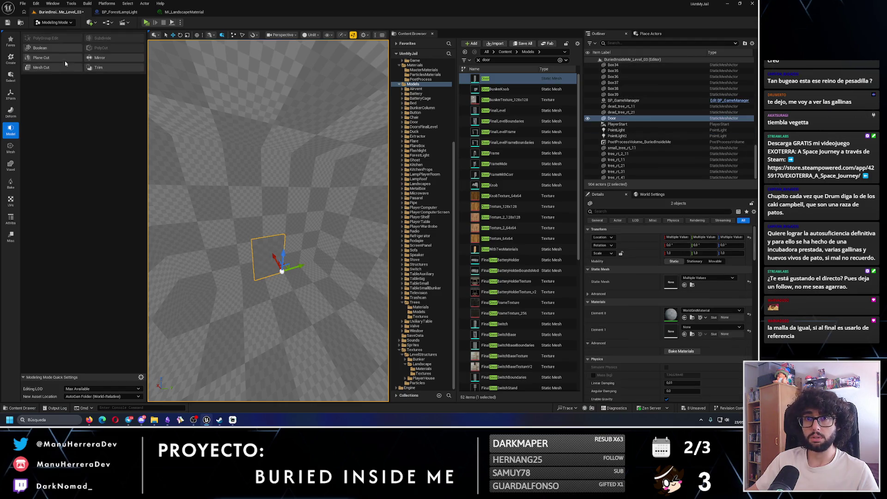
{"action": "left_click", "coordinate": [53, 51]}
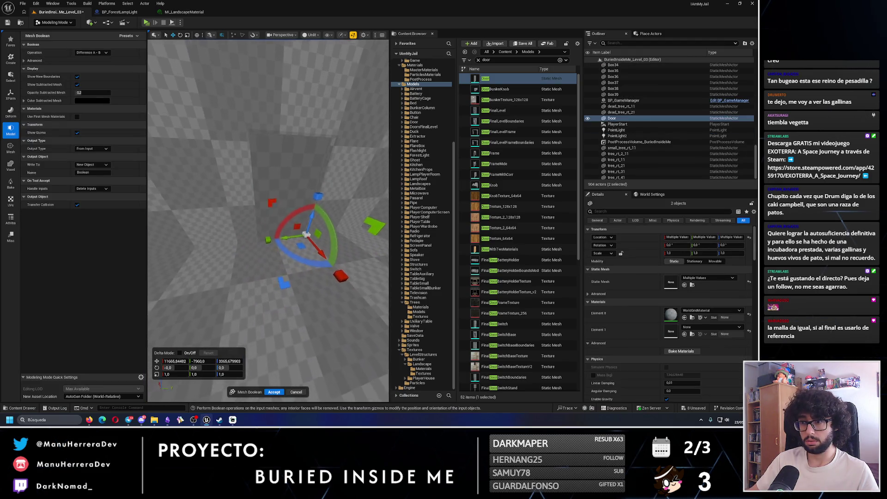
{"action": "mouse_move", "coordinate": [307, 250]}
{"action": "left_mouse_down"}
{"action": "mouse_move", "coordinate": [281, 263]}
{"action": "mouse_move", "coordinate": [301, 262]}
{"action": "mouse_move", "coordinate": [295, 323]}
{"action": "left_mouse_up"}
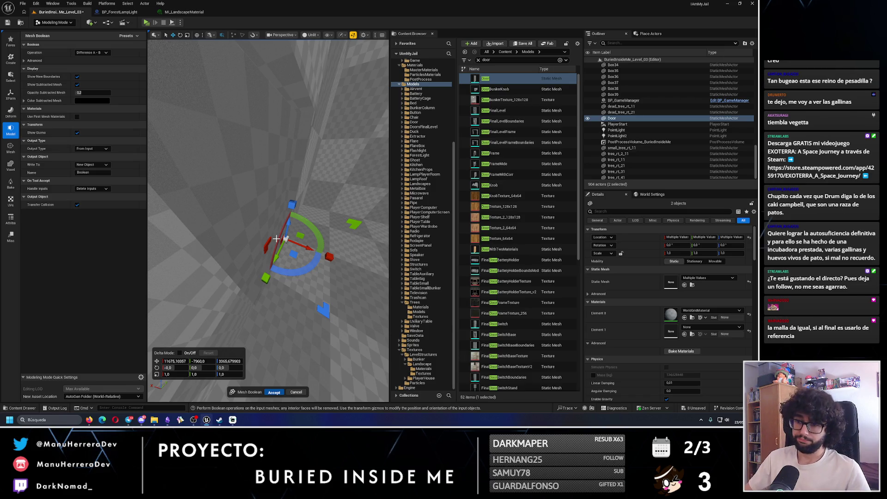
{"action": "key", "text": "Return"}
{"action": "mouse_move", "coordinate": [485, 78]}
{"action": "left_mouse_down"}
{"action": "mouse_move", "coordinate": [323, 208]}
{"action": "mouse_move", "coordinate": [297, 254]}
{"action": "left_mouse_up"}
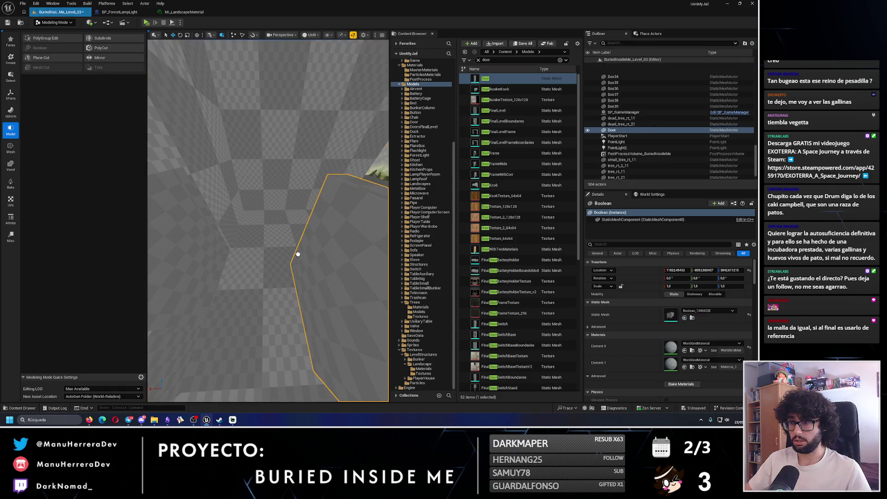
- Delete the Door cutter, then inspect the Boolean wall's doorway in Edit Materials and close it
{"action": "key", "text": "Delete"}
{"action": "mouse_move", "coordinate": [268, 217]}
{"action": "left_mouse_down"}
{"action": "mouse_move", "coordinate": [277, 194]}
{"action": "mouse_move", "coordinate": [263, 208]}
{"action": "mouse_move", "coordinate": [311, 216]}
{"action": "left_mouse_up"}
{"action": "left_click", "coordinate": [311, 216]}
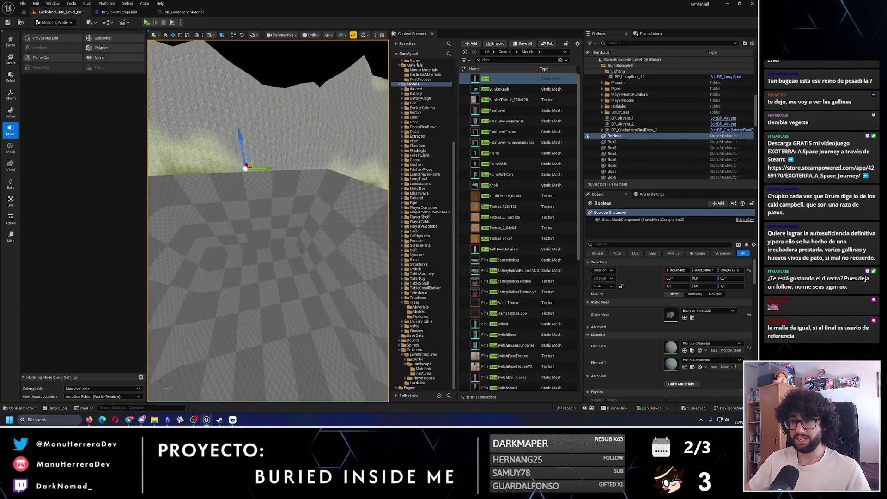
{"action": "left_click", "coordinate": [11, 220]}
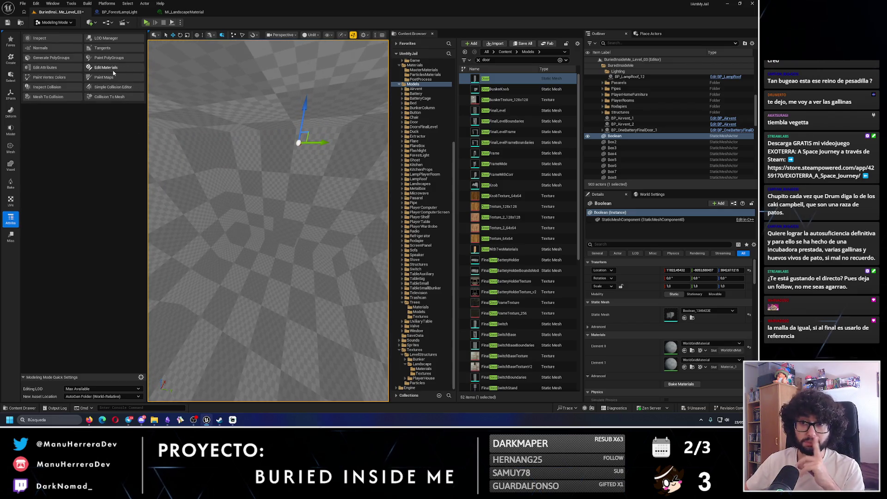
{"action": "left_click", "coordinate": [111, 69]}
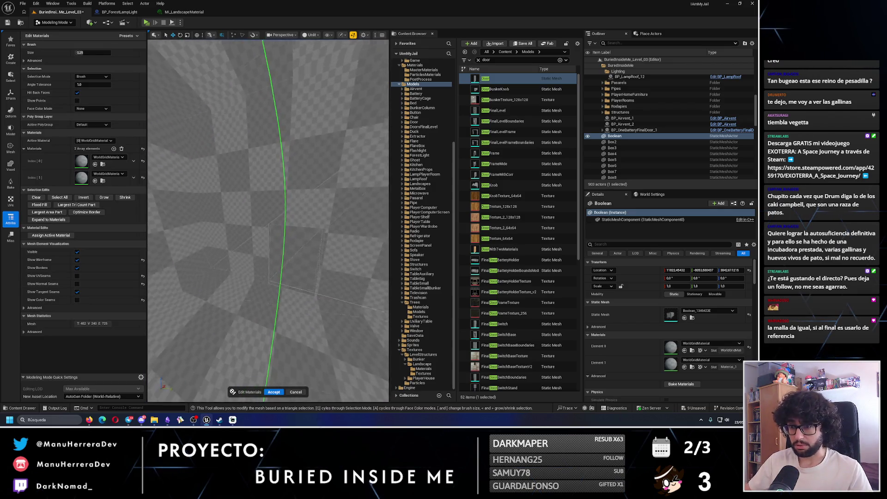
{"action": "scroll", "coordinate": [268, 217], "scroll_direction": "down", "scroll_amount": 10}
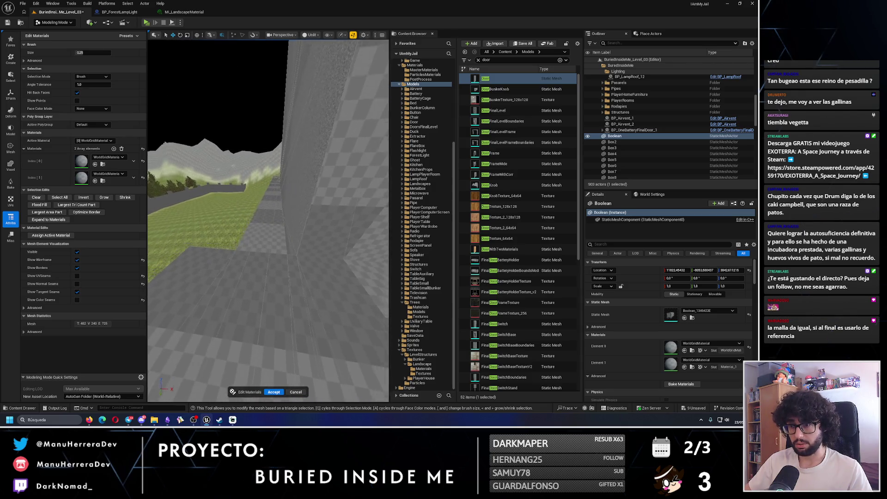
{"action": "scroll", "coordinate": [346, 296], "scroll_direction": "up", "scroll_amount": 5}
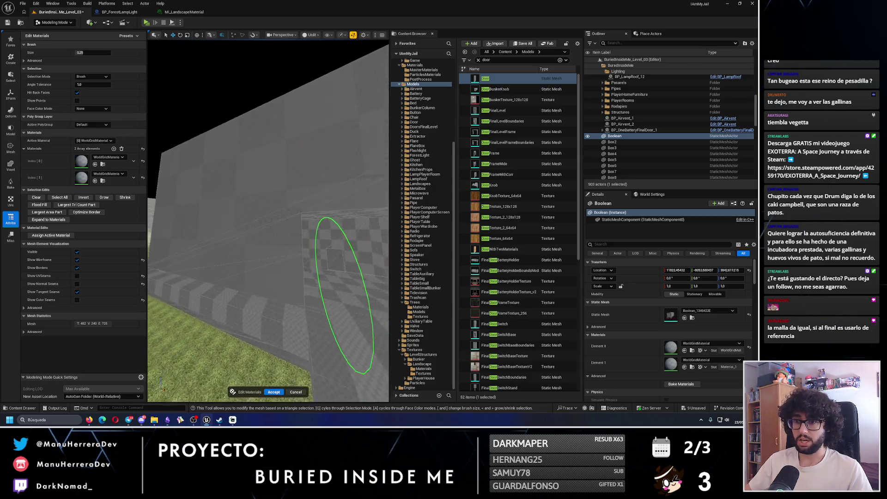
{"action": "scroll", "coordinate": [347, 296], "scroll_direction": "down", "scroll_amount": 5}
{"action": "left_click_drag", "start_coordinate": [253, 261], "coordinate": [281, 252]}
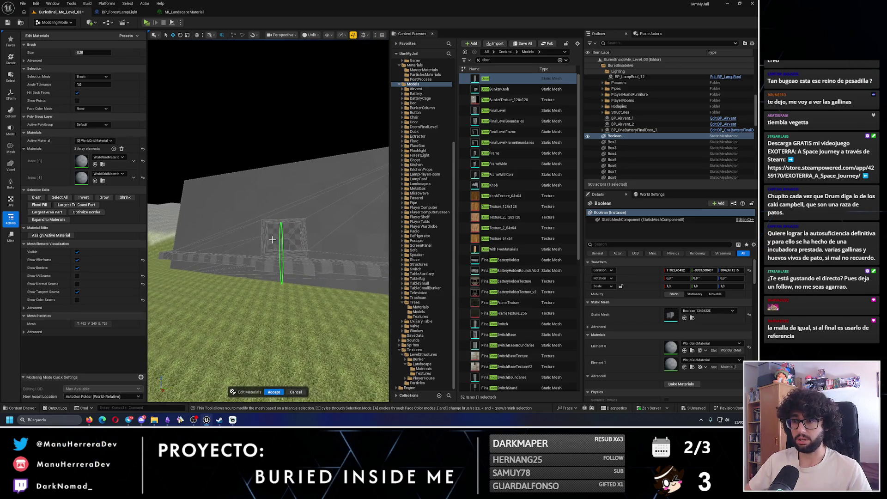
{"action": "left_click", "coordinate": [296, 392]}
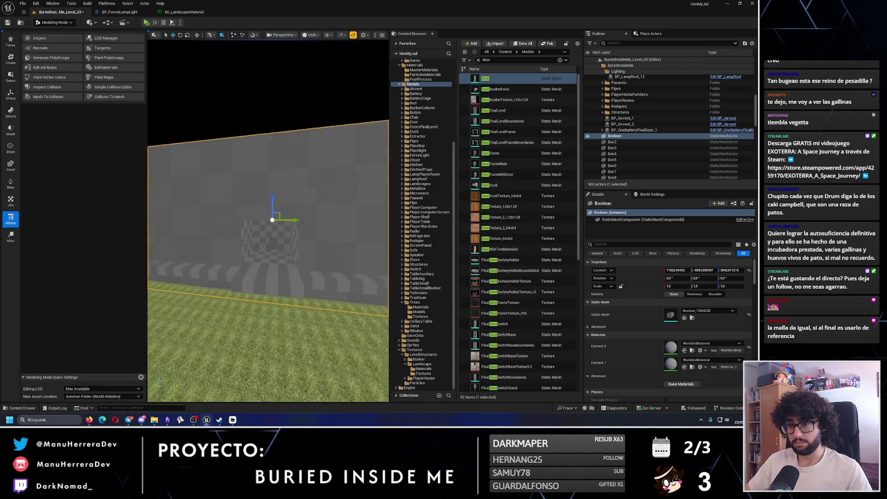
- Switch the editor from Modeling Mode to Selection Mode via the Modes dropdown
{"action": "scroll", "coordinate": [268, 221], "scroll_direction": "up", "scroll_amount": 10}
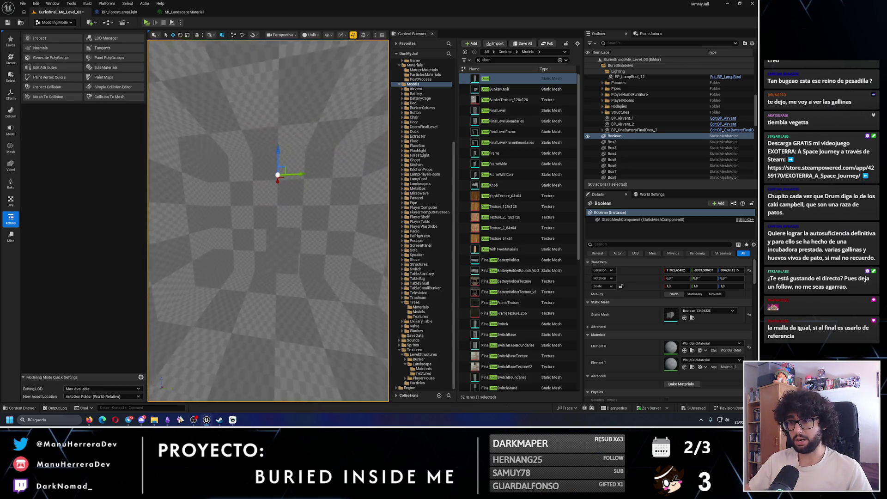
{"action": "scroll", "coordinate": [268, 221], "scroll_direction": "up", "scroll_amount": 10}
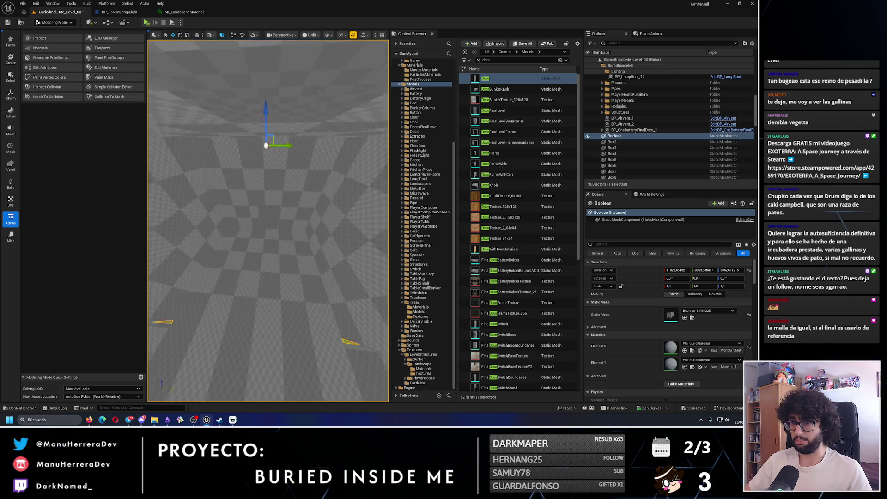
{"action": "scroll", "coordinate": [268, 220], "scroll_direction": "up", "scroll_amount": 10}
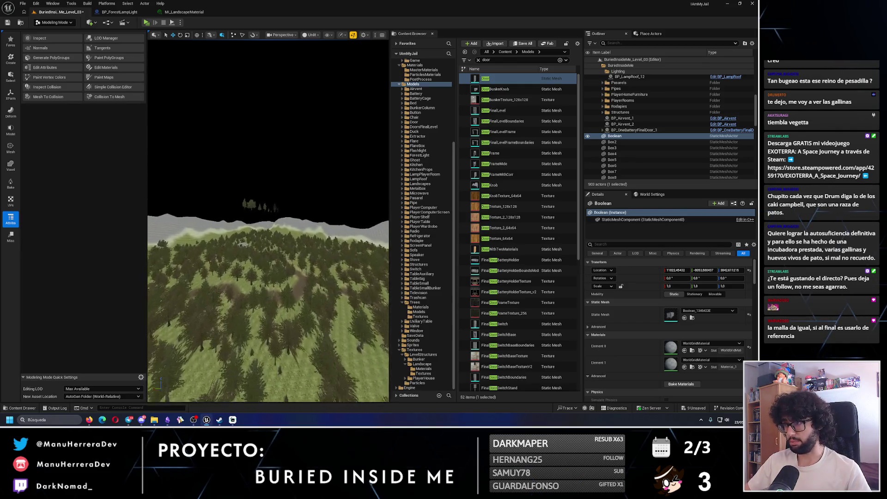
{"action": "scroll", "coordinate": [268, 221], "scroll_direction": "up", "scroll_amount": 15}
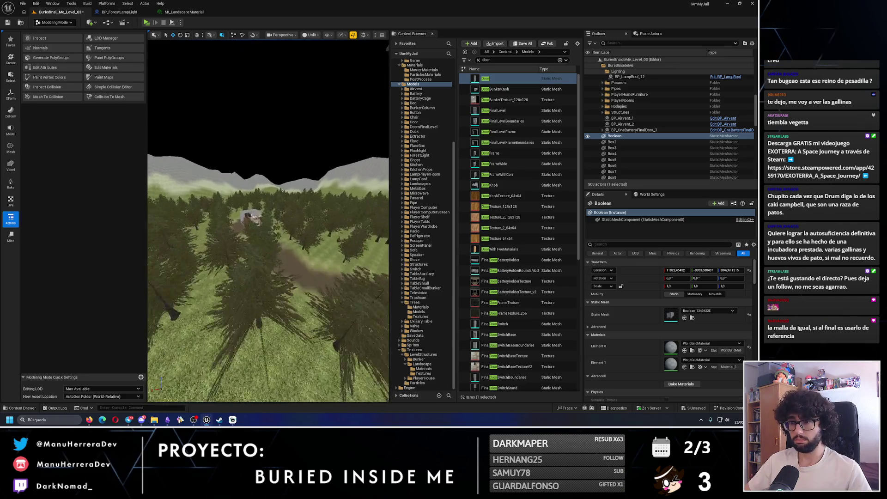
{"action": "scroll", "coordinate": [268, 220], "scroll_direction": "up", "scroll_amount": 15}
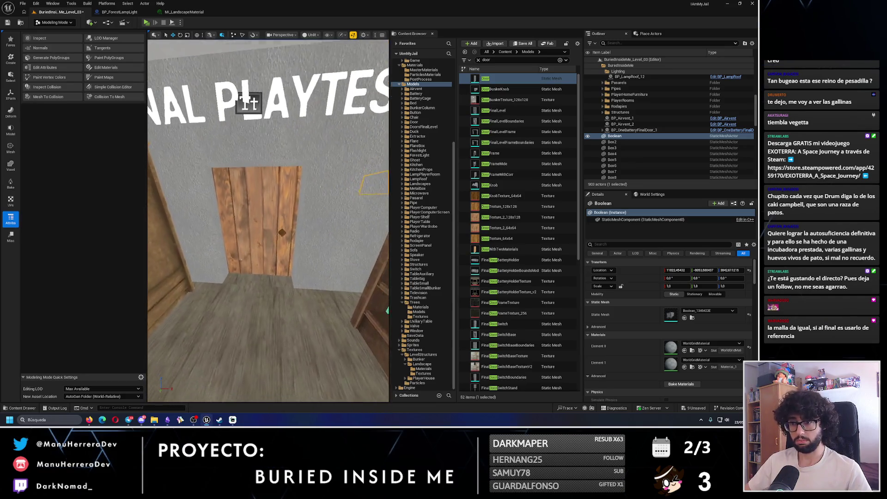
{"action": "left_click", "coordinate": [55, 22]}
{"action": "left_click", "coordinate": [57, 38]}
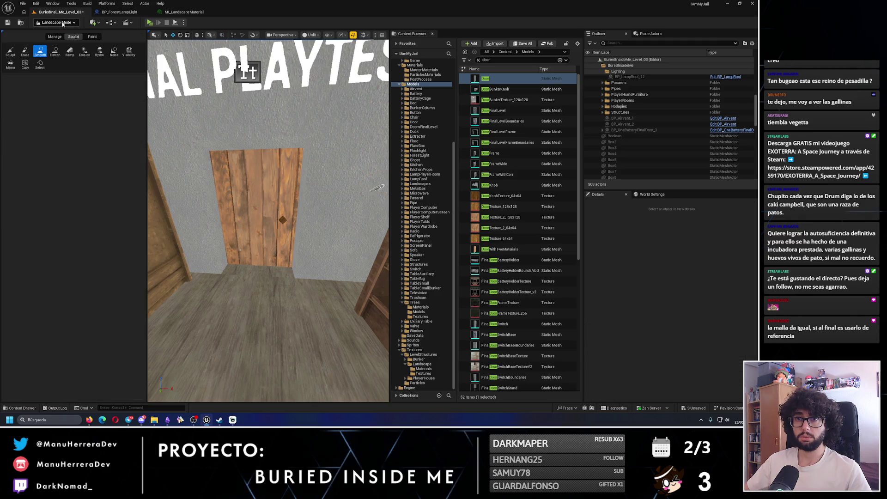
{"action": "left_click", "coordinate": [55, 22]}
{"action": "left_click", "coordinate": [55, 33]}
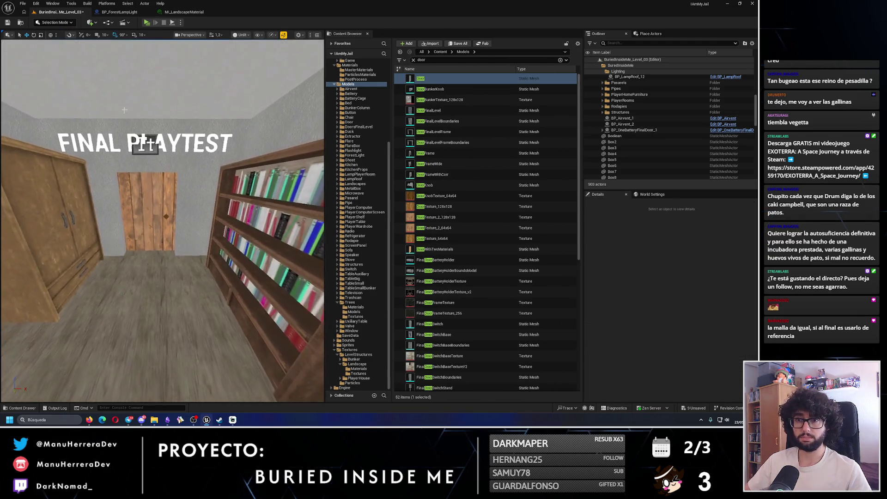
{"action": "key", "text": "alt+p"}
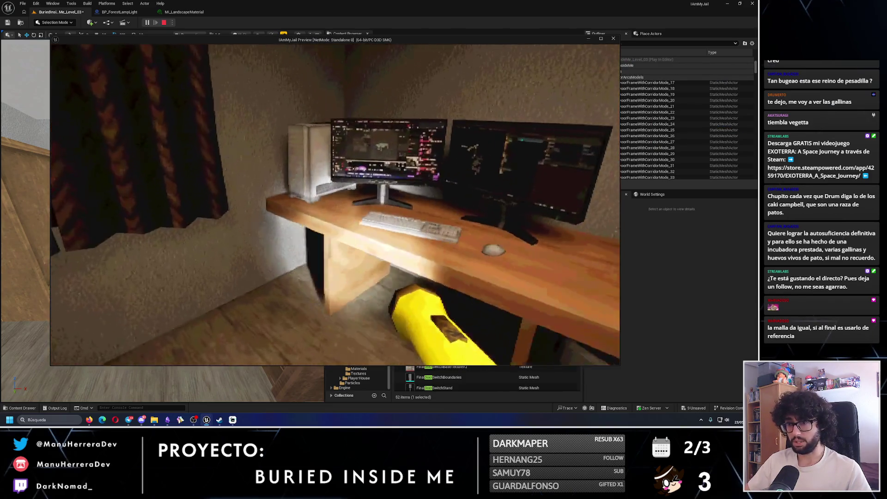
{"action": "key", "text": "w"}
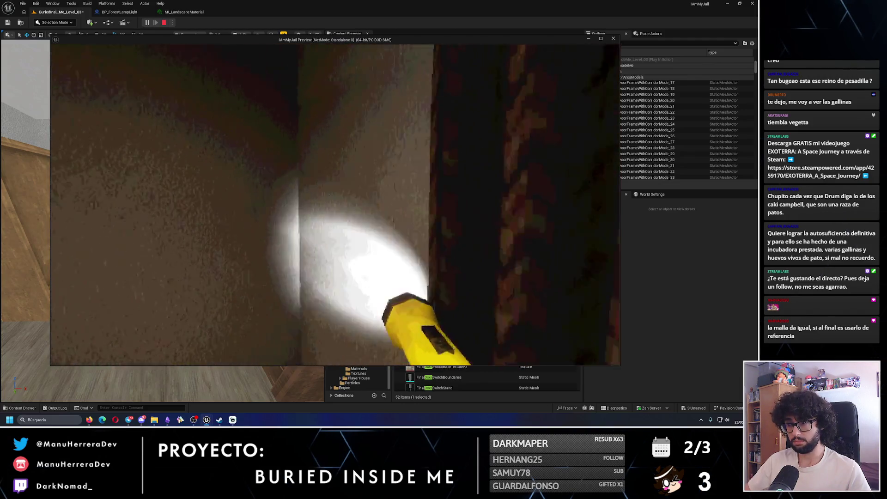
{"action": "key", "text": "Escape"}
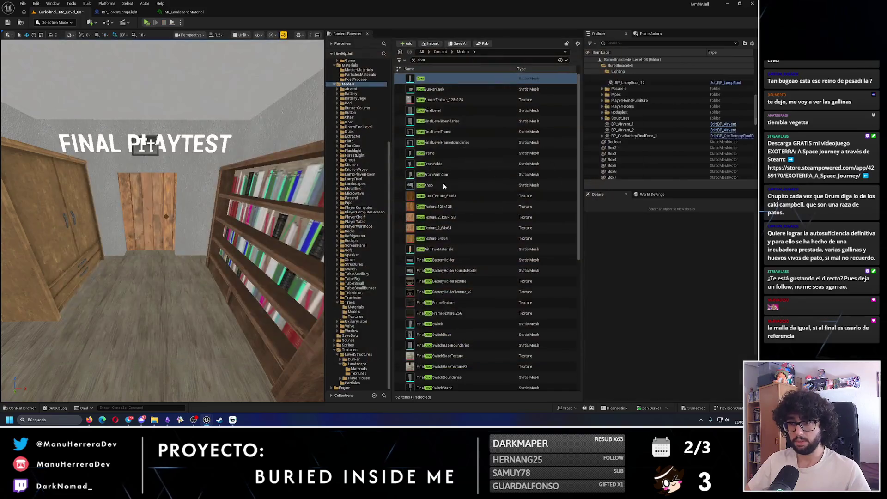
{"action": "key", "text": "w"}
{"action": "scroll", "coordinate": [162, 222], "scroll_direction": "up", "scroll_amount": 1}
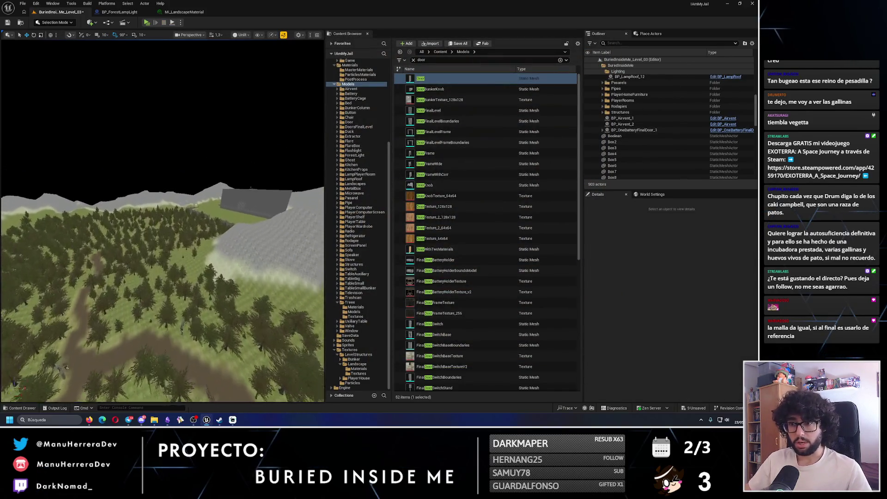
{"action": "key", "text": "w"}
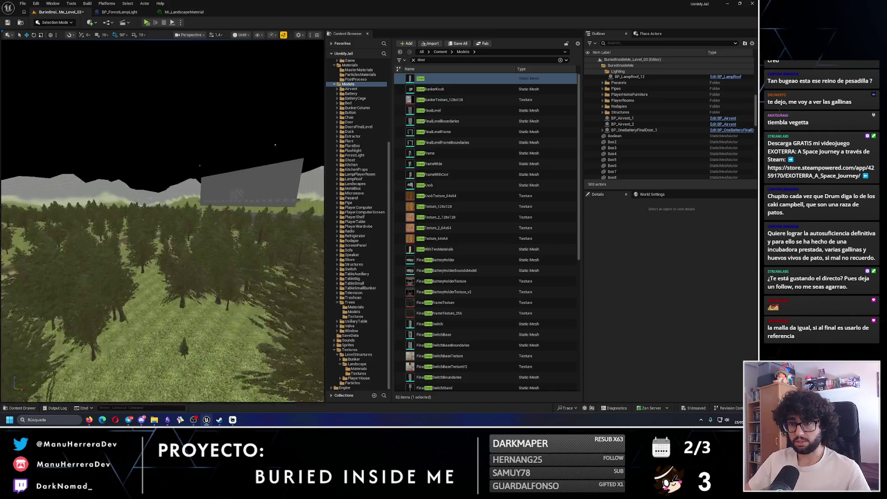
{"action": "key", "text": "s"}
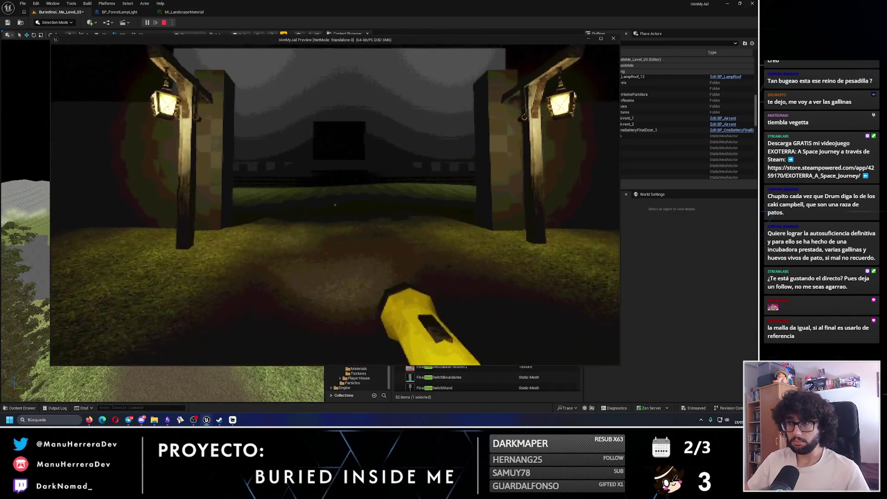
{"action": "key", "text": "shift+w"}
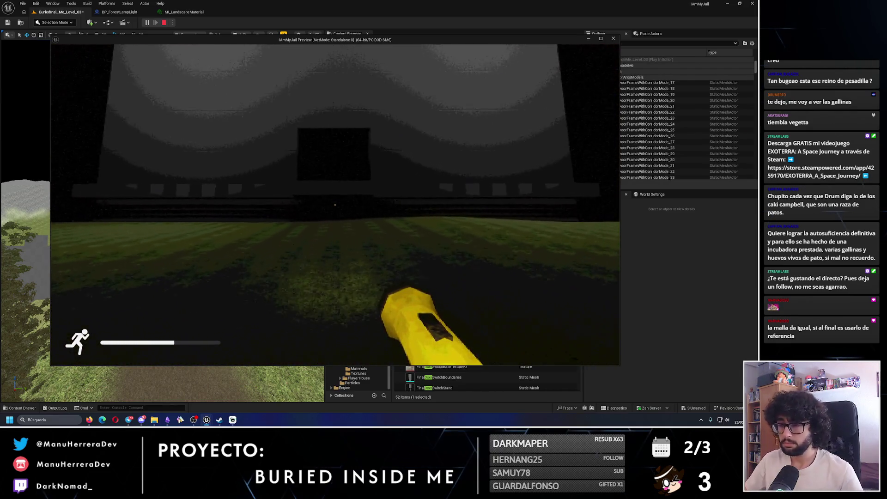
{"action": "key", "text": "shift+w"}
{"action": "key", "text": "shift+w"}
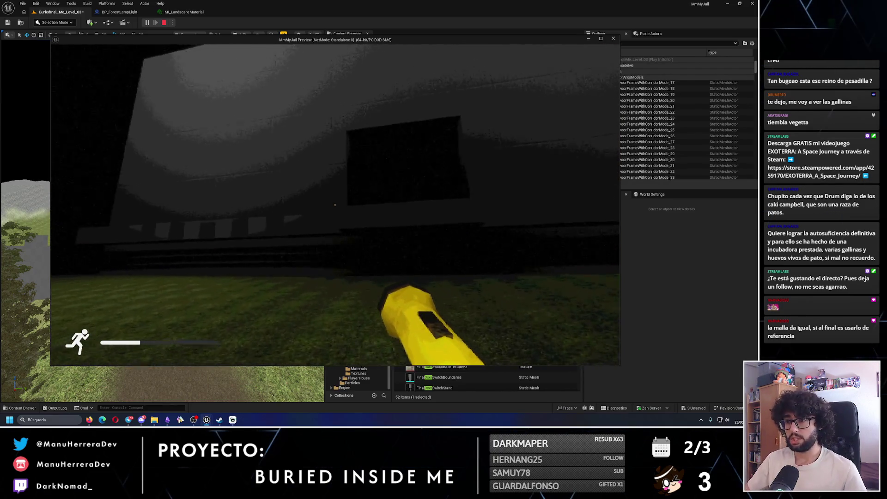
{"action": "key", "text": "w"}
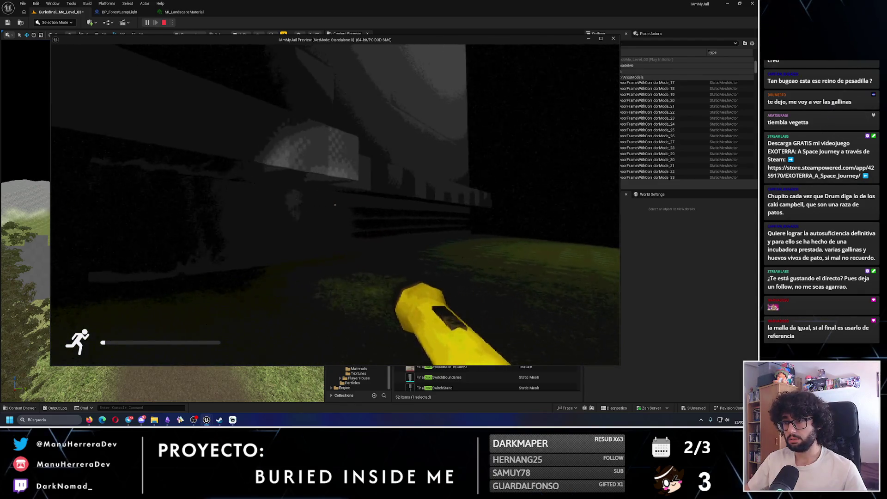
{"action": "key", "text": "w"}
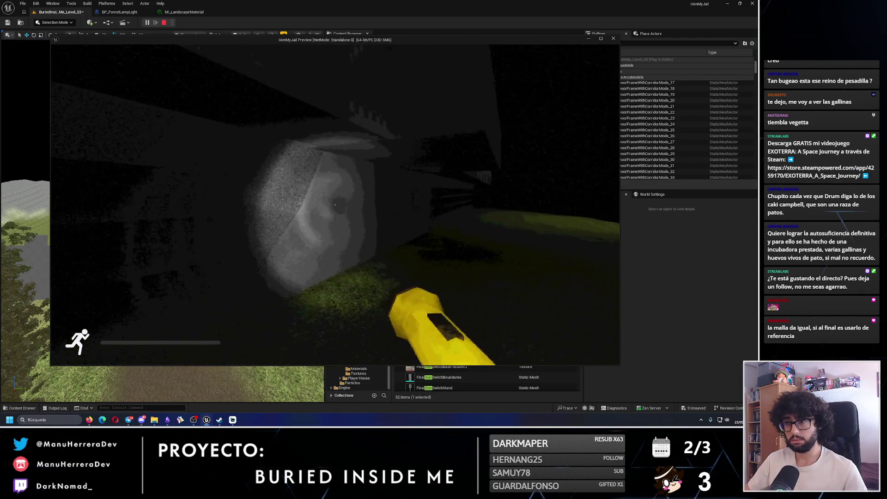
{"action": "key", "text": "w"}
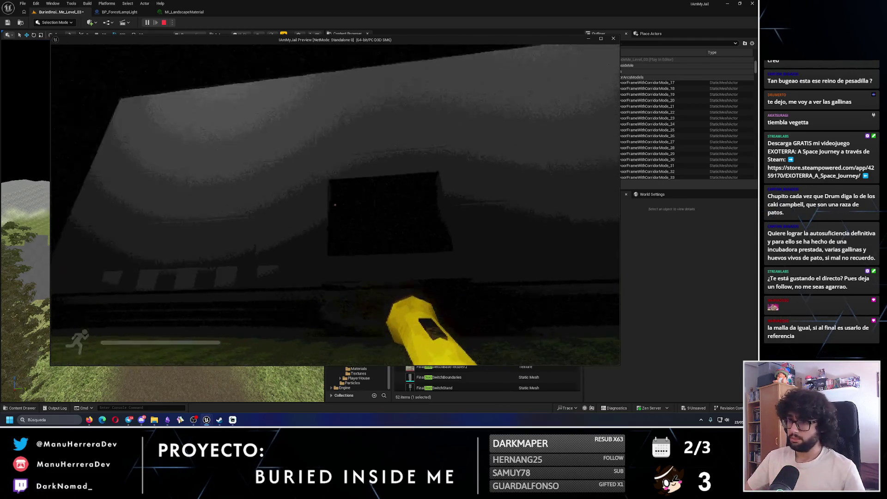
{"action": "key", "text": "shift+s"}
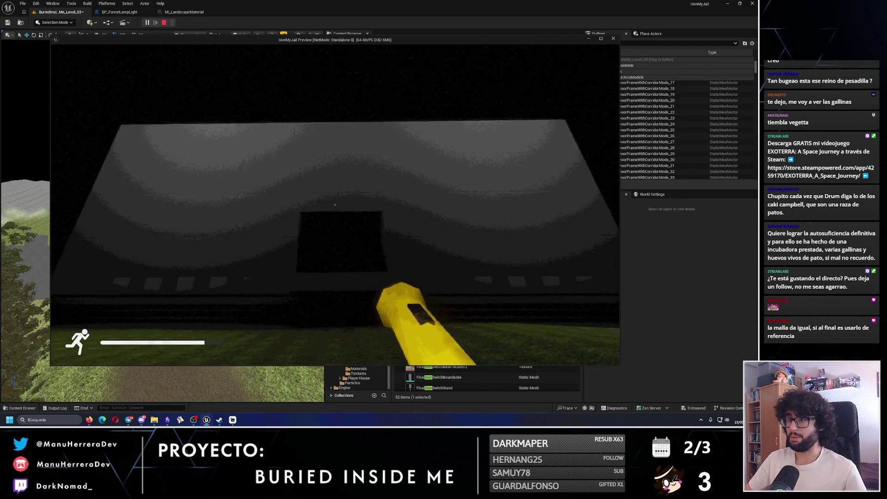
{"action": "key", "text": "Escape"}
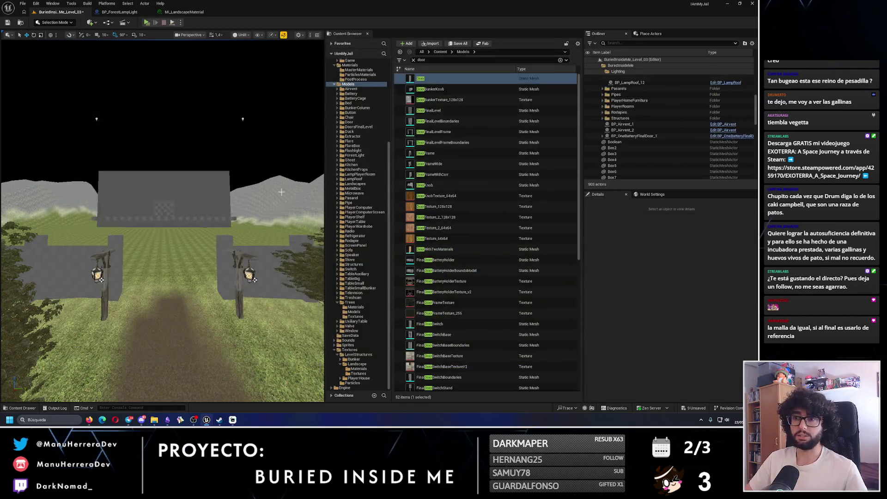
- Focus and orbit the Boolean wall for a frontal view, then show Google Images results for luigi's mansion
{"action": "left_click", "coordinate": [189, 222]}
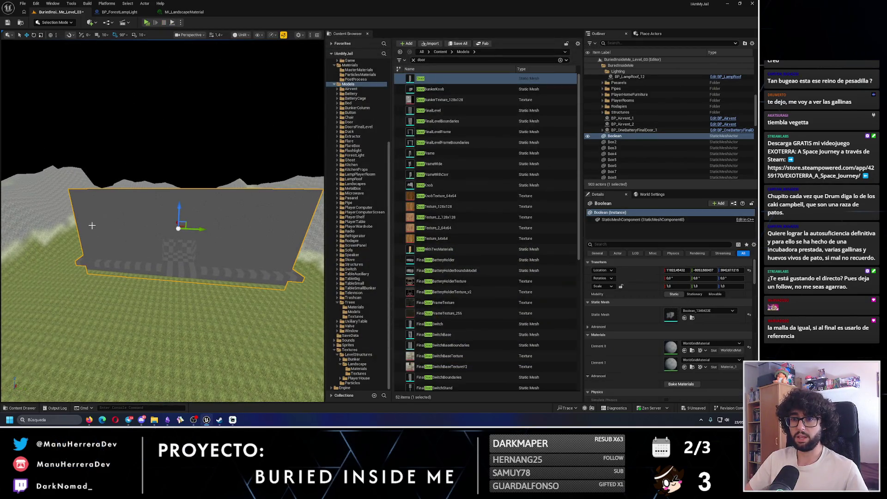
{"action": "key", "text": "f"}
{"action": "mouse_move", "coordinate": [161, 222]}
{"action": "left_mouse_down"}
{"action": "mouse_move", "coordinate": [134, 212]}
{"action": "mouse_move", "coordinate": [166, 217]}
{"action": "mouse_move", "coordinate": [180, 236]}
{"action": "mouse_move", "coordinate": [161, 226]}
{"action": "mouse_move", "coordinate": [134, 238]}
{"action": "left_mouse_up"}
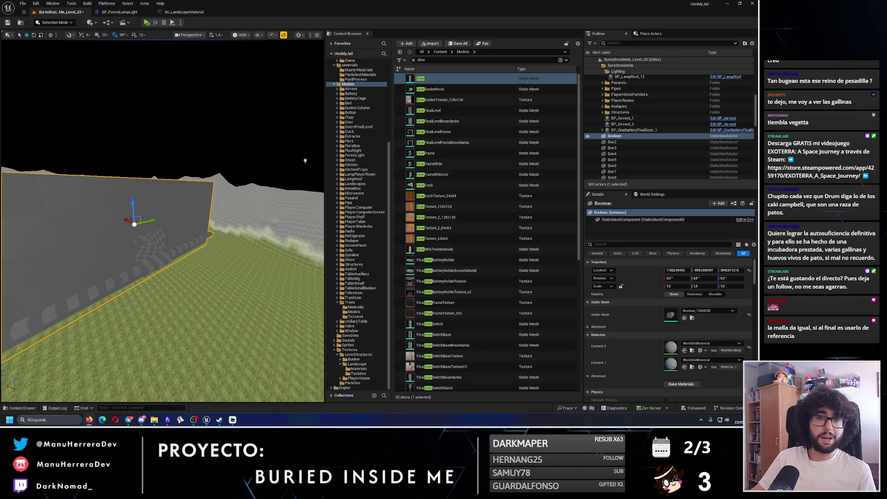
{"action": "key", "text": "alt+Tab"}
{"action": "left_click", "coordinate": [146, 62]}
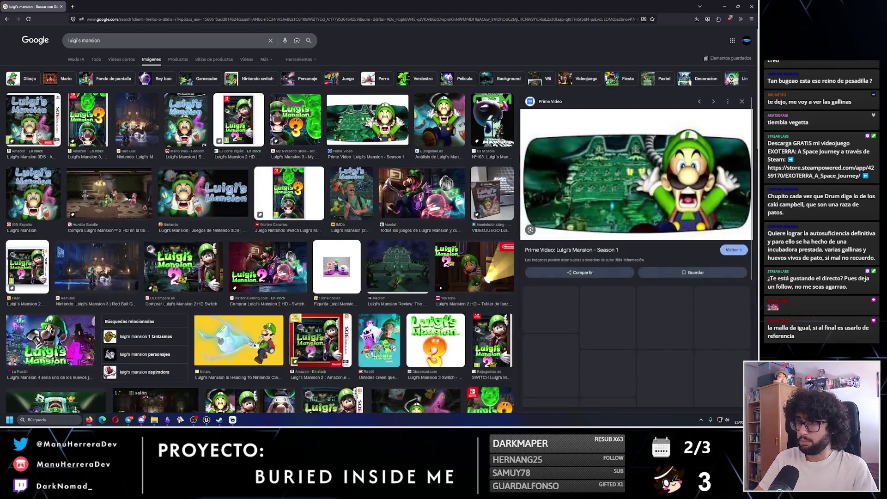
- Preview the Medium review's dark mansion screenshot and copy the image
{"action": "left_click", "coordinate": [368, 119]}
{"action": "left_click", "coordinate": [397, 266]}
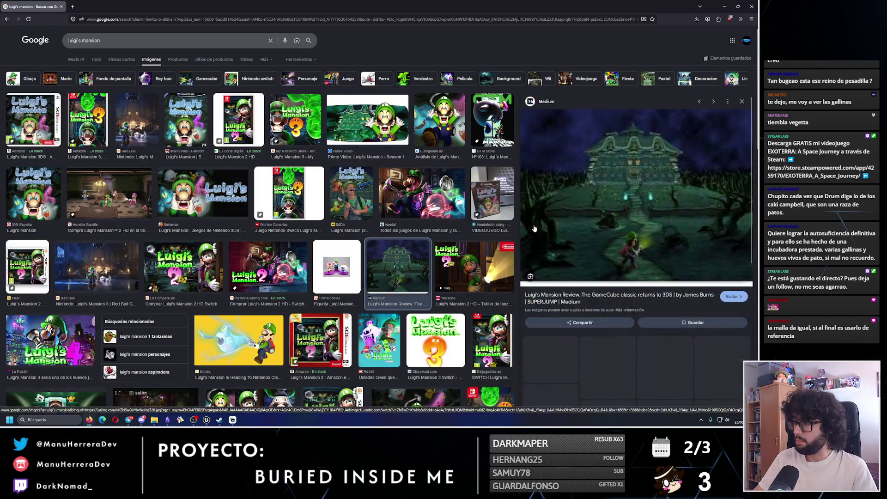
{"action": "right_click", "coordinate": [632, 194]}
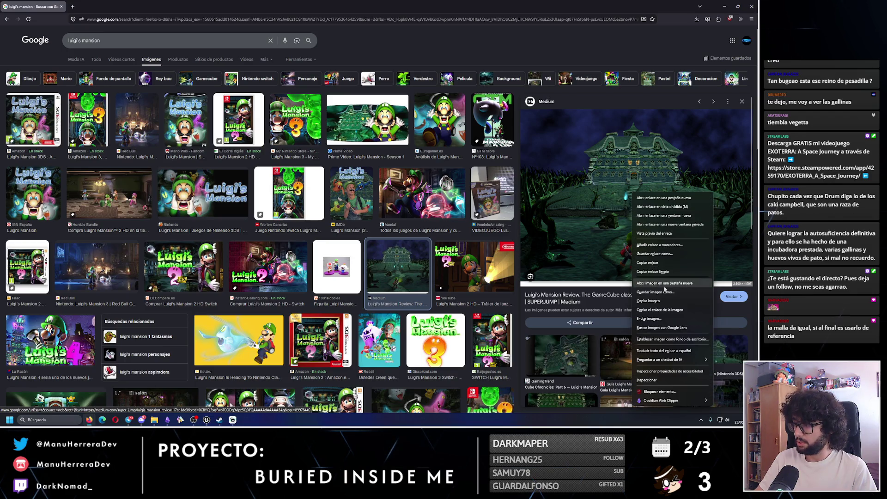
{"action": "left_click", "coordinate": [655, 303]}
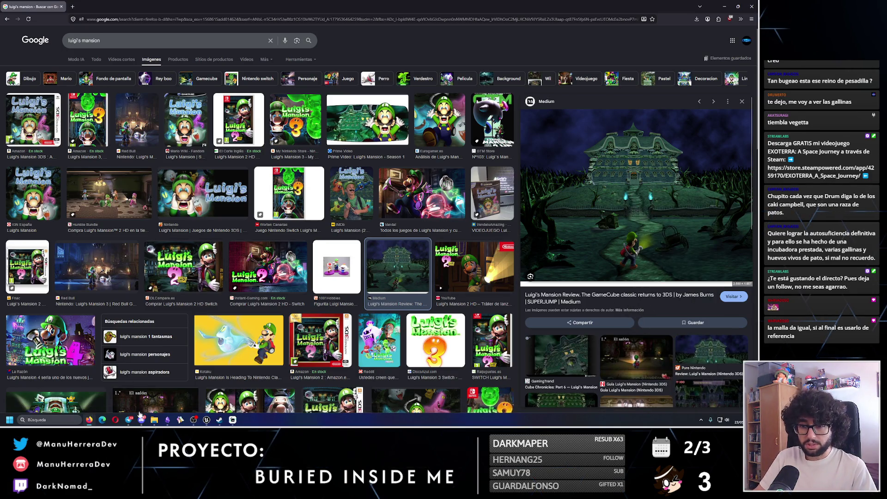
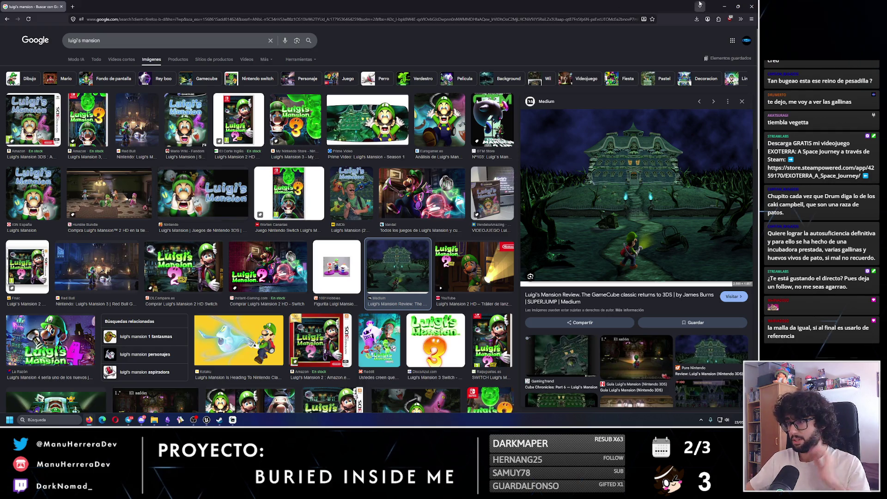
- Close the Firefox window showing the Luigi's Mansion image search
{"action": "left_click", "coordinate": [751, 7]}
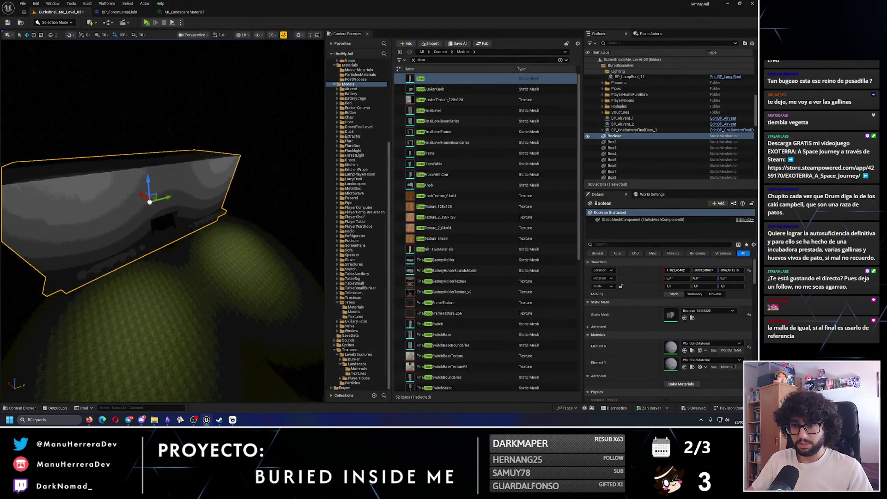
- Select wall segment Box4 and add 10DOP-X simplified collision to its mesh Box_E4CEFD33
{"action": "key", "text": "alt+3"}
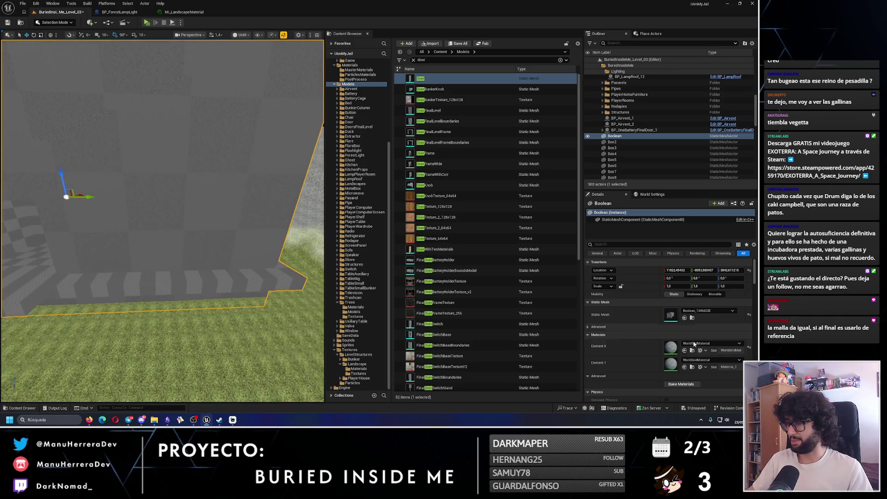
{"action": "left_click_drag", "start_coordinate": [244, 235], "coordinate": [239, 215]}
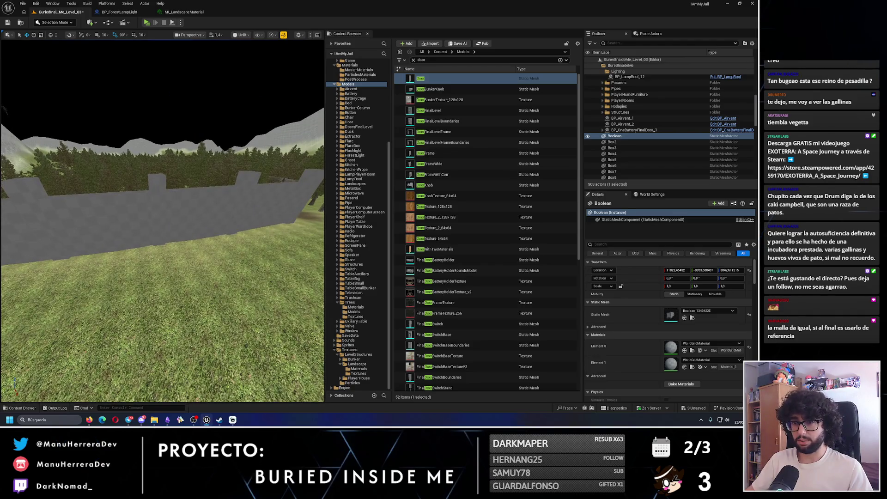
{"action": "left_click", "coordinate": [203, 213]}
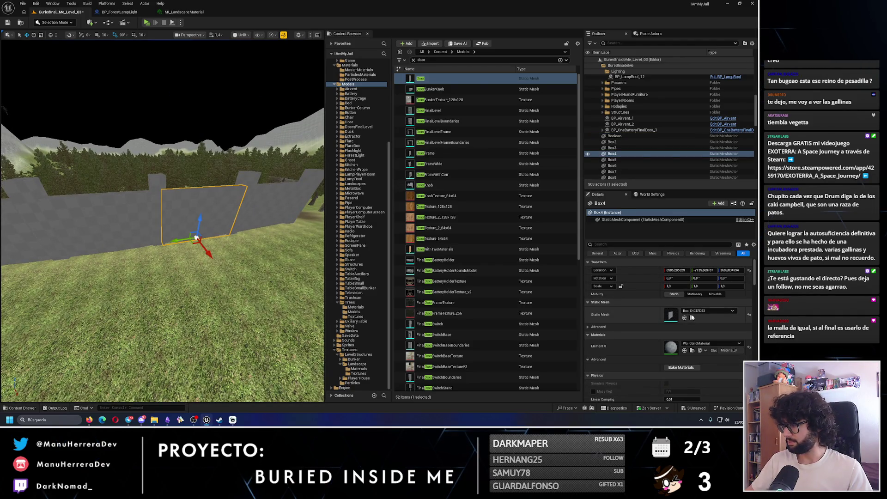
{"action": "left_click", "coordinate": [692, 318]}
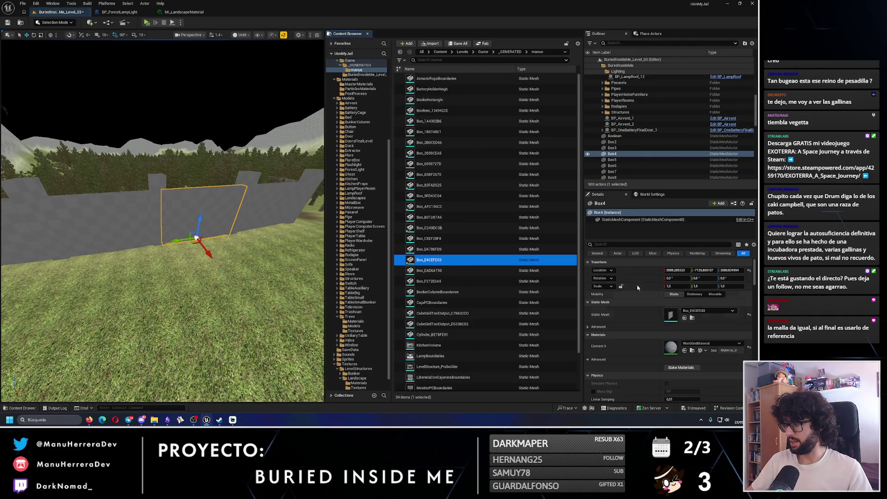
{"action": "double_click", "coordinate": [438, 259]}
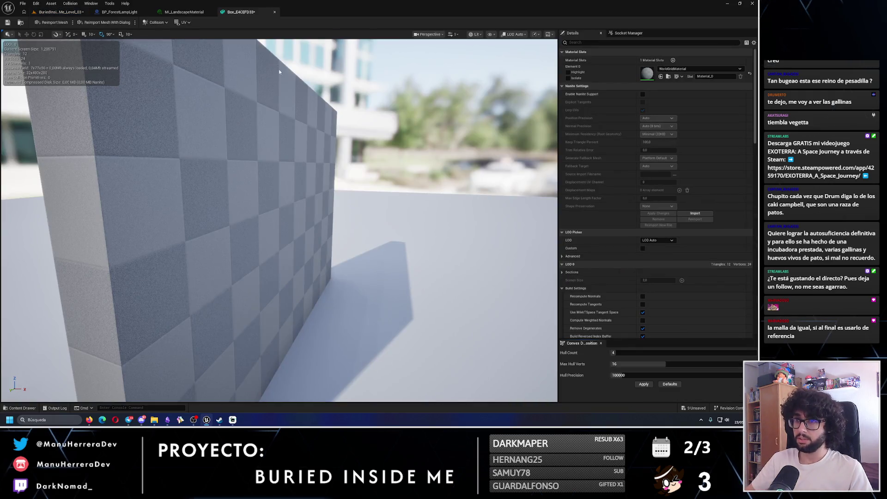
{"action": "left_click", "coordinate": [165, 23]}
{"action": "left_click", "coordinate": [165, 63]}
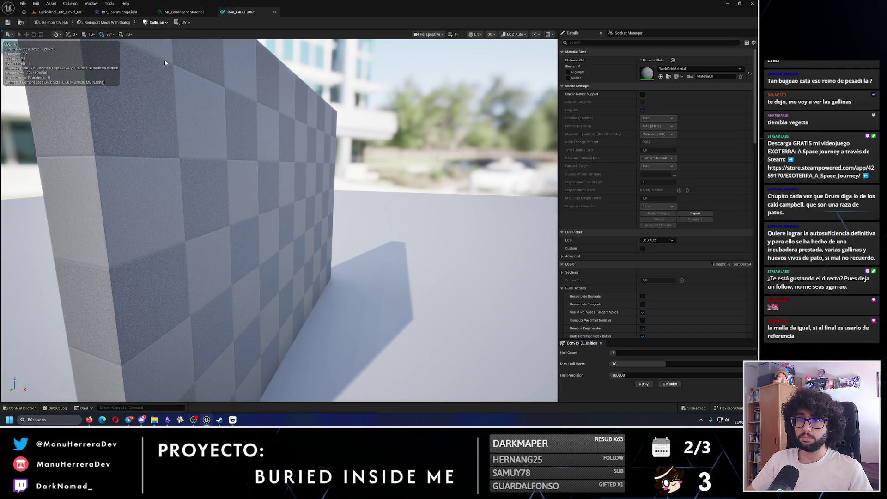
{"action": "left_click", "coordinate": [275, 12]}
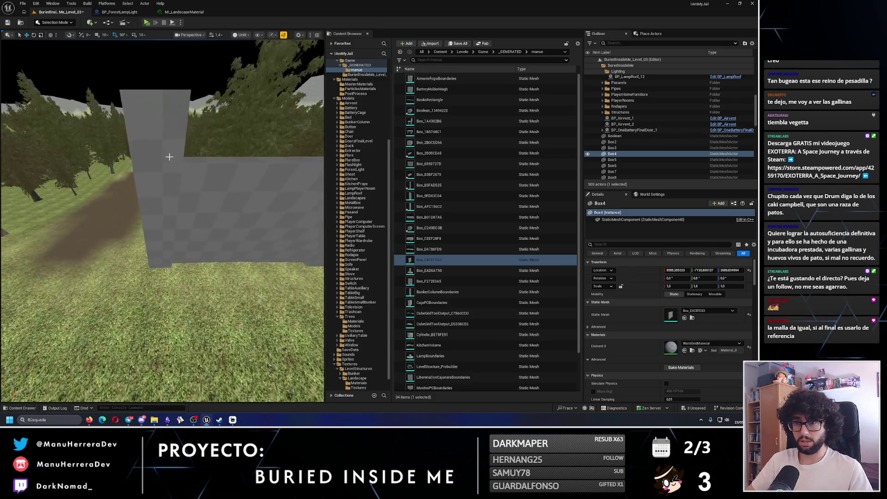
- Add simplified collision to pillar Box12's mesh Box_AFC156C2 and save it
{"action": "left_click", "coordinate": [172, 157]}
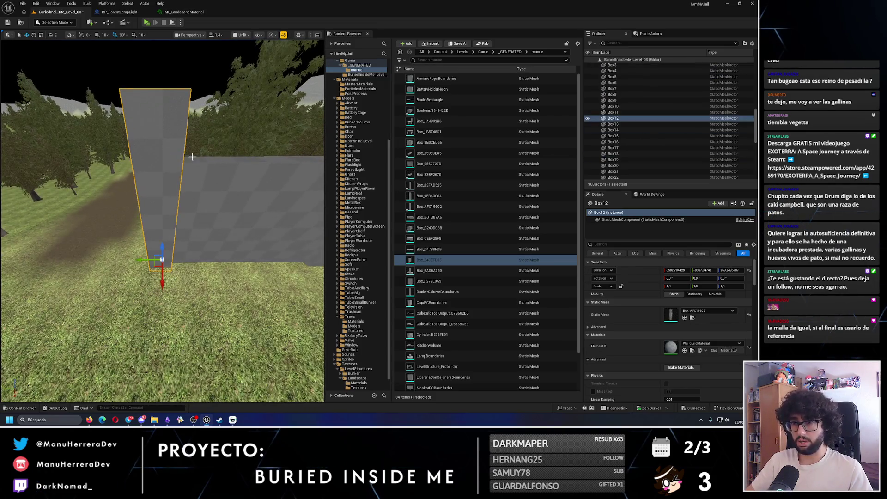
{"action": "left_click", "coordinate": [690, 317]}
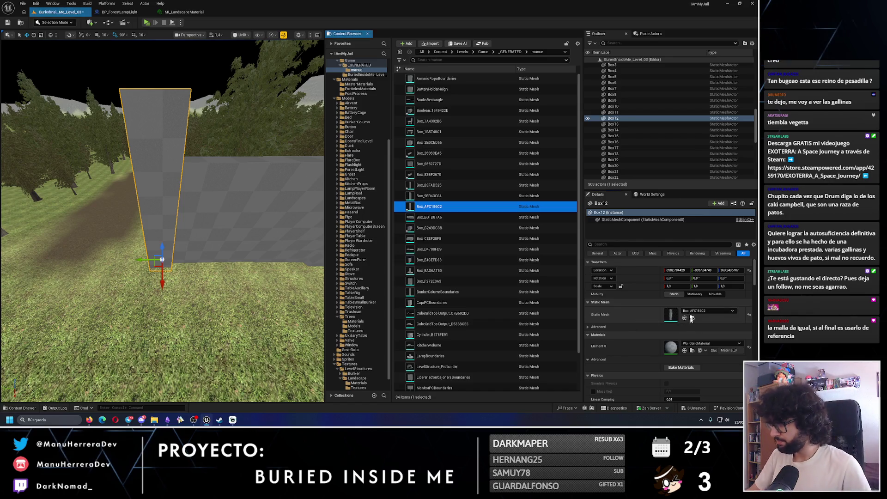
{"action": "double_click", "coordinate": [401, 208]}
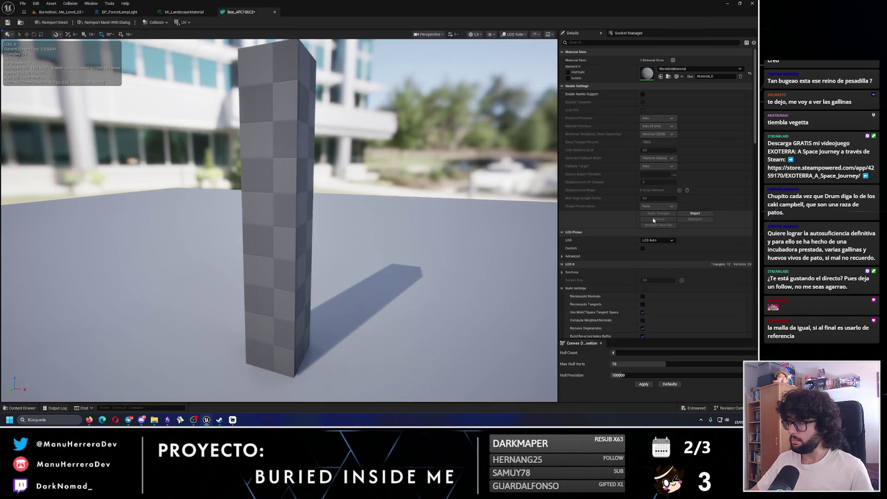
{"action": "scroll", "coordinate": [646, 217], "scroll_direction": "down", "scroll_amount": 5}
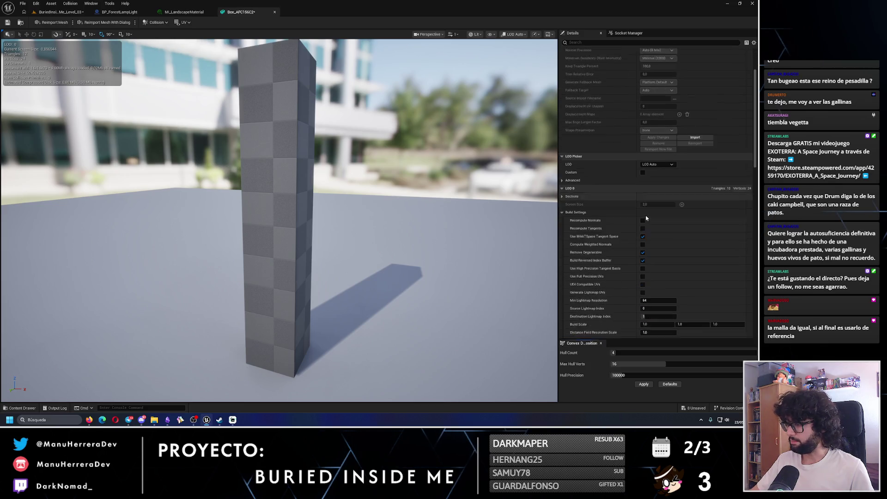
{"action": "left_click", "coordinate": [156, 22]}
{"action": "left_click", "coordinate": [194, 59]}
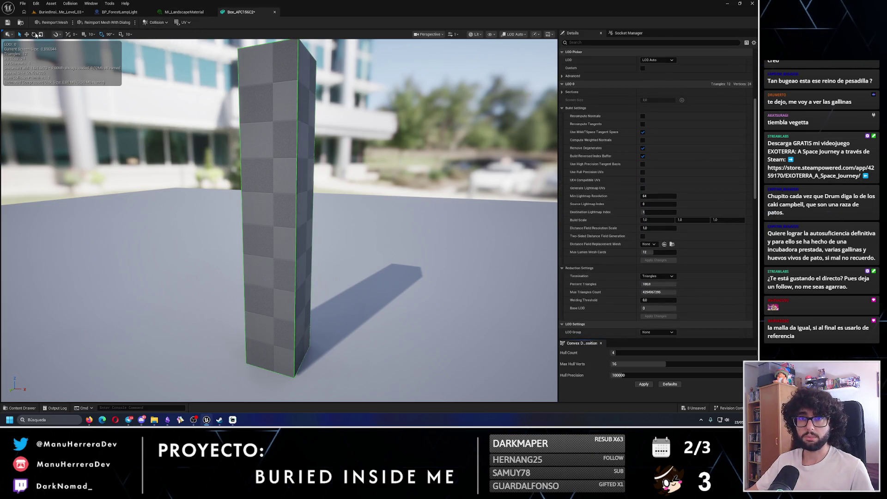
{"action": "left_click", "coordinate": [7, 22]}
{"action": "left_click", "coordinate": [58, 11]}
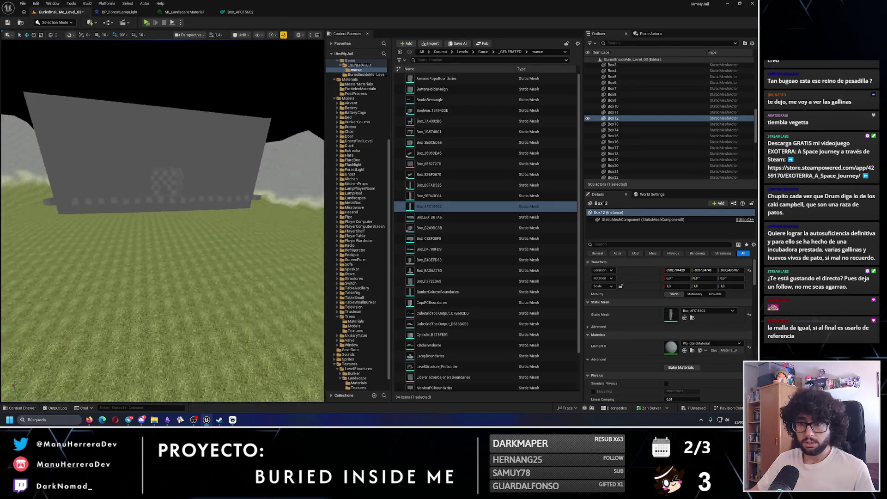
- Select and frame the Boolean boundary wall, then switch to Modeling Mode
{"action": "left_click", "coordinate": [162, 216]}
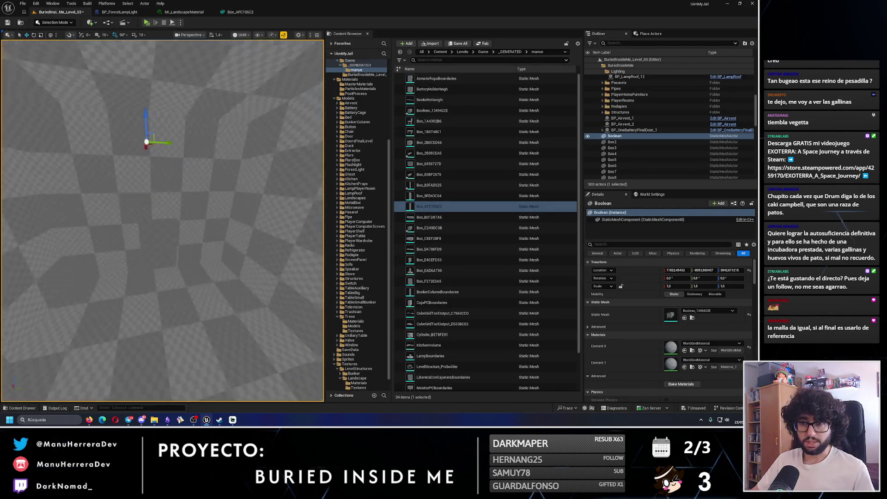
{"action": "key", "text": "f"}
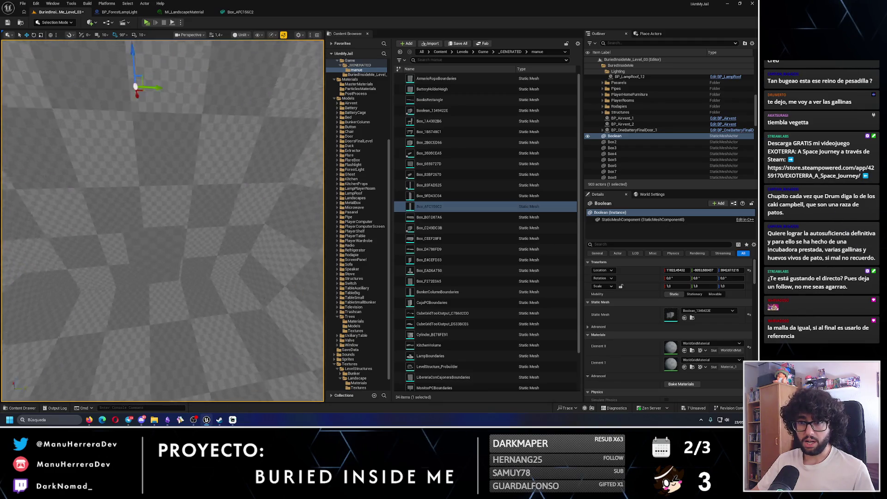
{"action": "left_click_drag", "start_coordinate": [149, 210], "coordinate": [149, 211]}
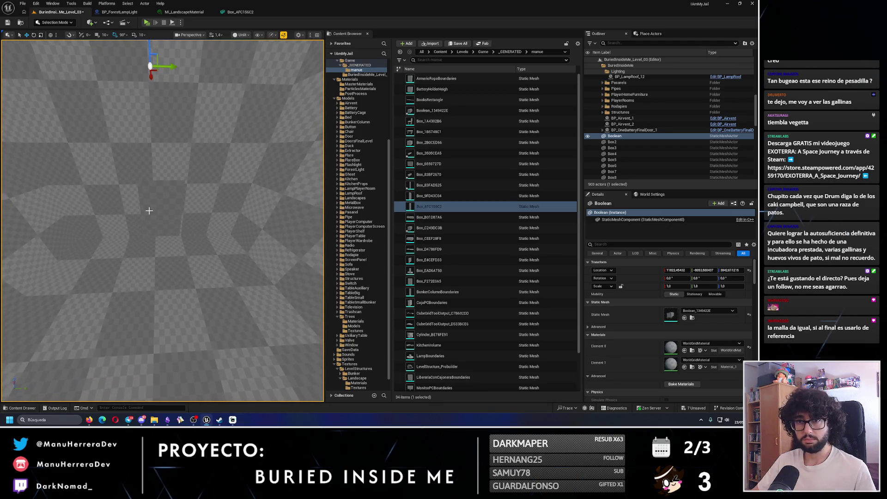
{"action": "left_click", "coordinate": [68, 24]}
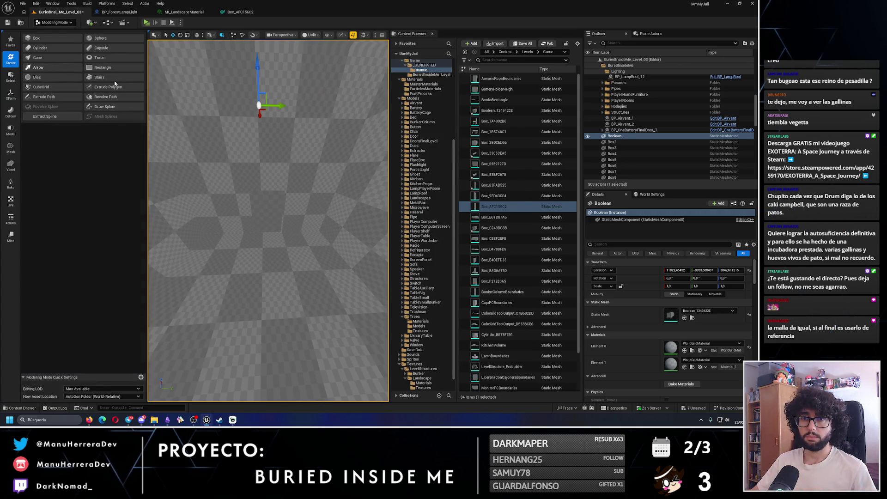
- Apply and accept a PolyGroup Edit on the Boolean boundary wall
{"action": "left_click", "coordinate": [11, 130]}
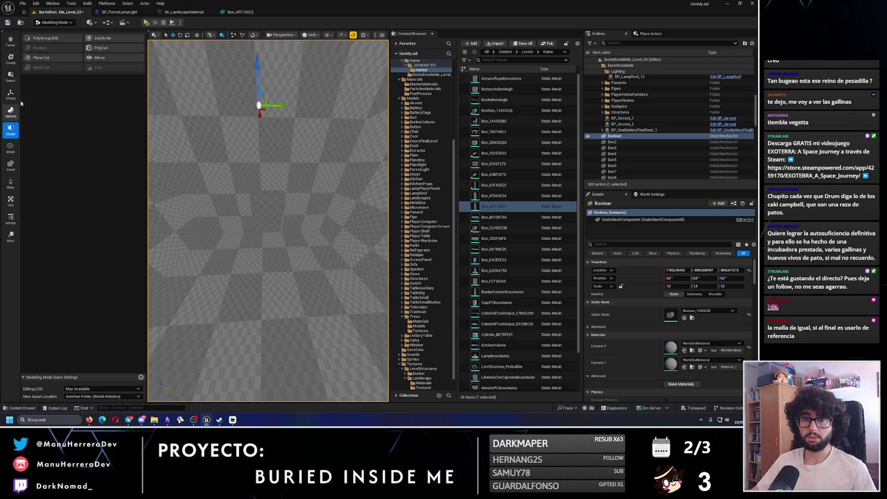
{"action": "left_click", "coordinate": [48, 38]}
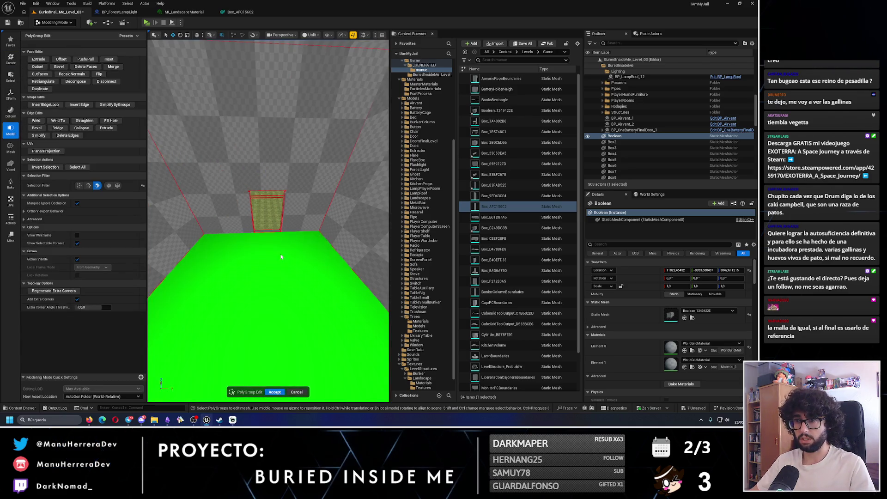
{"action": "left_click_drag", "start_coordinate": [264, 371], "coordinate": [305, 365]}
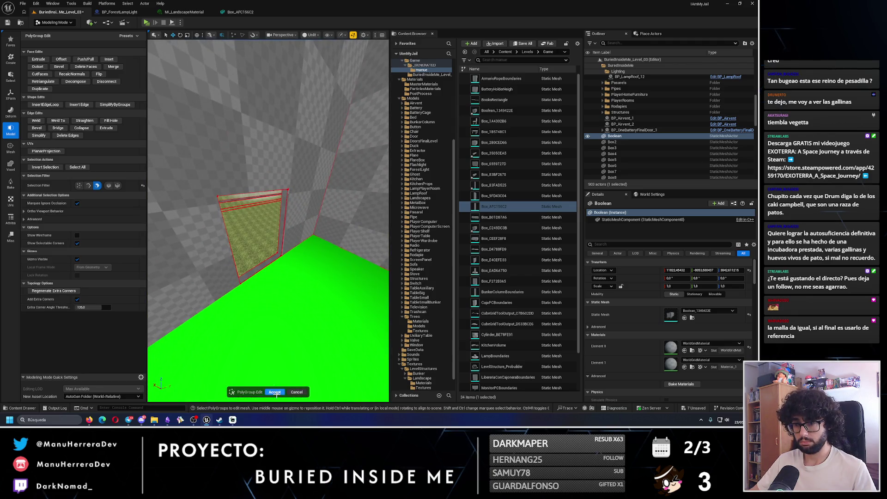
{"action": "left_click", "coordinate": [275, 393]}
- Return to Selection Mode and save the level
{"action": "mouse_move", "coordinate": [268, 277]}
{"action": "left_mouse_down"}
{"action": "mouse_move", "coordinate": [286, 268]}
{"action": "mouse_move", "coordinate": [277, 259]}
{"action": "mouse_move", "coordinate": [277, 273]}
{"action": "mouse_move", "coordinate": [284, 266]}
{"action": "left_mouse_up"}
{"action": "left_click", "coordinate": [52, 23]}
{"action": "left_click", "coordinate": [20, 38]}
{"action": "left_click", "coordinate": [8, 22]}
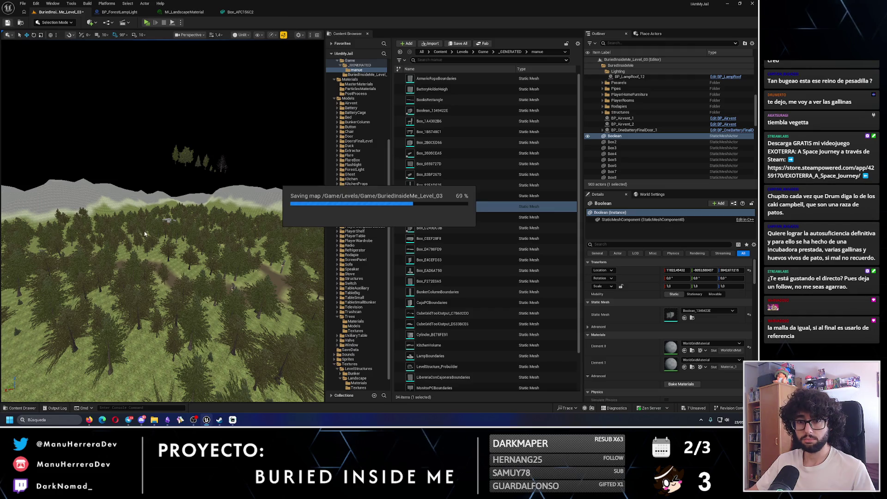
- Select house BP_PlayerRoom_6 together with its door and bed
{"action": "left_click_drag", "start_coordinate": [144, 231], "coordinate": [144, 222]}
{"action": "left_click", "coordinate": [153, 257]}
{"action": "key", "text": "f"}
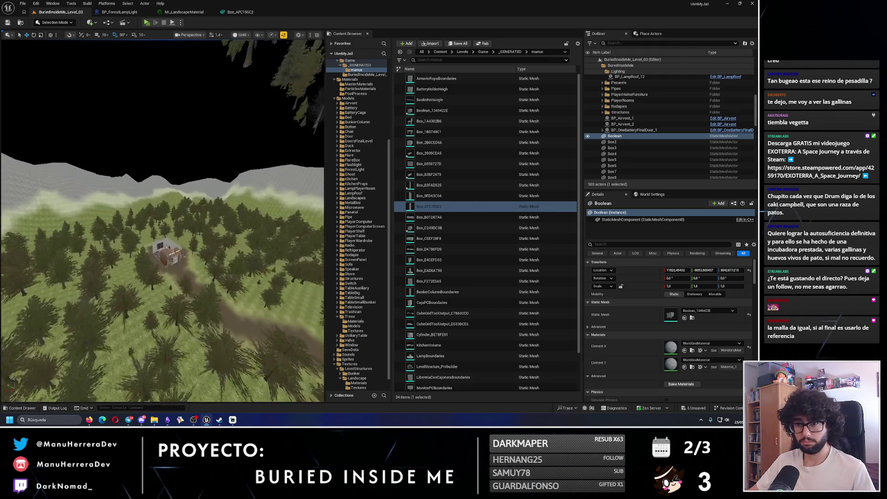
{"action": "scroll", "coordinate": [158, 203], "scroll_direction": "up", "scroll_amount": 10}
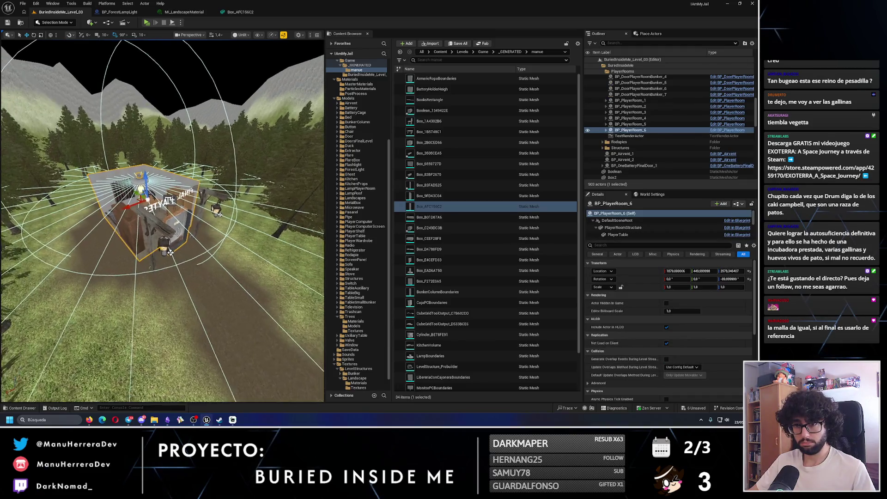
{"action": "left_click", "coordinate": [158, 203], "text": "ctrl"}
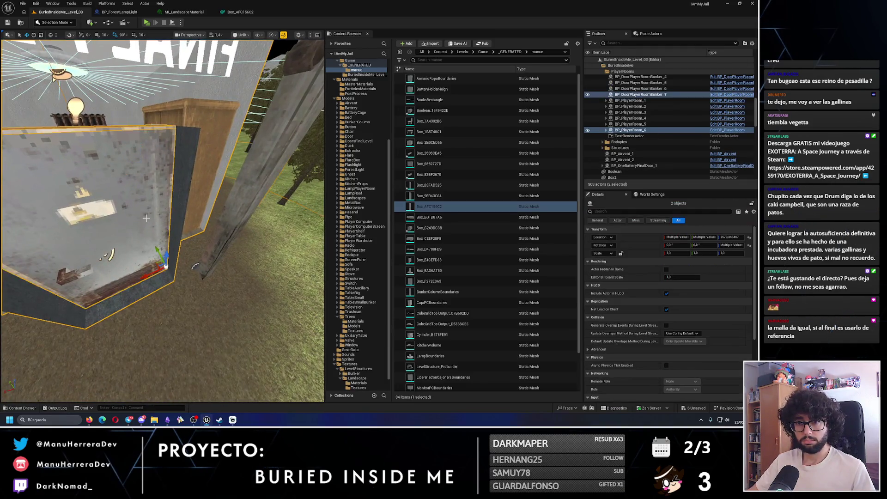
{"action": "scroll", "coordinate": [159, 203], "scroll_direction": "up", "scroll_amount": 10}
{"action": "left_click", "coordinate": [141, 249], "text": "ctrl"}
{"action": "scroll", "coordinate": [162, 220], "scroll_direction": "down", "scroll_amount": 10}
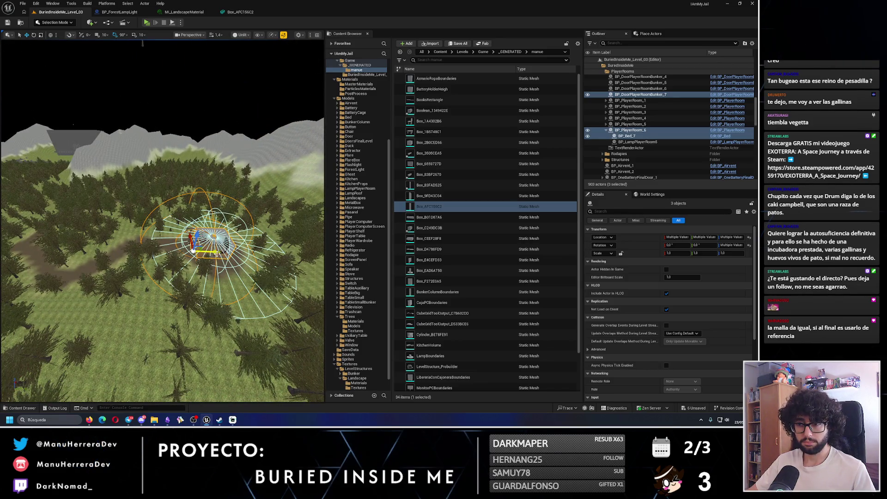
{"action": "scroll", "coordinate": [209, 270], "scroll_direction": "up", "scroll_amount": 10}
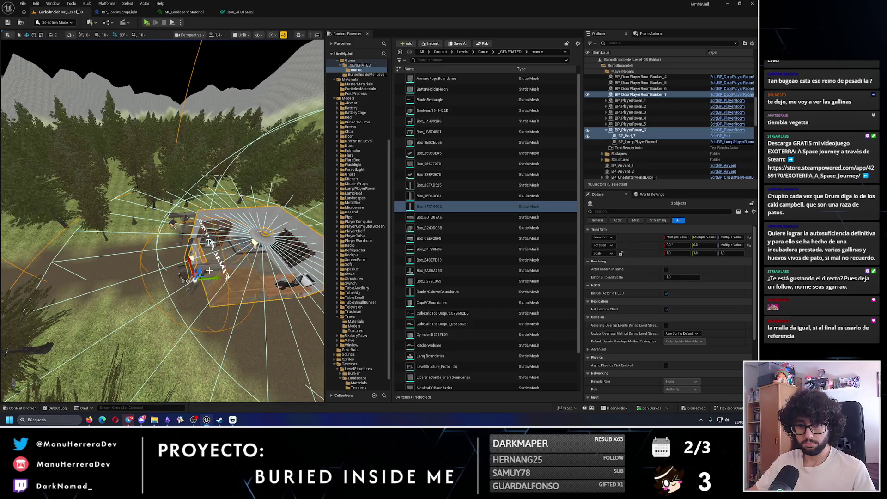
- Drag out a copy of the house group, then delete the duplicated copies
{"action": "left_click_drag", "start_coordinate": [214, 278], "coordinate": [152, 273], "text": "alt"}
{"action": "key", "text": "e"}
{"action": "scroll", "coordinate": [218, 304], "scroll_direction": "down", "scroll_amount": 3}
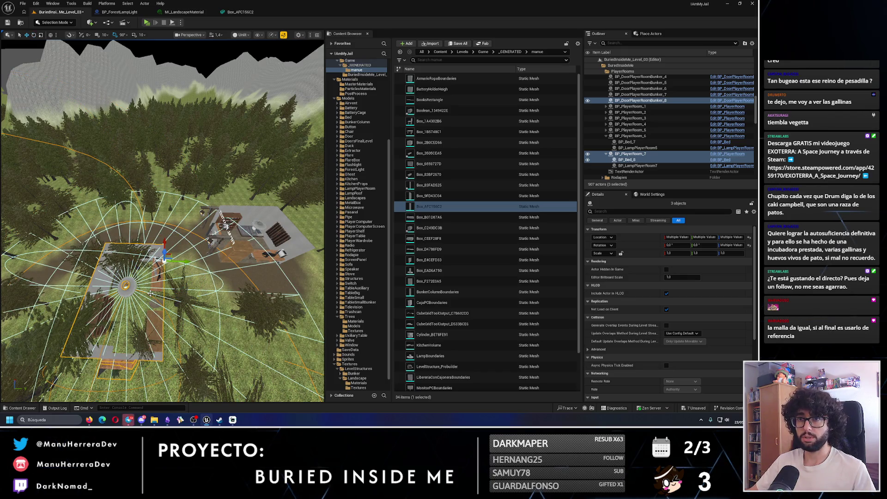
{"action": "key", "text": "Delete"}
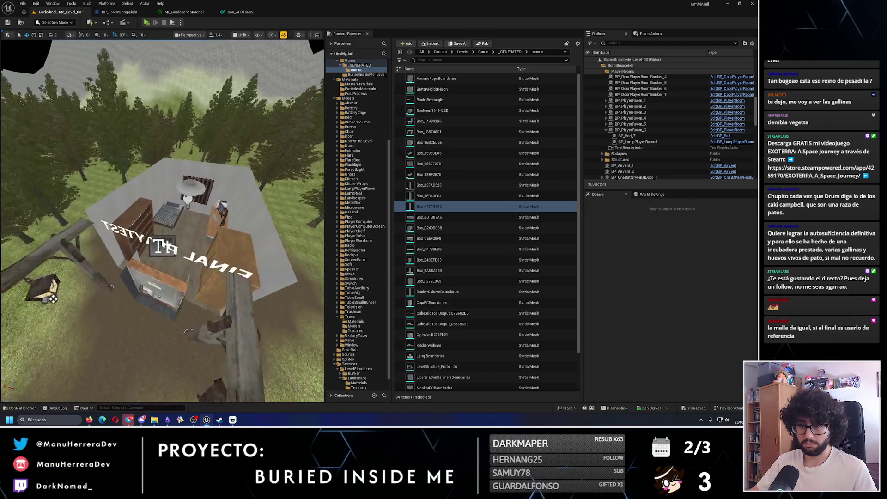
- Select BP_DoorPlayerRoomBunker_7, BP_Bed_7 and BP_PlayerRoom_6, duplicate them with Ctrl+D and frame the copy
{"action": "left_click", "coordinate": [322, 123]}
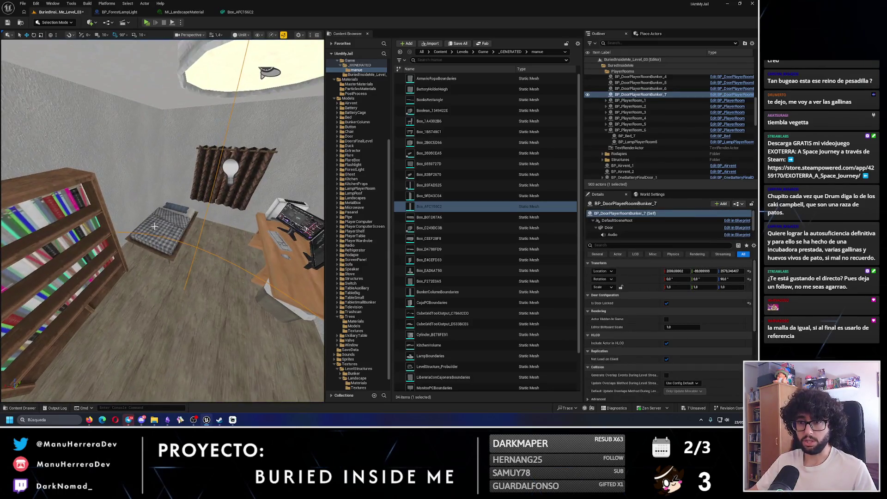
{"action": "left_click", "coordinate": [166, 227], "text": "ctrl"}
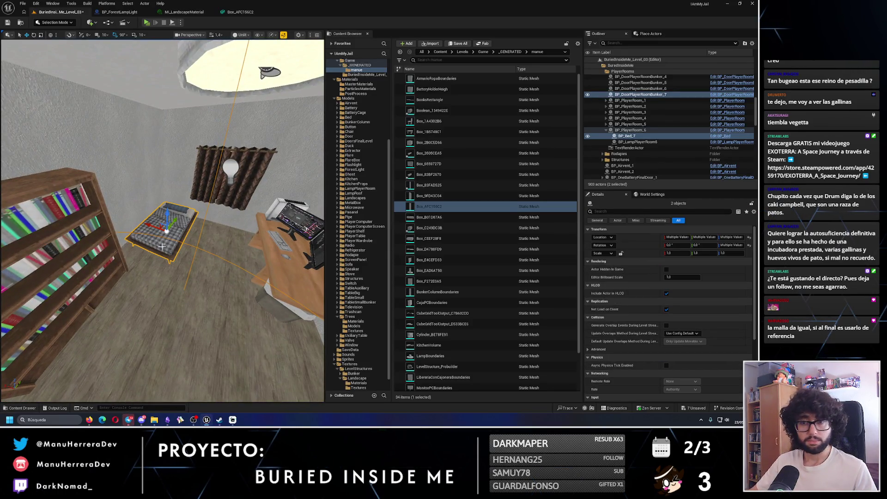
{"action": "left_click", "coordinate": [179, 118], "text": "ctrl"}
{"action": "key", "text": "f"}
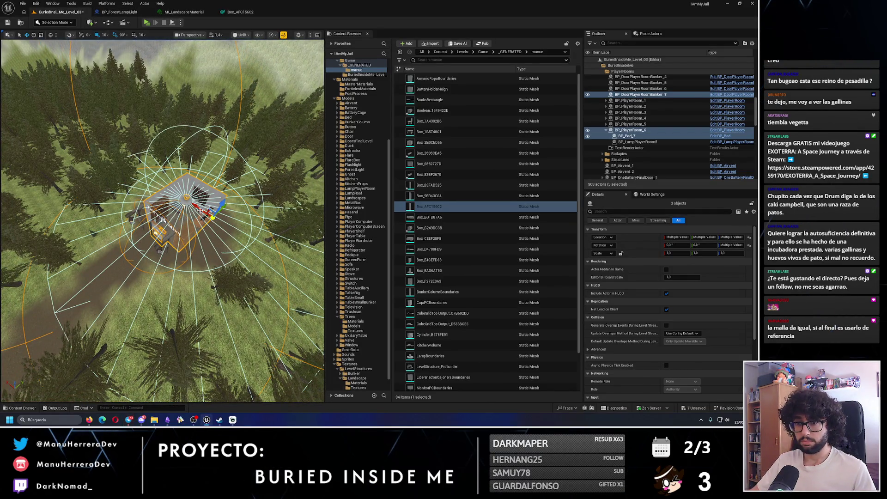
{"action": "key", "text": "ctrl+d"}
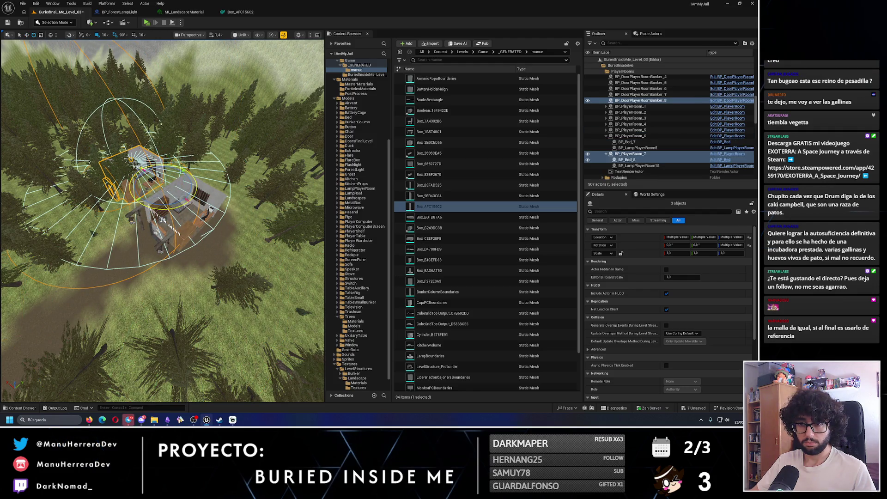
{"action": "key", "text": "f"}
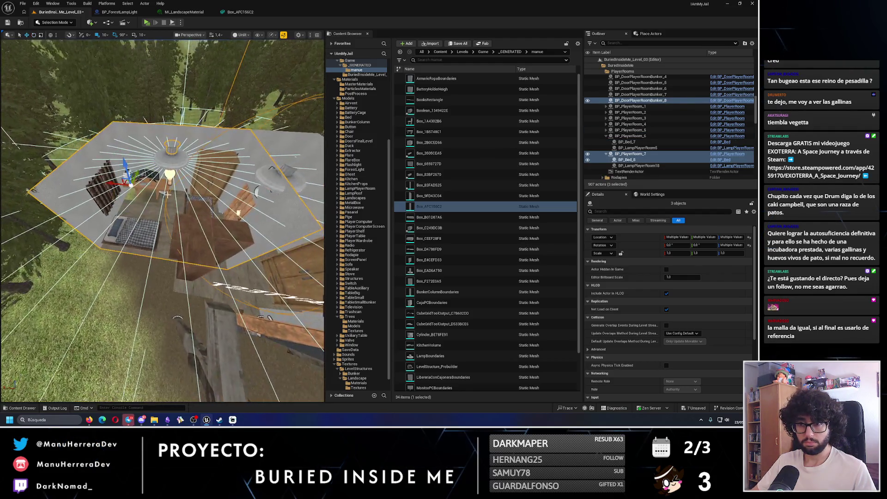
{"action": "scroll", "coordinate": [162, 221], "scroll_direction": "down", "scroll_amount": 10}
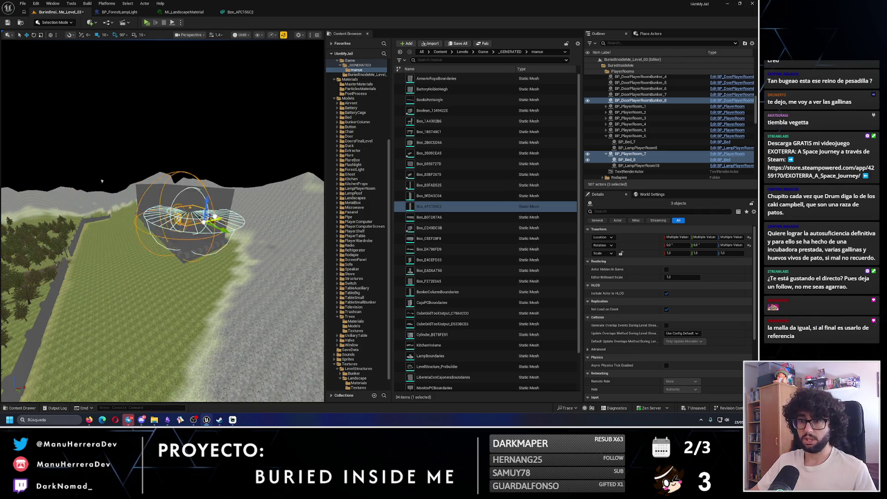
- Orbit around the duplicated room to inspect its walls, desk and corridor
{"action": "key", "text": "f"}
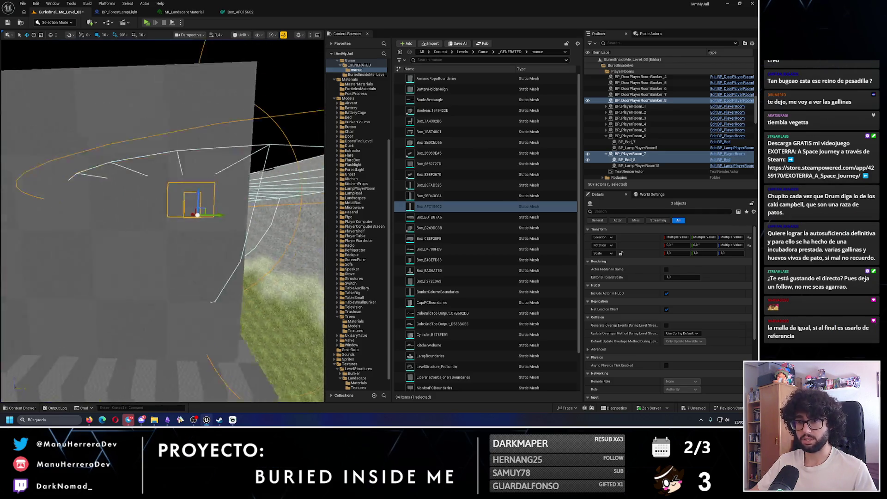
{"action": "mouse_move", "coordinate": [184, 194]}
{"action": "left_mouse_down"}
{"action": "mouse_move", "coordinate": [206, 201]}
{"action": "mouse_move", "coordinate": [229, 155]}
{"action": "left_mouse_up"}
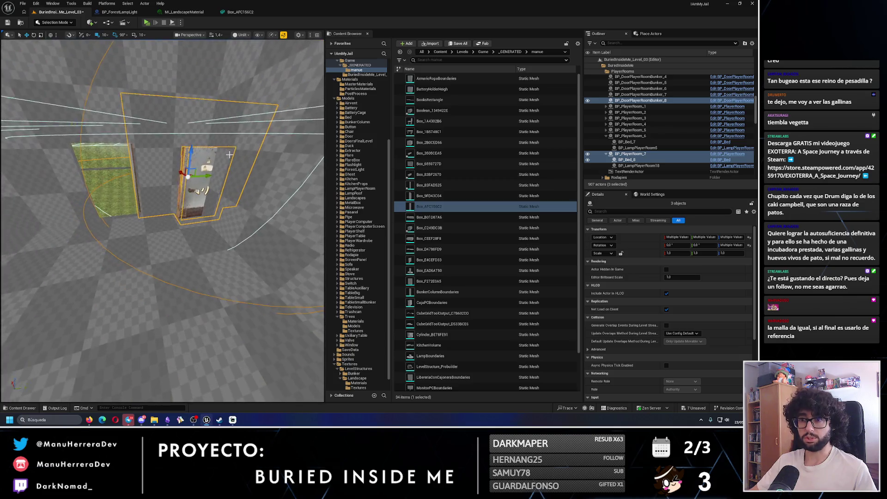
{"action": "left_click_drag", "start_coordinate": [175, 184], "coordinate": [240, 204]}
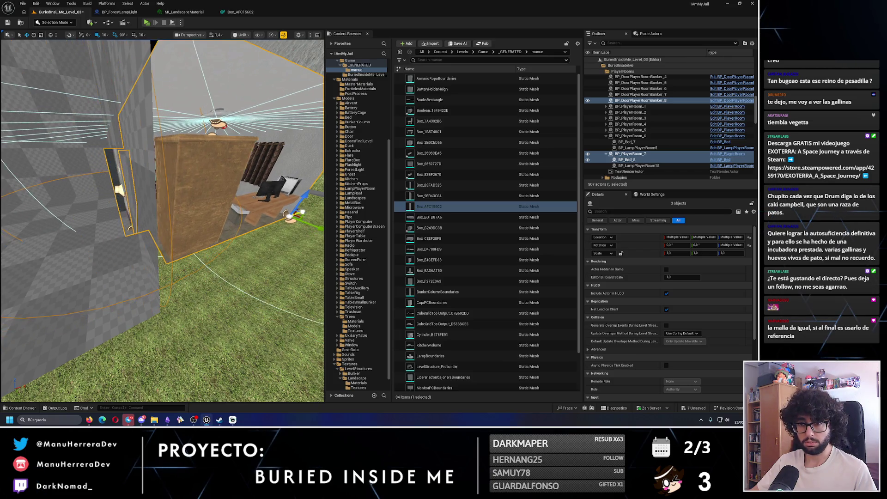
{"action": "left_click_drag", "start_coordinate": [241, 203], "coordinate": [217, 198]}
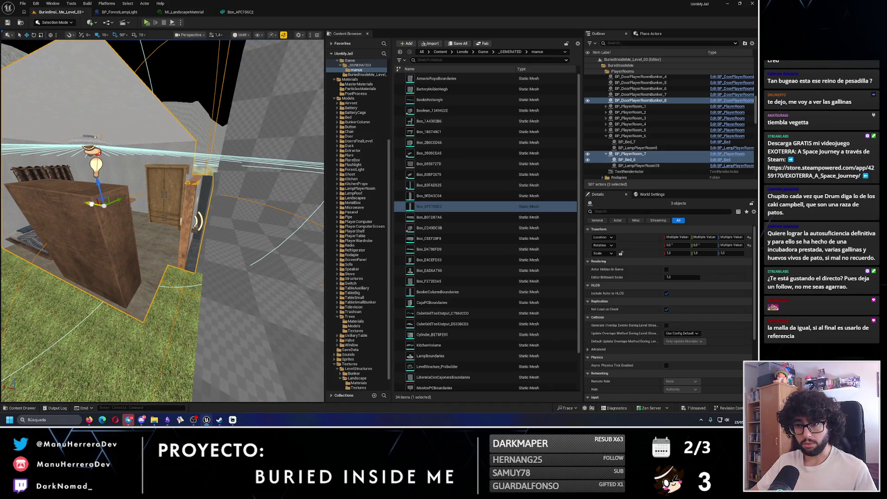
{"action": "mouse_move", "coordinate": [217, 199]}
{"action": "left_mouse_down"}
{"action": "mouse_move", "coordinate": [225, 104]}
{"action": "mouse_move", "coordinate": [227, 129]}
{"action": "mouse_move", "coordinate": [97, 197]}
{"action": "left_mouse_up"}
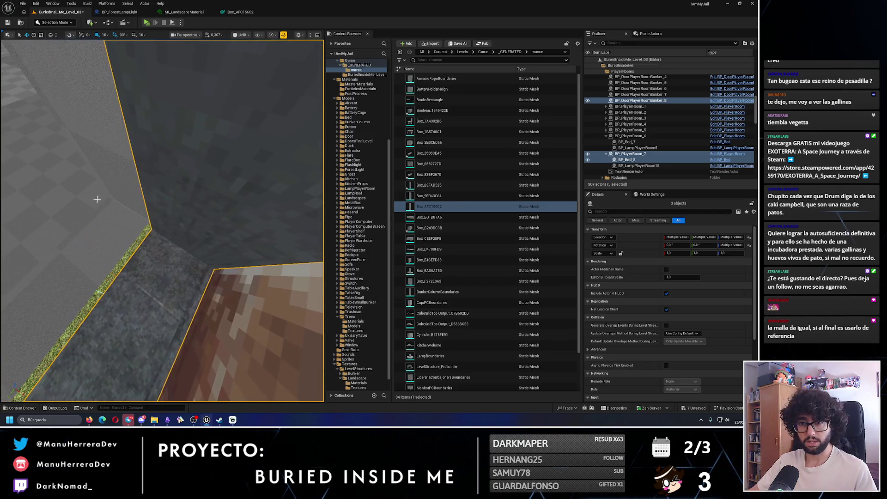
{"action": "left_click_drag", "start_coordinate": [150, 72], "coordinate": [161, 84]}
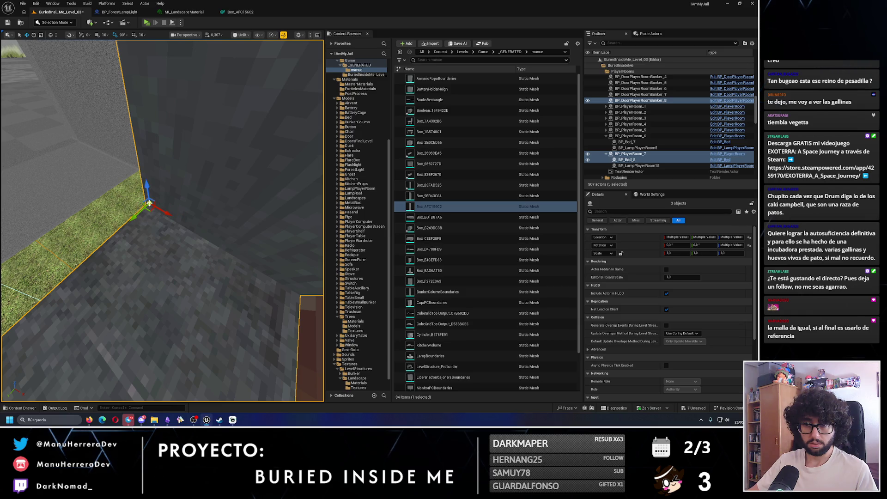
{"action": "mouse_move", "coordinate": [149, 211]}
{"action": "left_mouse_down"}
{"action": "mouse_move", "coordinate": [107, 202]}
{"action": "mouse_move", "coordinate": [158, 202]}
{"action": "left_mouse_up"}
- Uncheck Is Door Locked on the bunker room door, save, and select the Boolean wall
{"action": "left_click", "coordinate": [640, 100]}
{"action": "left_click", "coordinate": [666, 303]}
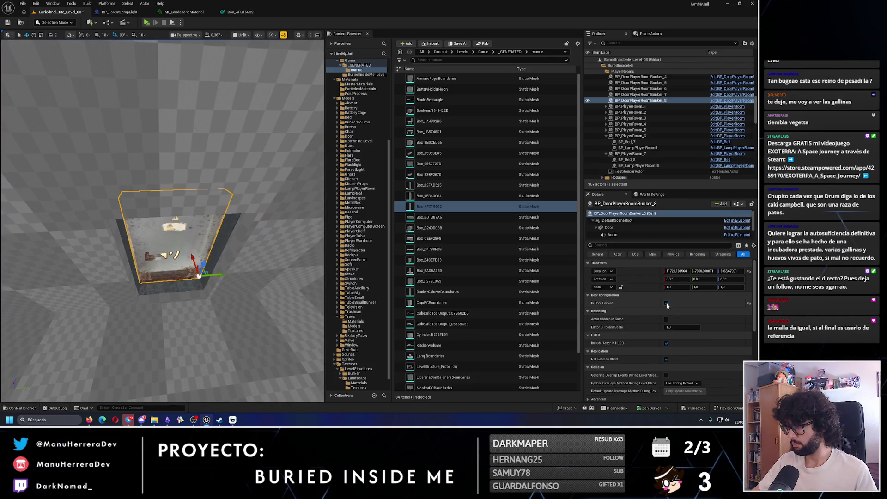
{"action": "key", "text": "ctrl+s"}
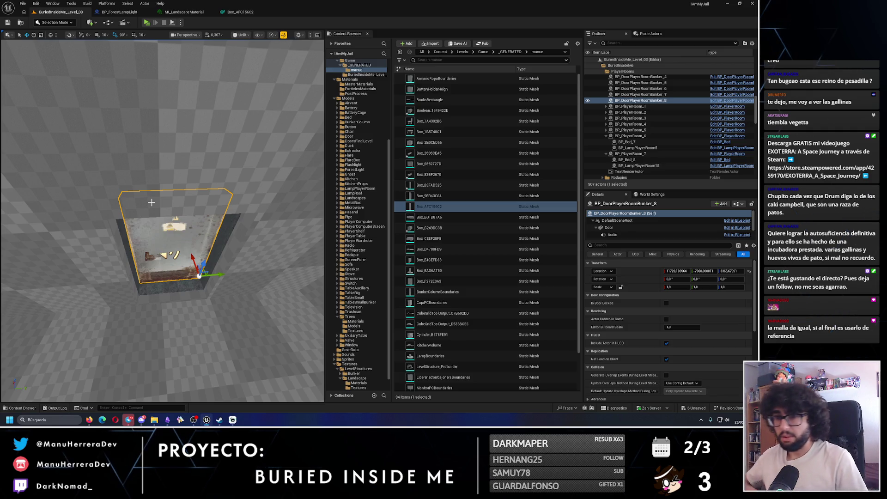
{"action": "left_click_drag", "start_coordinate": [187, 172], "coordinate": [259, 176]}
{"action": "left_click", "coordinate": [308, 204]}
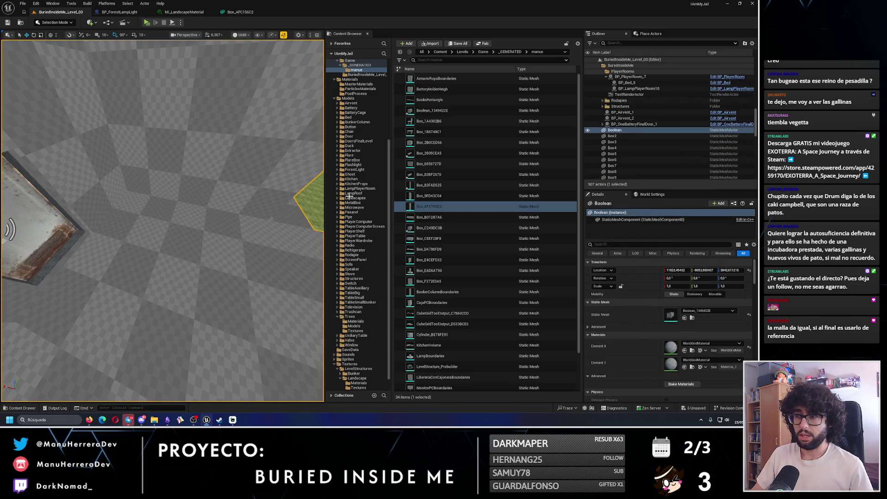
- Set mesh Boolean_1349422E's Collision Complexity to Use Complex Collision As Simple
{"action": "left_click", "coordinate": [692, 318]}
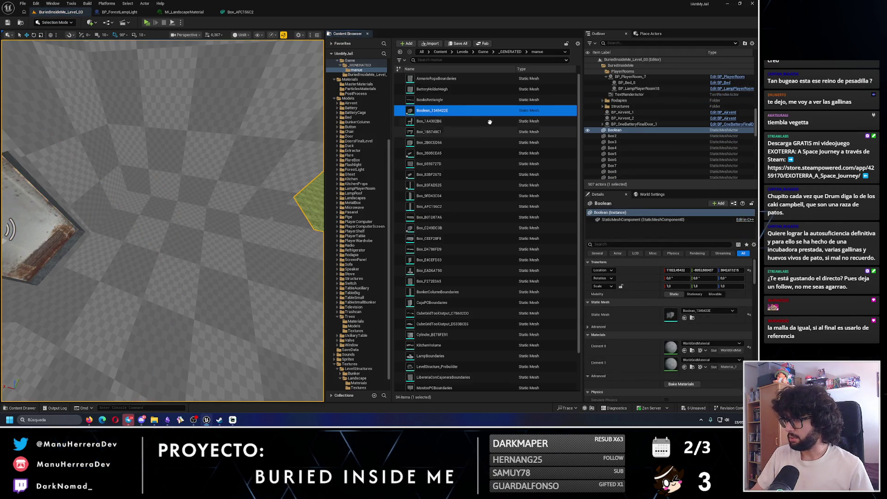
{"action": "double_click", "coordinate": [463, 115]}
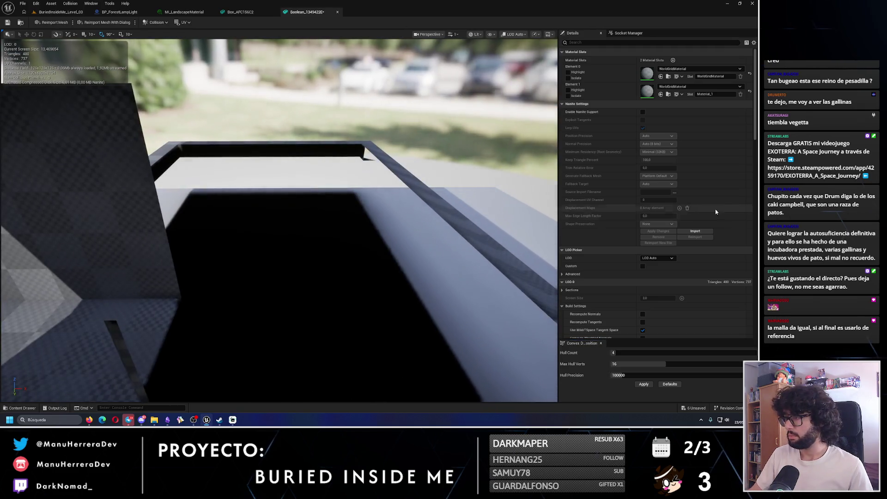
{"action": "left_click_drag", "start_coordinate": [755, 119], "coordinate": [755, 138]}
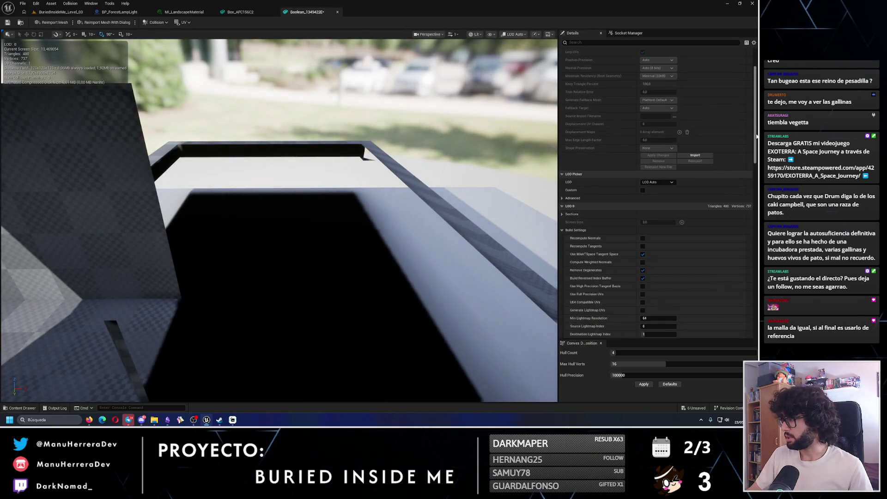
{"action": "scroll", "coordinate": [671, 121], "scroll_direction": "down", "scroll_amount": 10}
{"action": "left_click", "coordinate": [671, 118]}
{"action": "left_click", "coordinate": [665, 149]}
- Save the Boolean mesh and rename the asset to MansionBoundaries
{"action": "left_click", "coordinate": [7, 23]}
{"action": "left_click", "coordinate": [60, 12]}
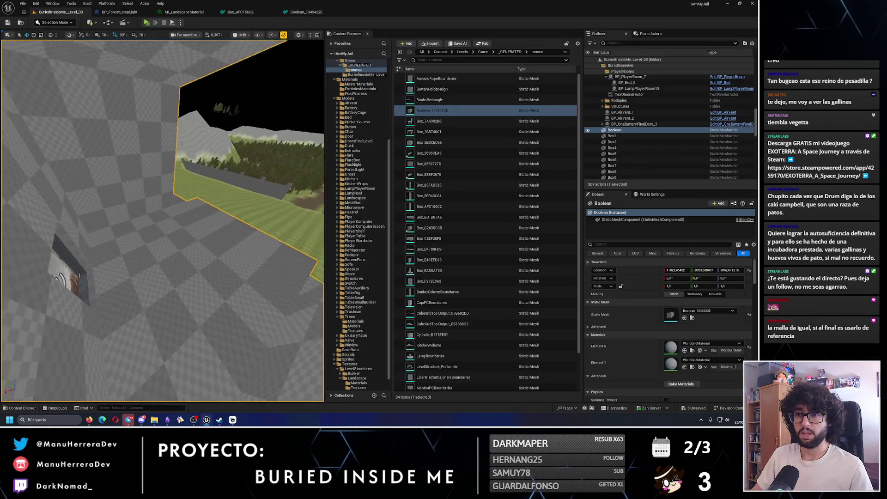
{"action": "scroll", "coordinate": [202, 193], "scroll_direction": "up", "scroll_amount": 5}
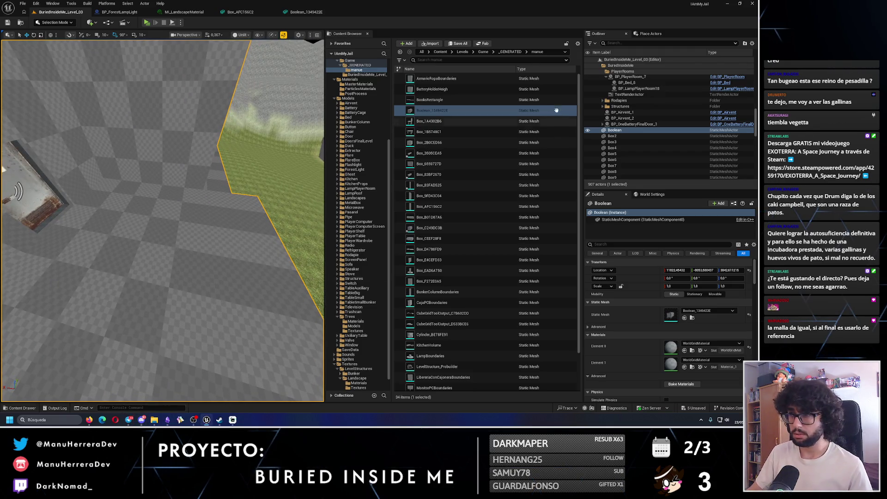
{"action": "scroll", "coordinate": [185, 222], "scroll_direction": "down", "scroll_amount": 5}
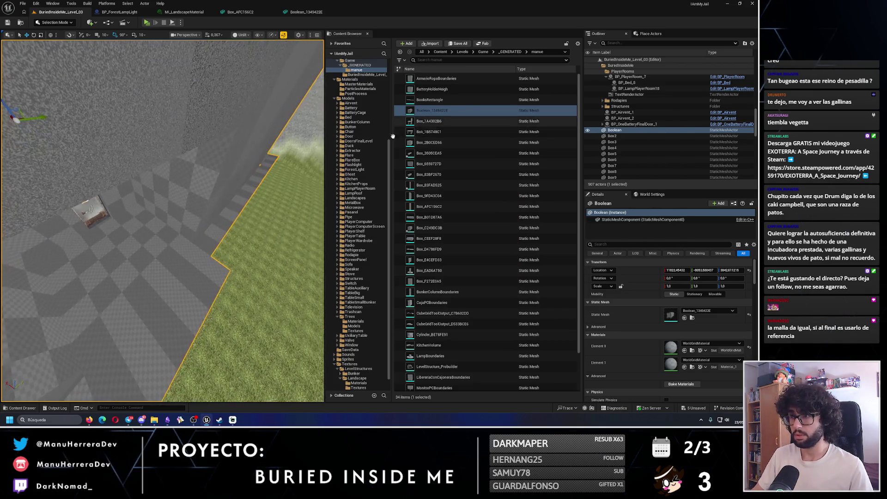
{"action": "left_click", "coordinate": [450, 110]}
{"action": "left_click", "coordinate": [434, 110]}
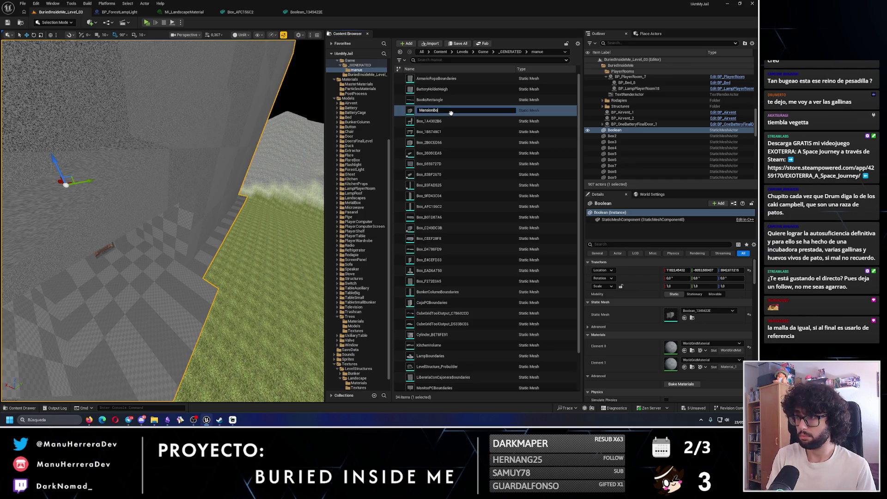
{"action": "type", "text": "undaries"}
{"action": "key", "text": "Return"}
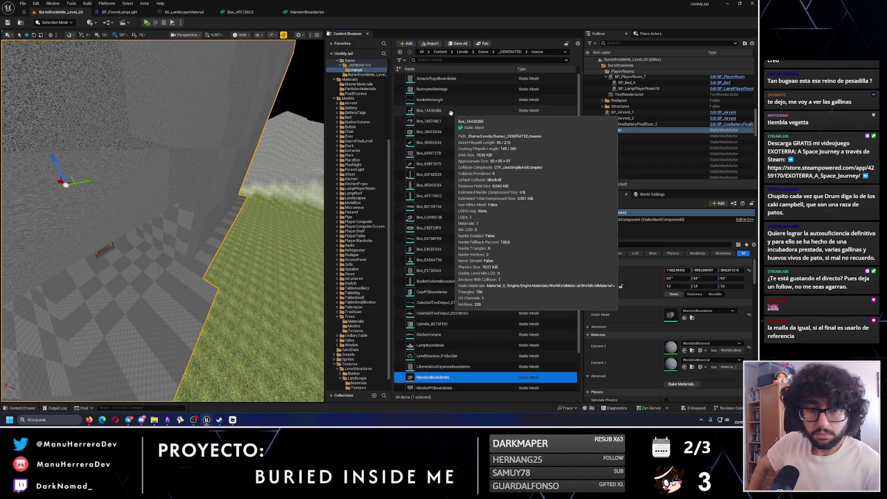
- Rename wall Box3's mesh asset to MansionWallBoundaries
{"action": "left_click_drag", "start_coordinate": [162, 208], "coordinate": [162, 240]}
{"action": "left_click", "coordinate": [638, 142]}
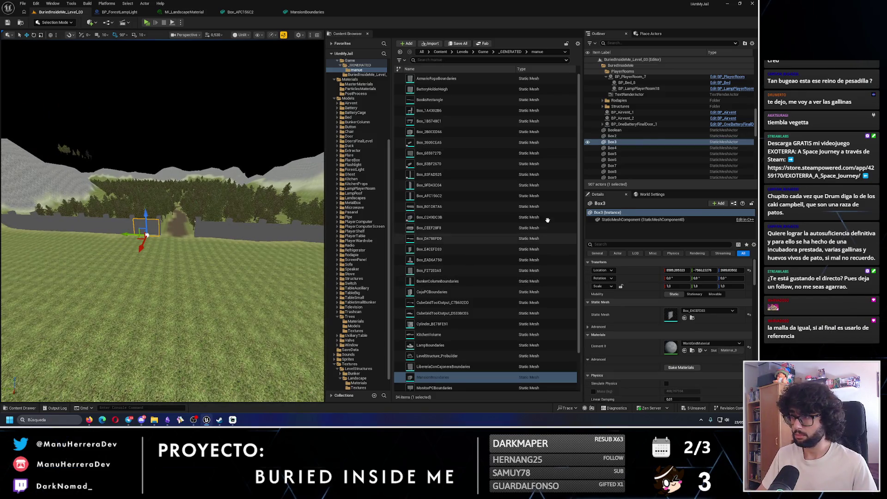
{"action": "left_click", "coordinate": [692, 318]}
{"action": "type", "text": "MansionWallBoundaries"}
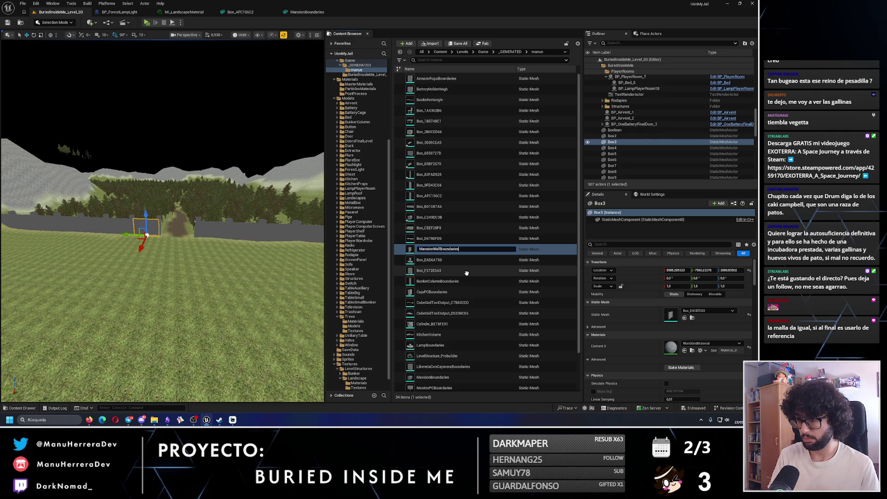
{"action": "key", "text": "Return"}
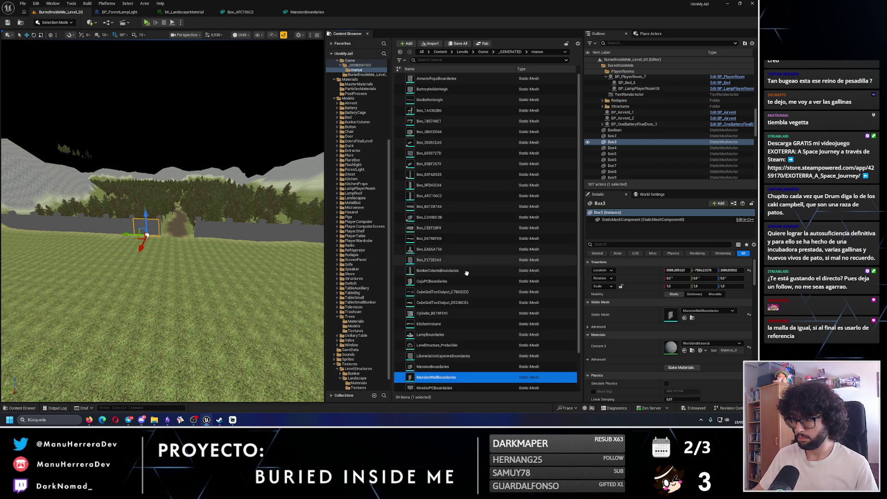
- Rename pillar Box12's mesh Box_AFC156C2 to MansionWallUnionBoundaries
{"action": "left_click", "coordinate": [198, 231]}
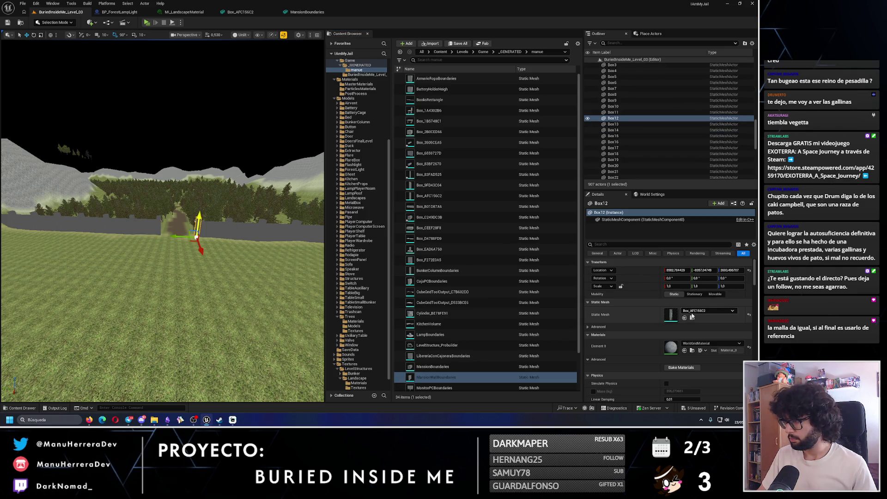
{"action": "left_click", "coordinate": [691, 319]}
{"action": "left_click", "coordinate": [450, 196]}
{"action": "type", "text": "MansionWallInsideBounda"}
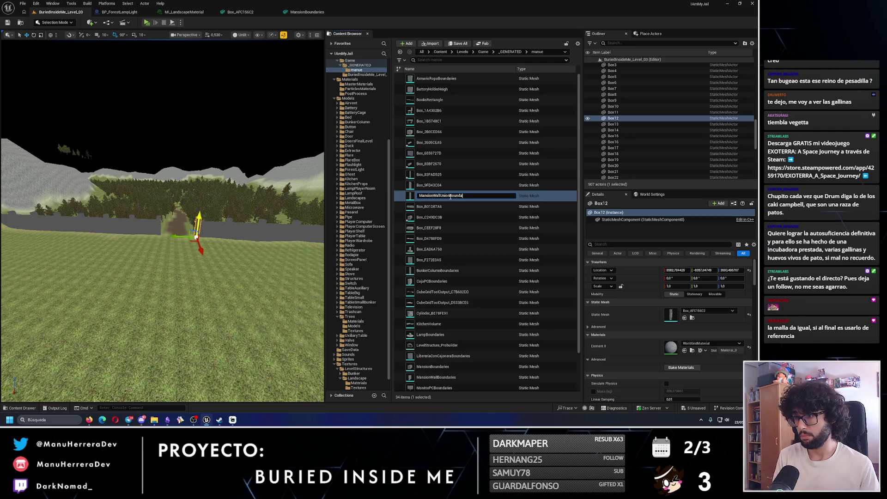
{"action": "type", "text": "ries"}
{"action": "key", "text": "Return"}
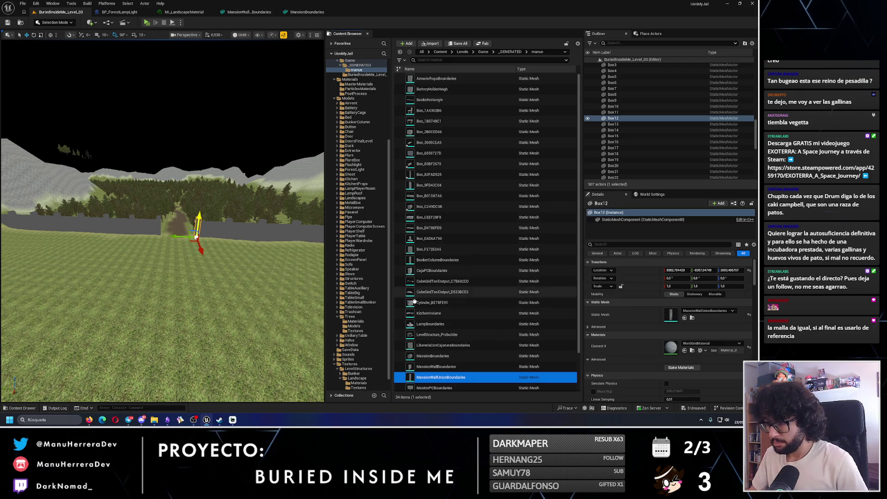
- Expand the Outliner hierarchy and select the Boolean actor
{"action": "scroll", "coordinate": [414, 299], "scroll_direction": "down", "scroll_amount": 3}
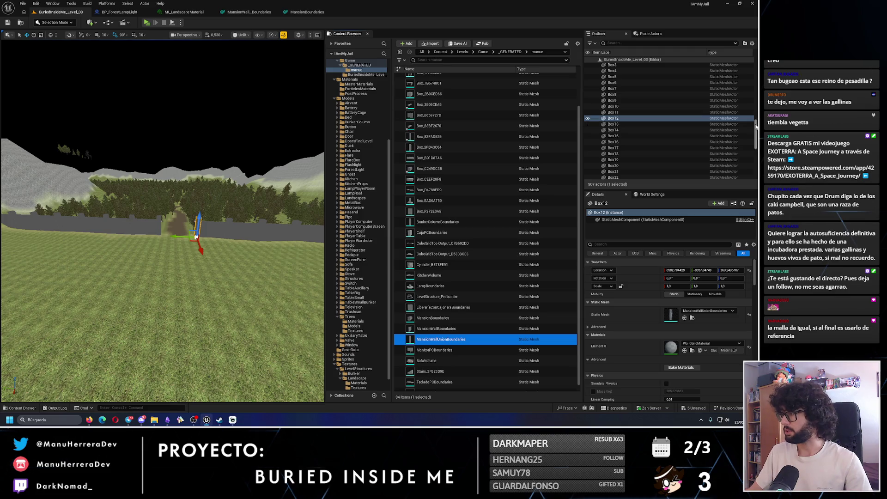
{"action": "left_click", "coordinate": [601, 61]}
{"action": "left_click", "coordinate": [600, 61]}
{"action": "left_click", "coordinate": [604, 65]}
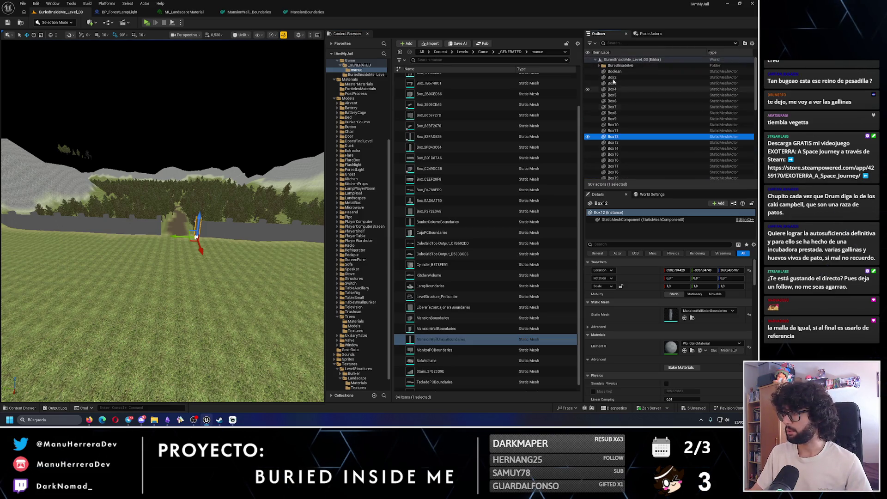
{"action": "left_click", "coordinate": [608, 72]}
- Rename the Boolean actor to MansionBoundaries
{"action": "key", "text": "F2"}
{"action": "type", "text": "MansionBound"}
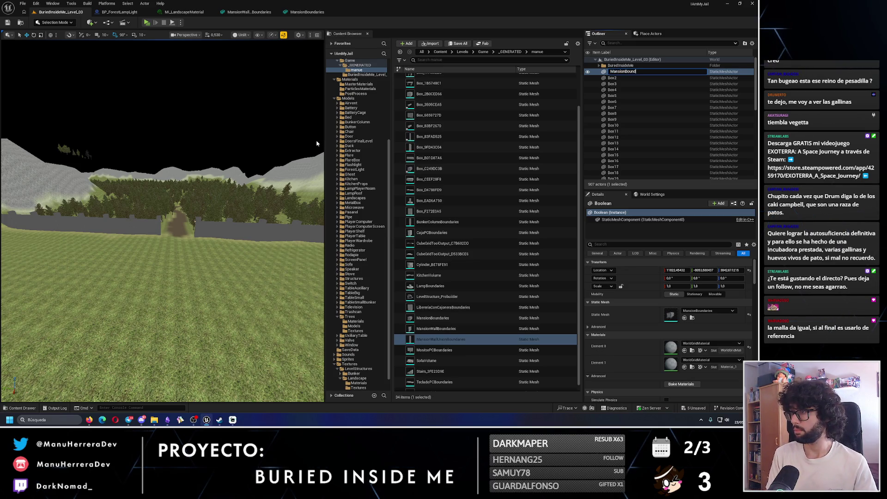
{"action": "type", "text": "aries"}
{"action": "key", "text": "Return"}
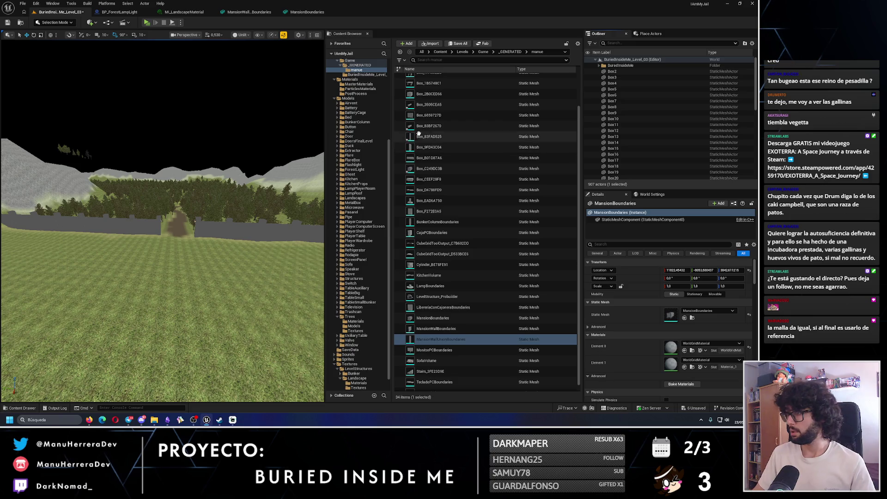
- Create a Placeholder folder and move boxes Box2 through Box39 into it
{"action": "right_click", "coordinate": [628, 66]}
{"action": "left_click", "coordinate": [634, 82]}
{"action": "type", "text": "Placeholder"}
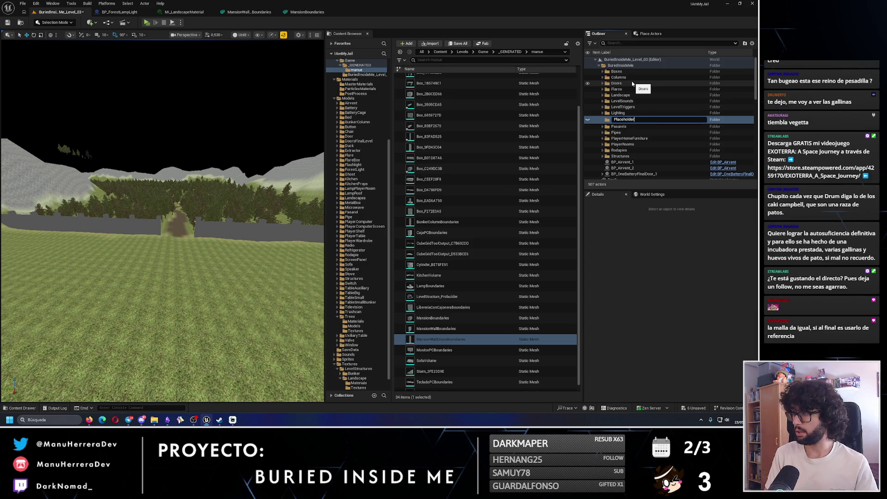
{"action": "key", "text": "Return"}
{"action": "scroll", "coordinate": [620, 116], "scroll_direction": "down", "scroll_amount": 5}
{"action": "left_click", "coordinate": [620, 116]}
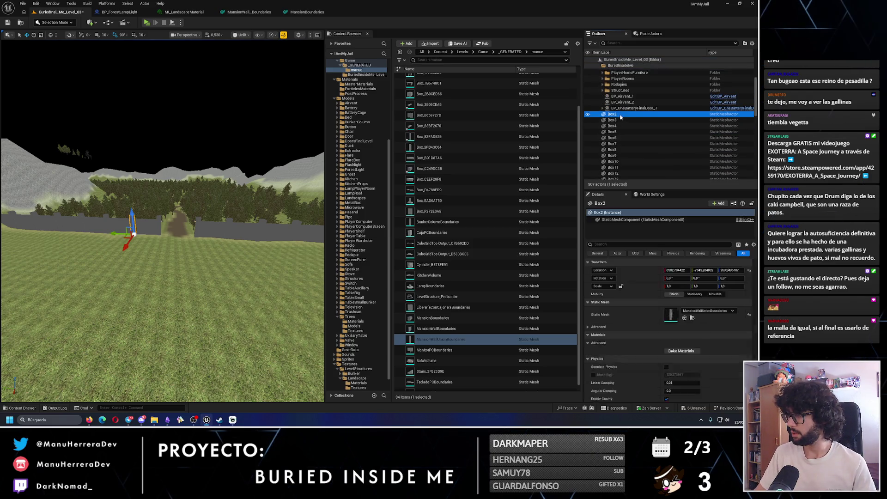
{"action": "scroll", "coordinate": [621, 113], "scroll_direction": "down", "scroll_amount": 10}
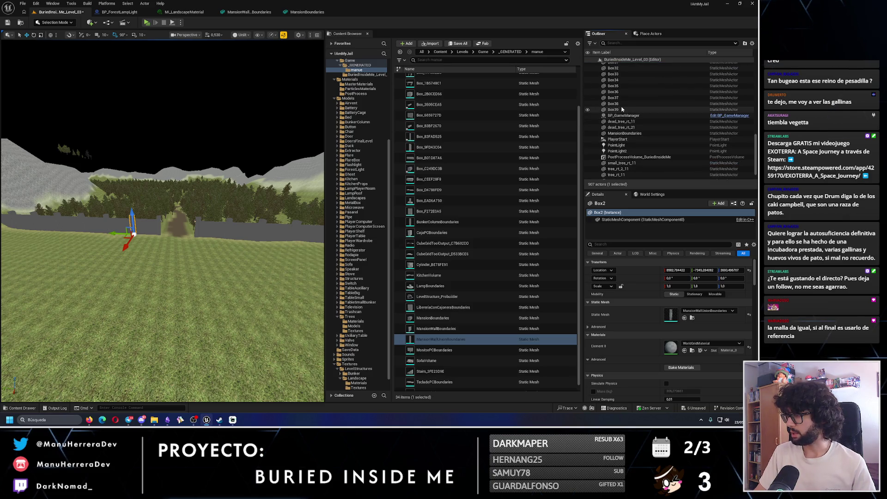
{"action": "left_click", "coordinate": [622, 110], "text": "shift"}
{"action": "scroll", "coordinate": [619, 92], "scroll_direction": "up", "scroll_amount": 4}
{"action": "scroll", "coordinate": [619, 93], "scroll_direction": "up", "scroll_amount": 8}
{"action": "mouse_move", "coordinate": [617, 140]}
{"action": "left_mouse_down"}
{"action": "mouse_move", "coordinate": [624, 114]}
{"action": "mouse_move", "coordinate": [621, 132]}
{"action": "left_mouse_up"}
{"action": "double_click", "coordinate": [622, 131]}
- Create an Airvents subfolder and move BP_Airvent_1 and BP_Airvent_2 into it
{"action": "left_click", "coordinate": [629, 160]}
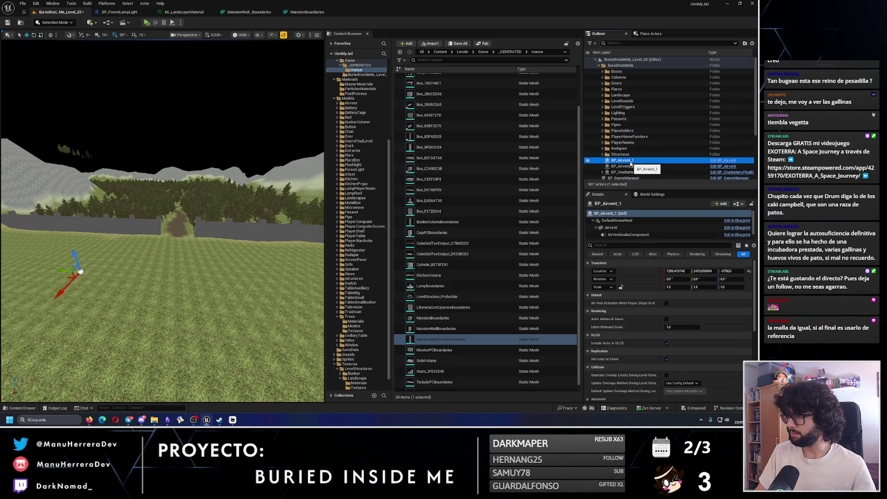
{"action": "double_click", "coordinate": [630, 163]}
{"action": "mouse_move", "coordinate": [320, 202]}
{"action": "left_mouse_down"}
{"action": "mouse_move", "coordinate": [282, 205]}
{"action": "mouse_move", "coordinate": [291, 208]}
{"action": "left_mouse_up"}
{"action": "right_click", "coordinate": [629, 67]}
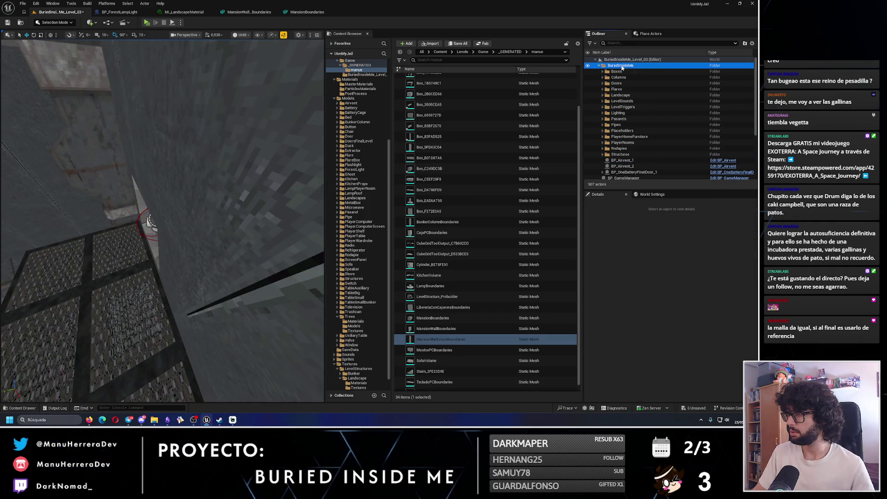
{"action": "left_click", "coordinate": [642, 79]}
{"action": "type", "text": "Airvent"}
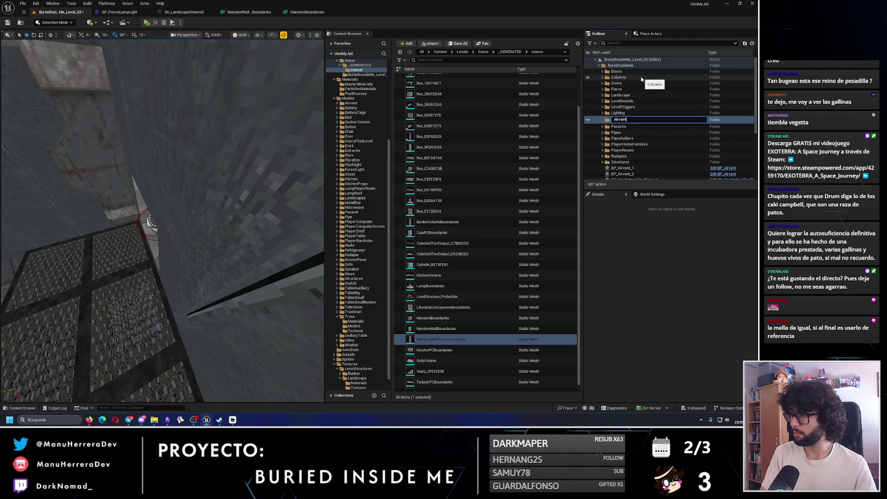
{"action": "type", "text": "s"}
{"action": "key", "text": "Return"}
{"action": "left_click", "coordinate": [622, 166]}
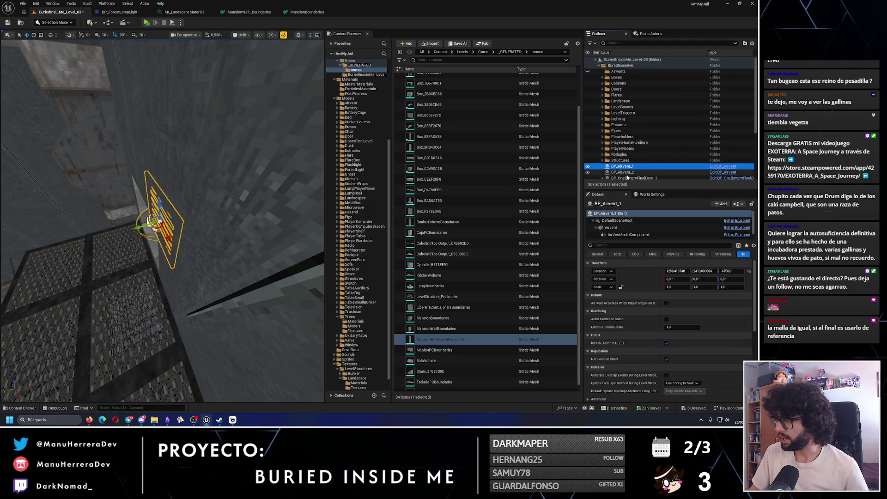
{"action": "left_click", "coordinate": [630, 172], "text": "shift"}
{"action": "left_click_drag", "start_coordinate": [629, 172], "coordinate": [618, 71]}
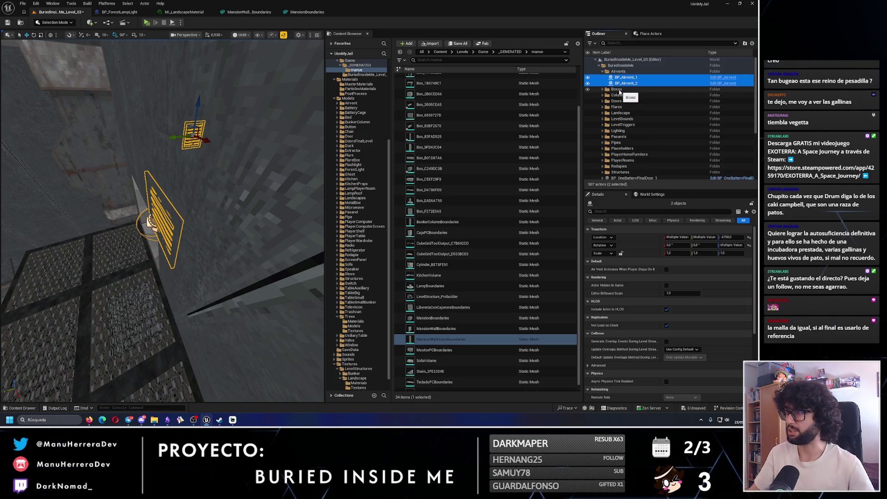
- Delete six tree actors from small_tree_rt_11 through tree_rt_41
{"action": "scroll", "coordinate": [633, 148], "scroll_direction": "down", "scroll_amount": 3}
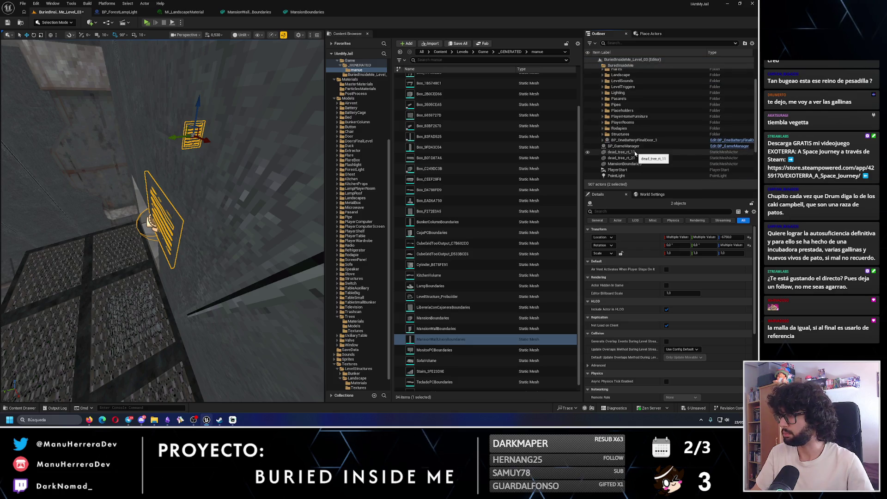
{"action": "left_click", "coordinate": [622, 152]}
{"action": "left_click", "coordinate": [633, 140]}
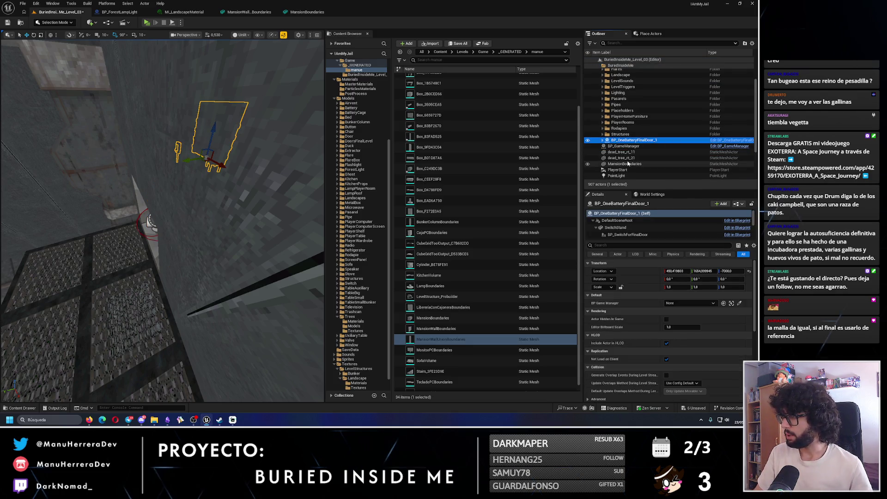
{"action": "scroll", "coordinate": [636, 161], "scroll_direction": "down", "scroll_amount": 3}
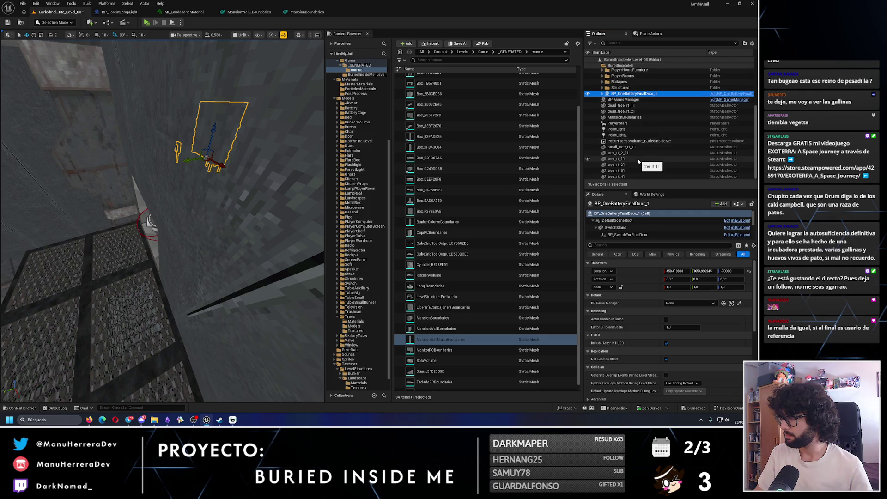
{"action": "left_click", "coordinate": [622, 147]}
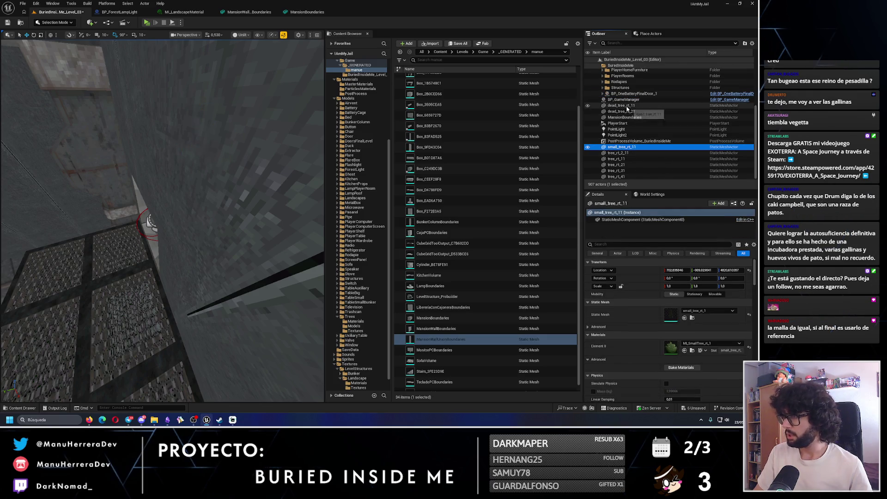
{"action": "key", "text": "f"}
{"action": "scroll", "coordinate": [243, 150], "scroll_direction": "down", "scroll_amount": 10}
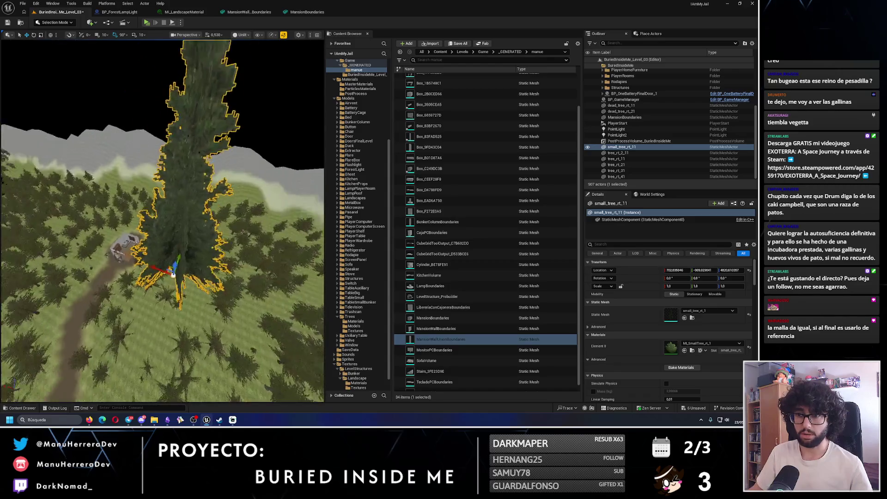
{"action": "scroll", "coordinate": [162, 221], "scroll_direction": "up", "scroll_amount": 2}
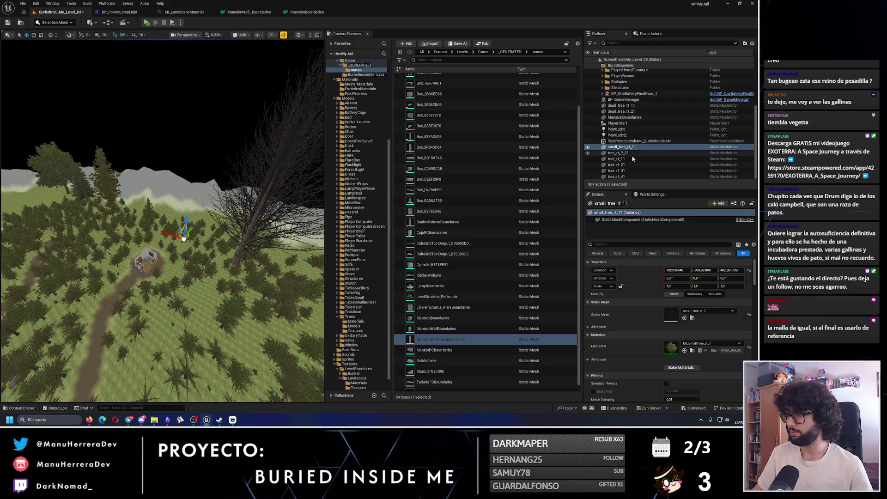
{"action": "left_click", "coordinate": [619, 177], "text": "shift"}
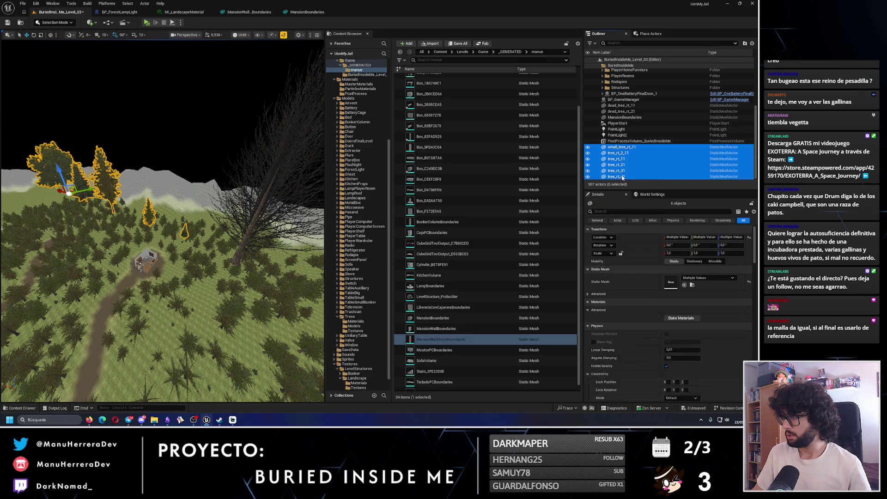
{"action": "key", "text": "Delete"}
- Delete dead trees dead_tree_rt_21 and dead_tree_rt_11
{"action": "left_click", "coordinate": [632, 146]}
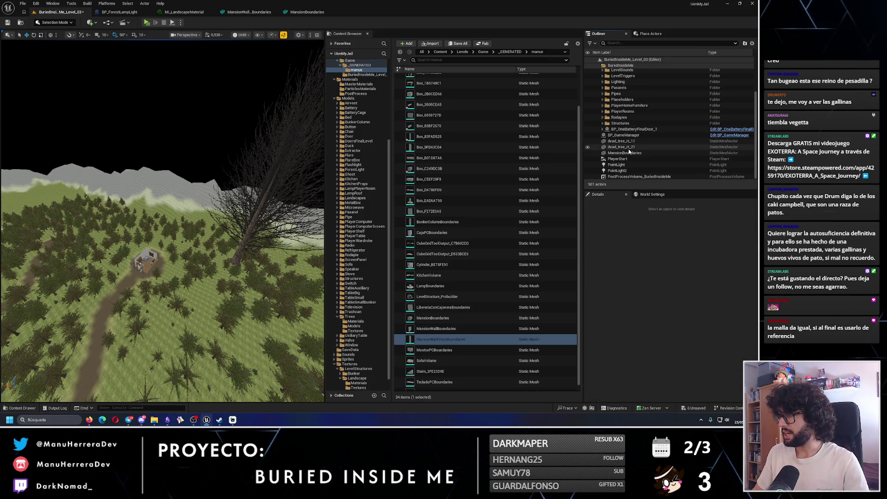
{"action": "left_click", "coordinate": [621, 141], "text": "ctrl"}
{"action": "key", "text": "Delete"}
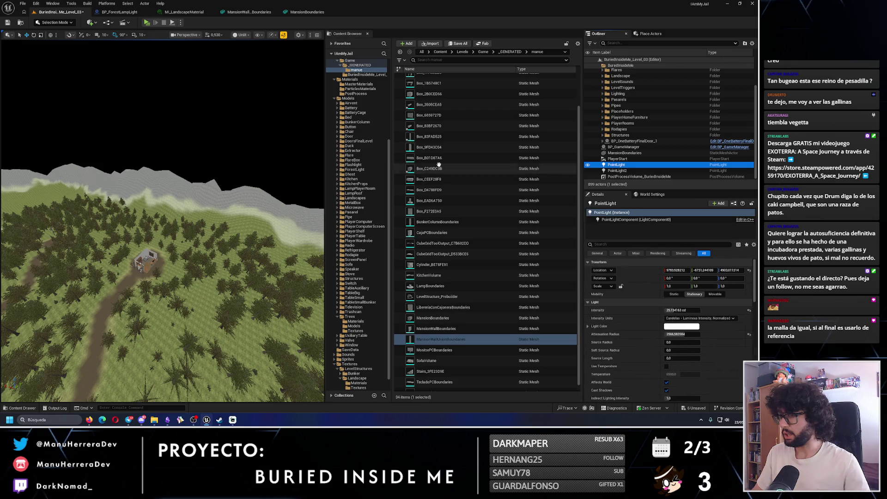
- Export the MansionBoundaries mesh as MansionBoundaries.FBX into the Descargas folder
{"action": "double_click", "coordinate": [617, 165]}
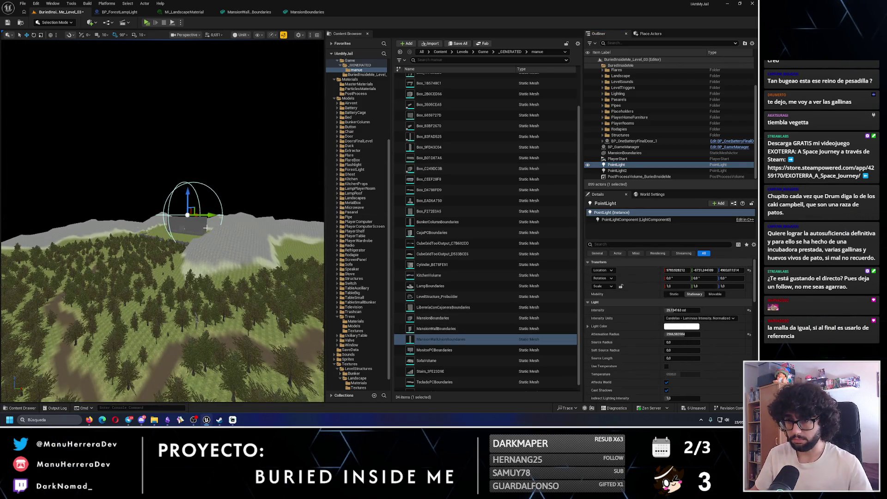
{"action": "left_click", "coordinate": [184, 225]}
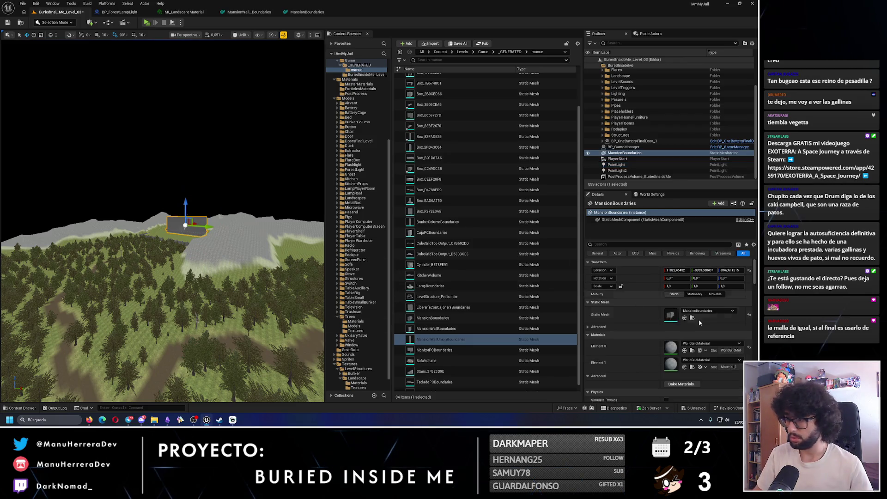
{"action": "left_click", "coordinate": [449, 318]}
{"action": "right_click", "coordinate": [449, 318]}
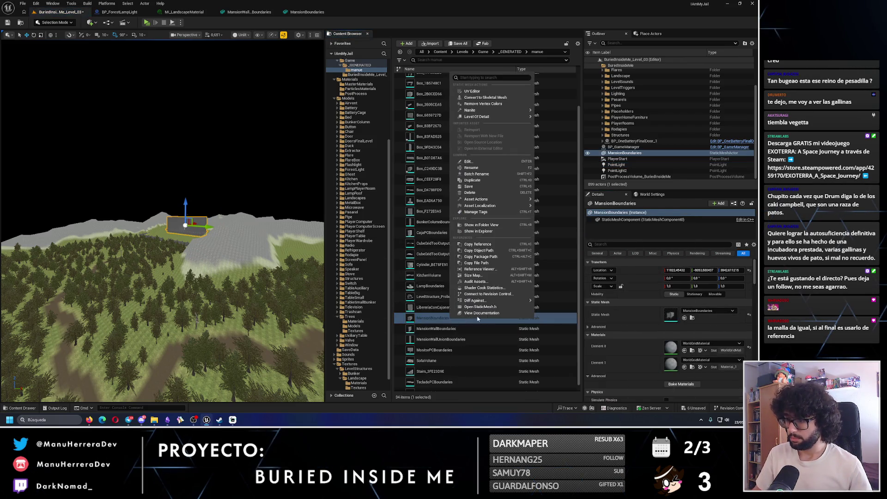
{"action": "mouse_move", "coordinate": [508, 200]}
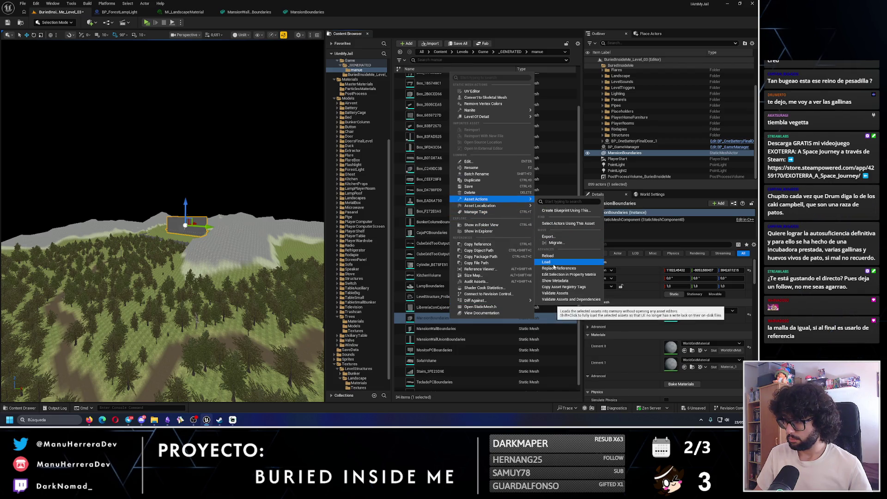
{"action": "left_click", "coordinate": [556, 237]}
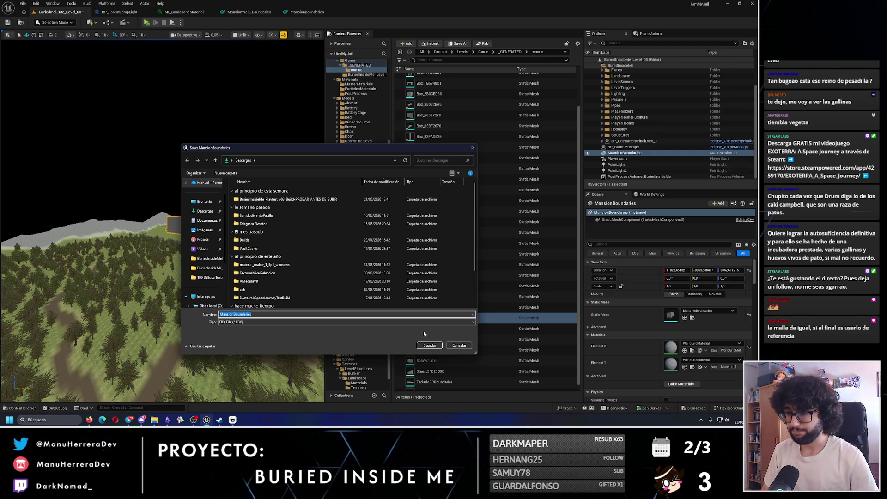
{"action": "left_click", "coordinate": [427, 345]}
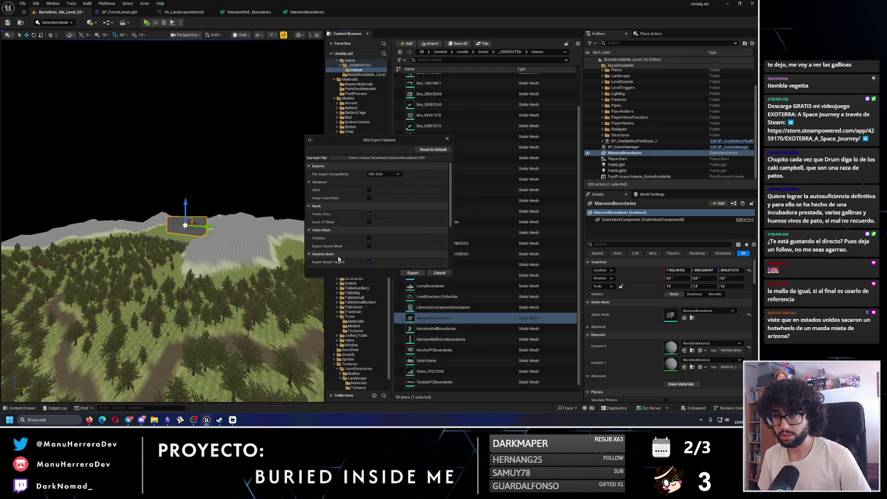
{"action": "left_click", "coordinate": [411, 274]}
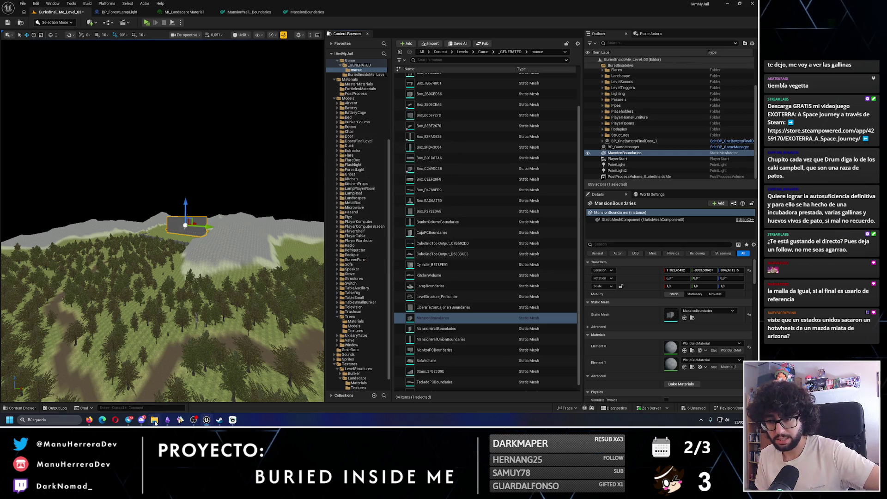
{"action": "left_click", "coordinate": [155, 421]}
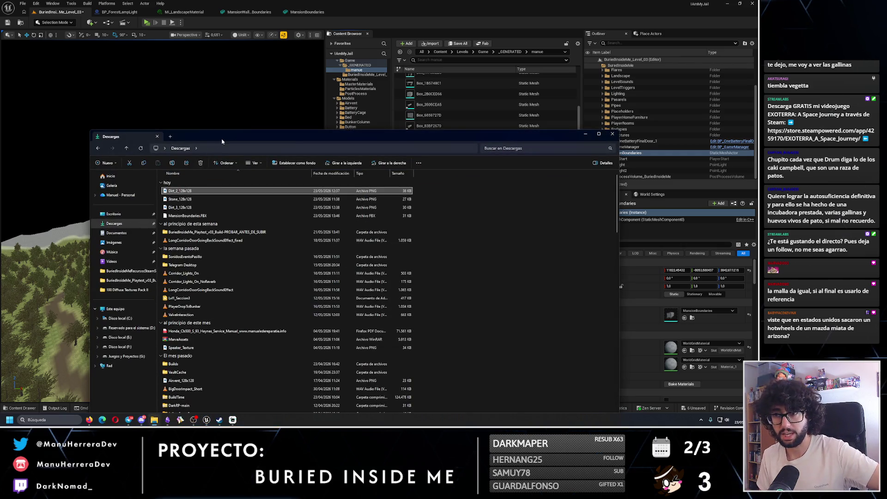
{"action": "left_click_drag", "start_coordinate": [222, 141], "coordinate": [232, 95]}
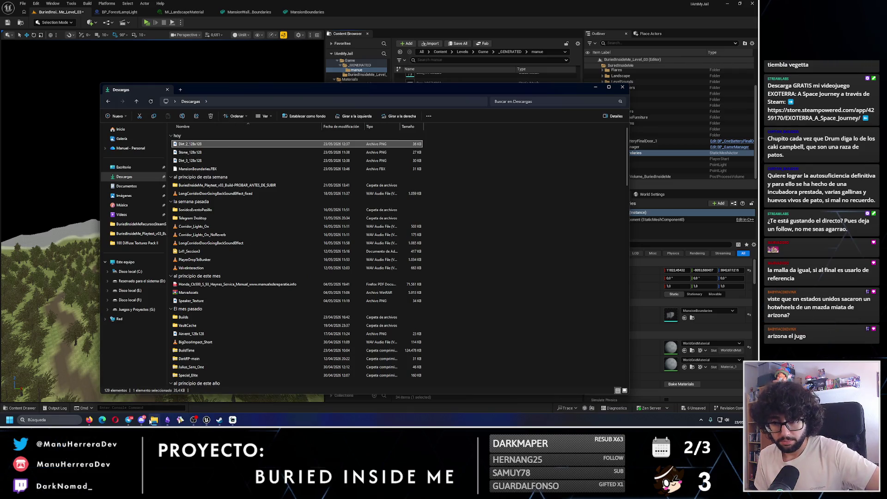
{"action": "left_click", "coordinate": [143, 420]}
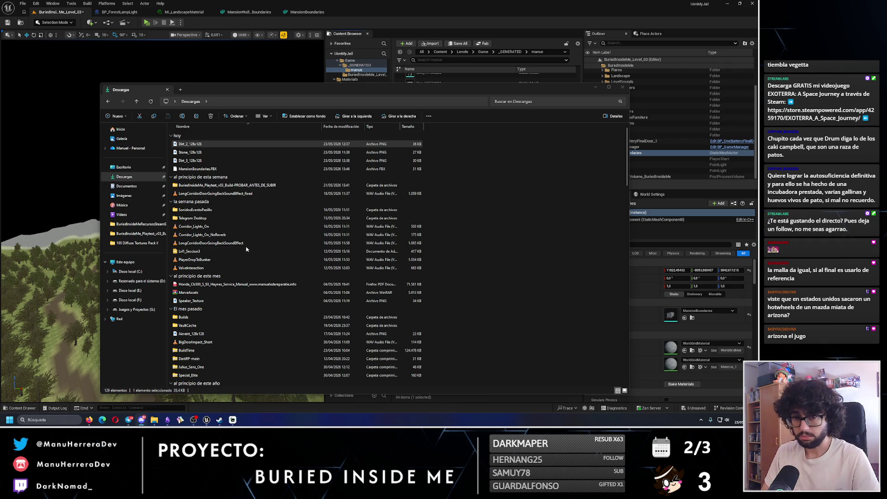
{"action": "left_click", "coordinate": [197, 169]}
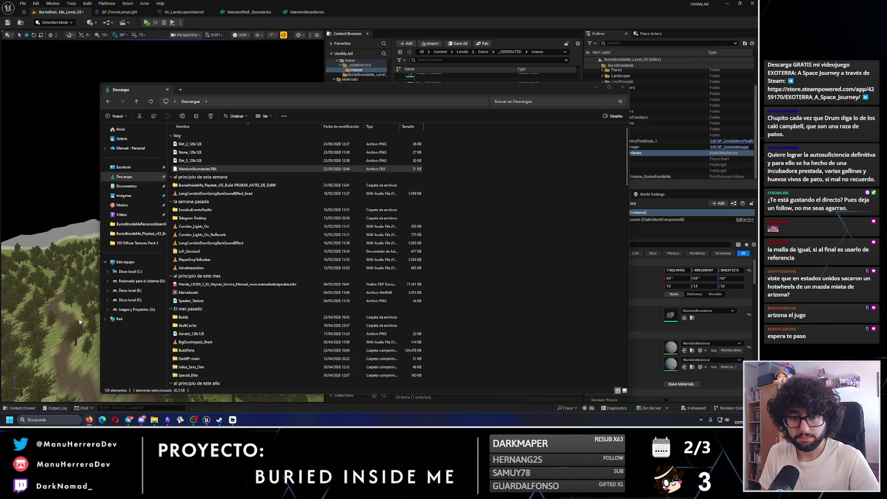
{"action": "left_click", "coordinate": [348, 89]}
- Zoom the viewport in on the MansionBoundaries wall
{"action": "scroll", "coordinate": [161, 277], "scroll_direction": "up", "scroll_amount": 3}
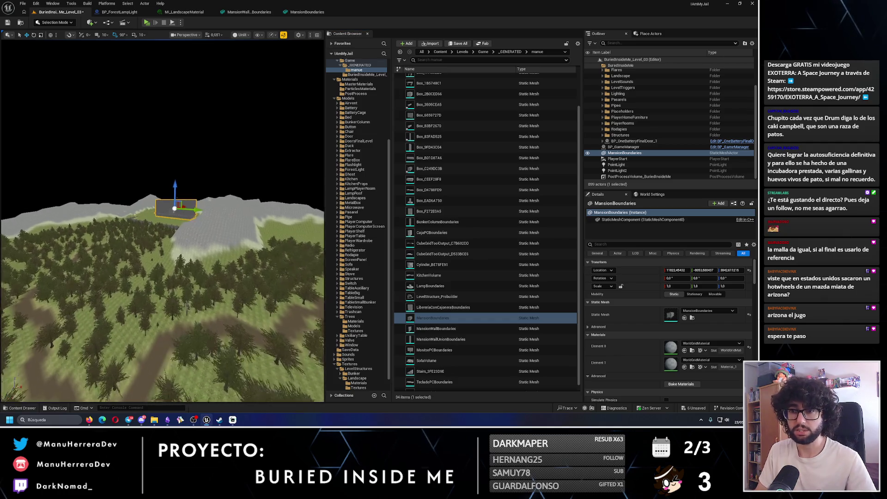
{"action": "scroll", "coordinate": [162, 277], "scroll_direction": "up", "scroll_amount": 2}
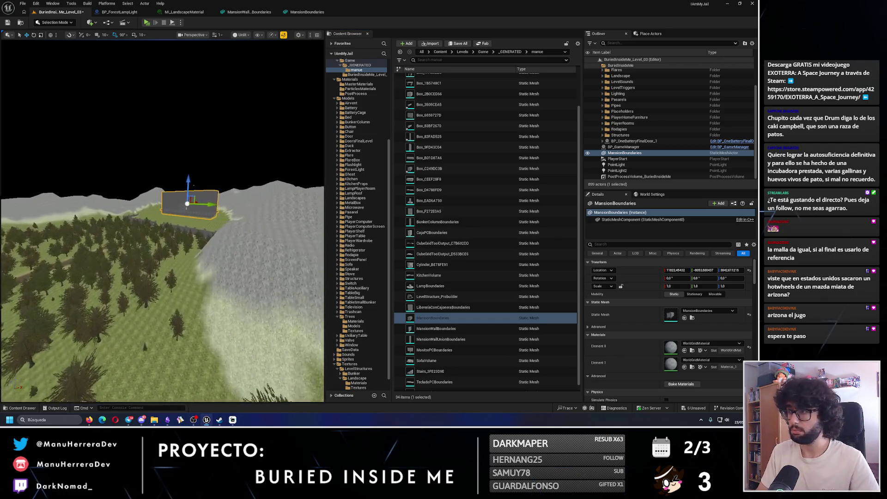
{"action": "scroll", "coordinate": [162, 277], "scroll_direction": "up", "scroll_amount": 4}
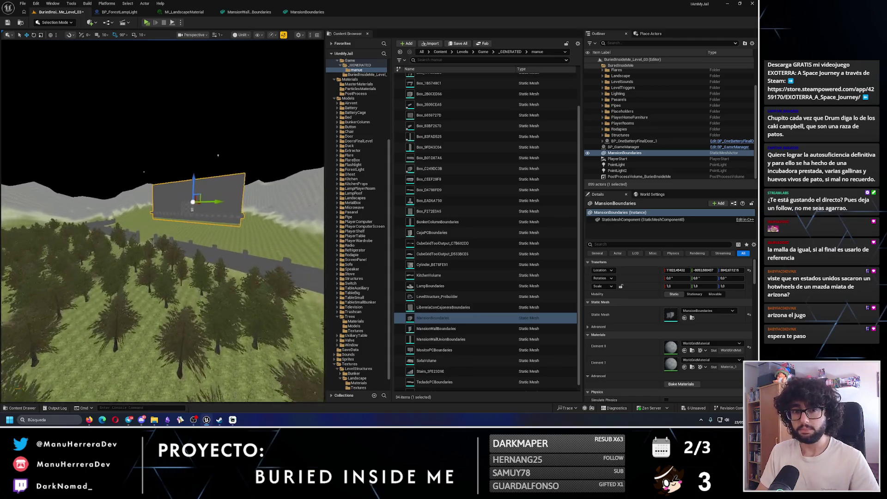
{"action": "scroll", "coordinate": [179, 139], "scroll_direction": "up", "scroll_amount": 5}
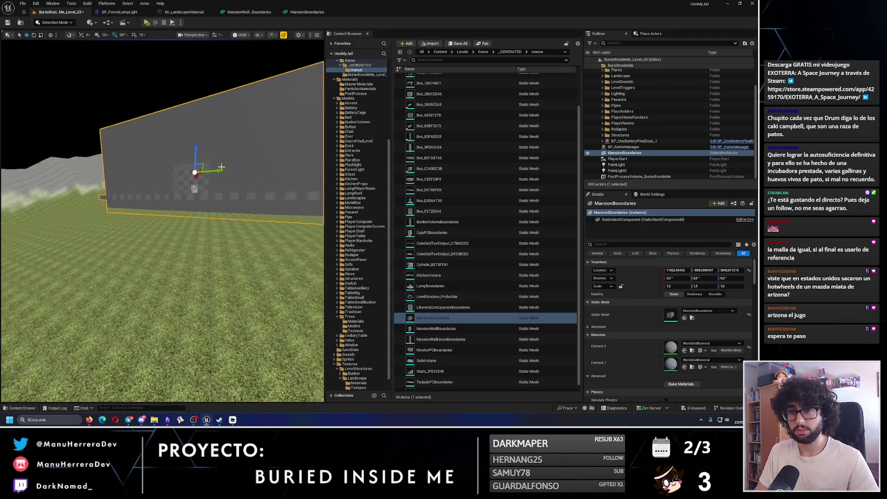
- Switch to Modeling Mode and start the Create Stairs tool facing the wall corner
{"action": "left_click", "coordinate": [64, 23]}
{"action": "left_click", "coordinate": [76, 56]}
{"action": "left_click_drag", "start_coordinate": [258, 209], "coordinate": [259, 209]}
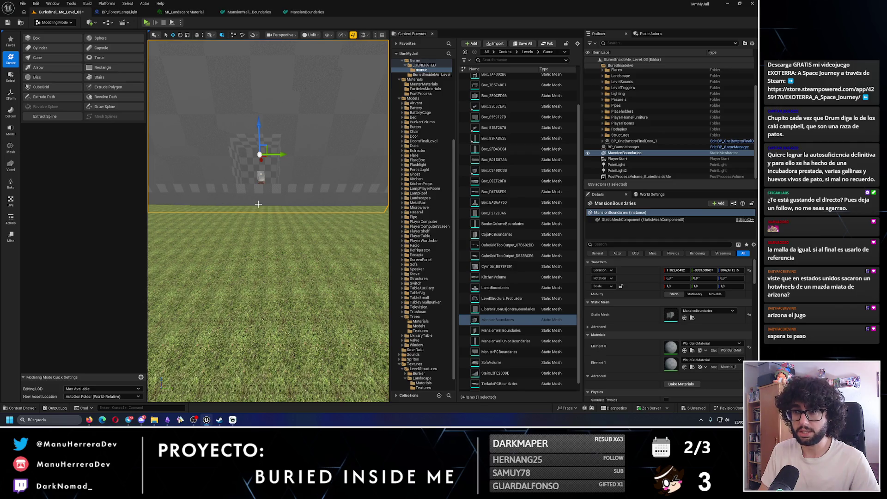
{"action": "left_click", "coordinate": [99, 77]}
{"action": "mouse_move", "coordinate": [246, 119]}
{"action": "left_mouse_down"}
{"action": "mouse_move", "coordinate": [276, 112]}
{"action": "mouse_move", "coordinate": [268, 184]}
{"action": "mouse_move", "coordinate": [264, 175]}
{"action": "left_mouse_up"}
- Place the stairs preview near the wall corner, keeping step depth 30 and step height 20
{"action": "left_click", "coordinate": [266, 187]}
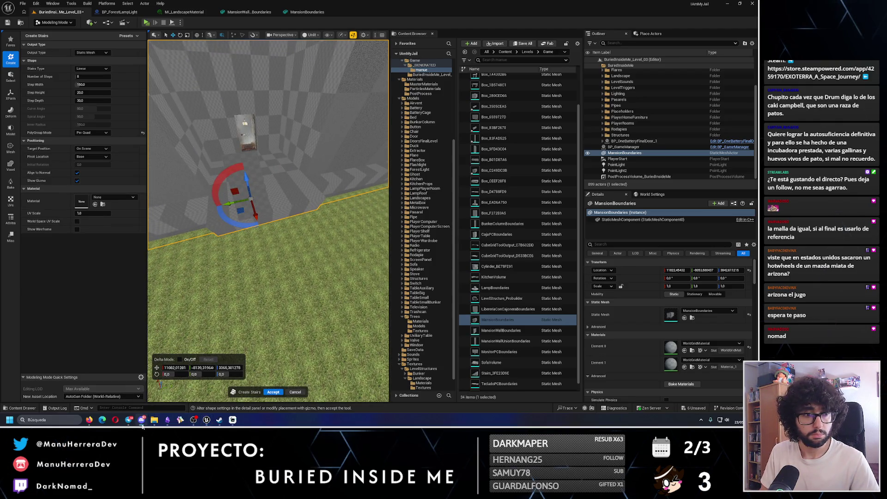
{"action": "left_click", "coordinate": [93, 85]}
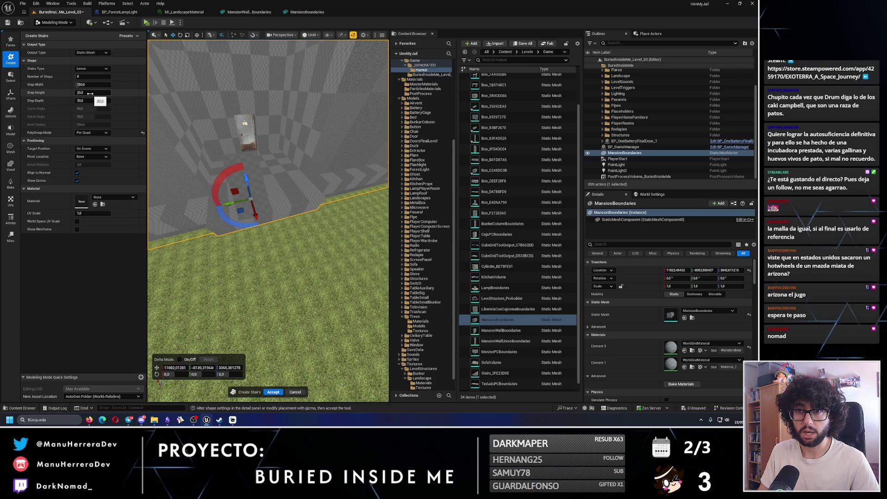
{"action": "left_click_drag", "start_coordinate": [90, 101], "coordinate": [94, 100]}
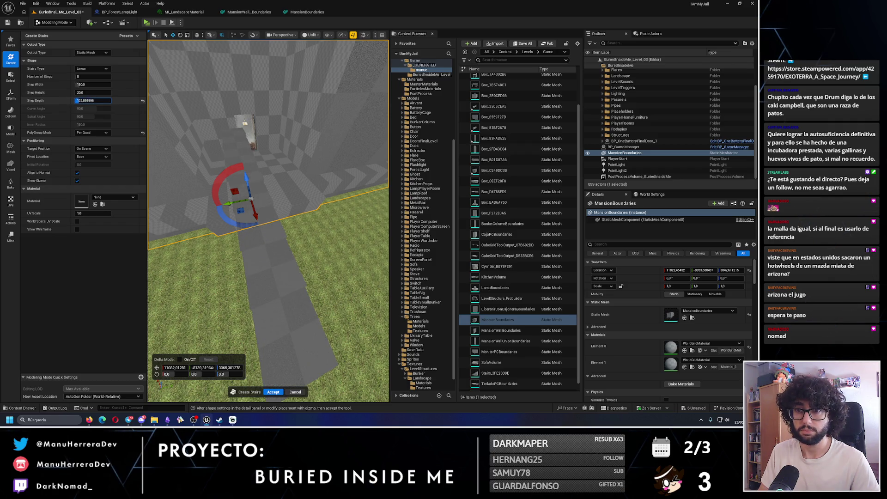
{"action": "key", "text": "ctrl+z"}
{"action": "left_click", "coordinate": [93, 101]}
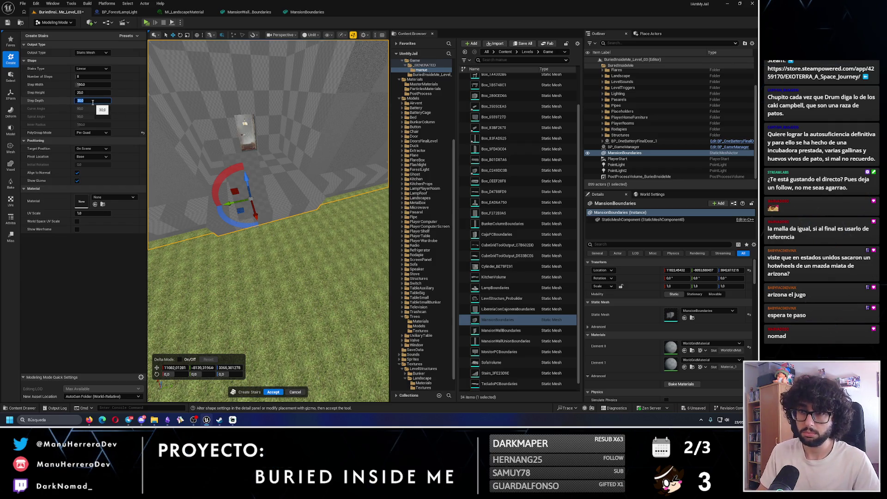
{"action": "left_click_drag", "start_coordinate": [93, 92], "coordinate": [94, 93]}
{"action": "left_click", "coordinate": [94, 93]}
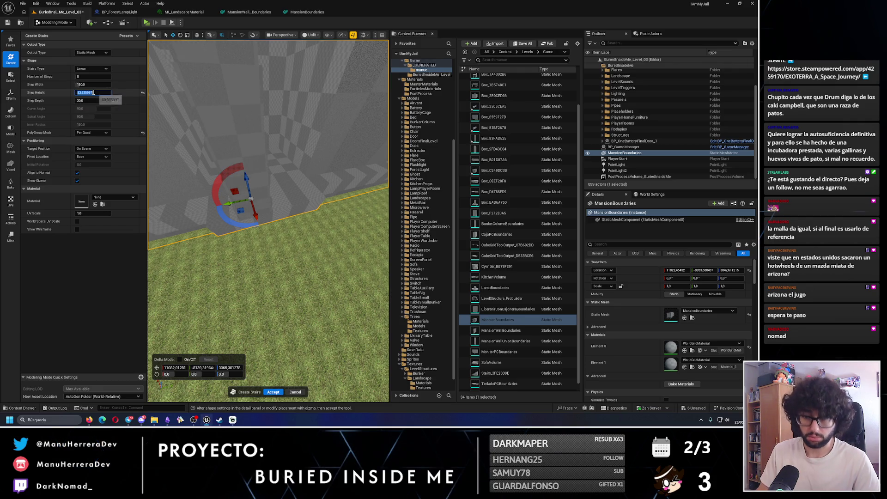
{"action": "key", "text": "ctrl+z"}
- Set the step width to 600 and slide the stairs preview sideways along the wall
{"action": "left_click", "coordinate": [88, 85]}
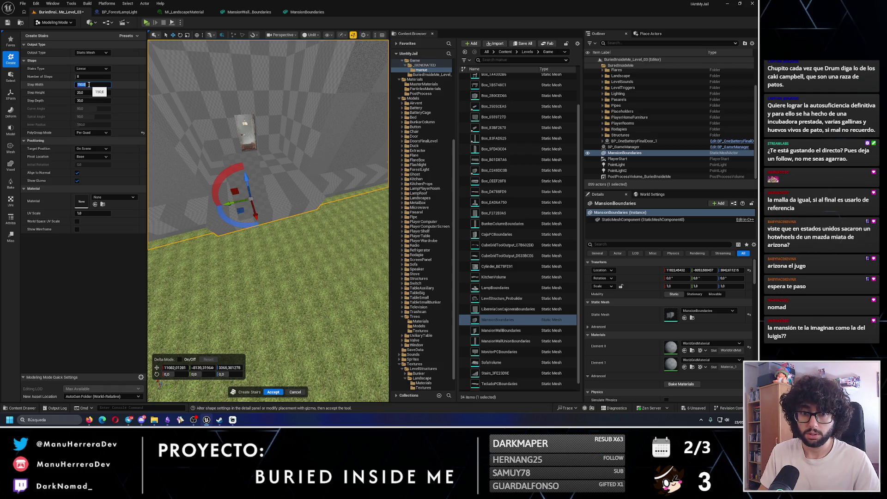
{"action": "type", "text": "40"}
{"action": "key", "text": "Return"}
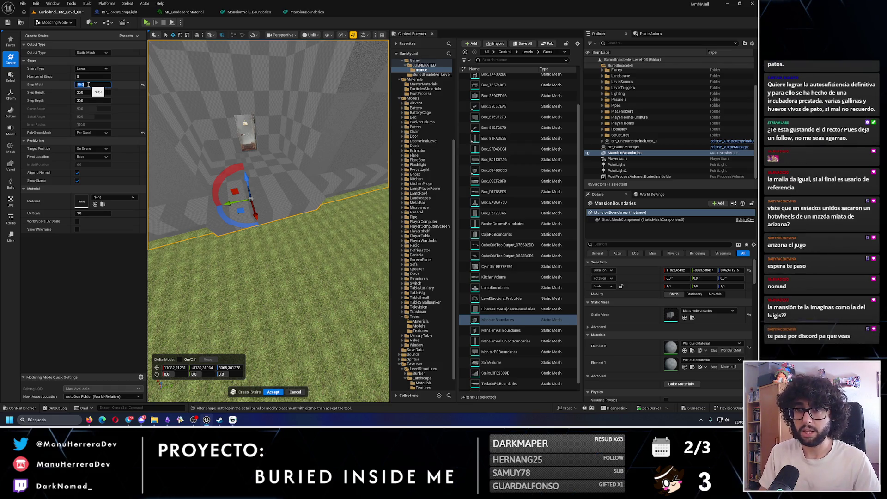
{"action": "left_click", "coordinate": [89, 85]}
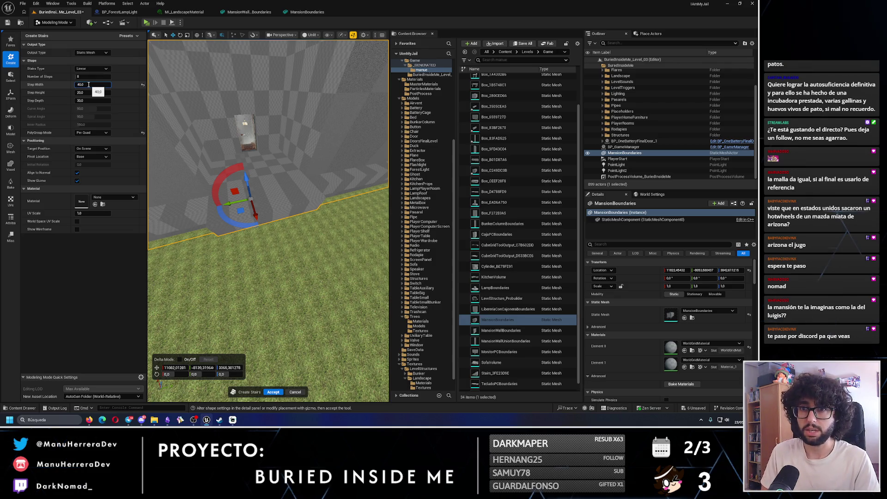
{"action": "type", "text": "0"}
{"action": "key", "text": "Return"}
{"action": "left_click_drag", "start_coordinate": [232, 203], "coordinate": [248, 199]}
{"action": "left_click", "coordinate": [85, 84]}
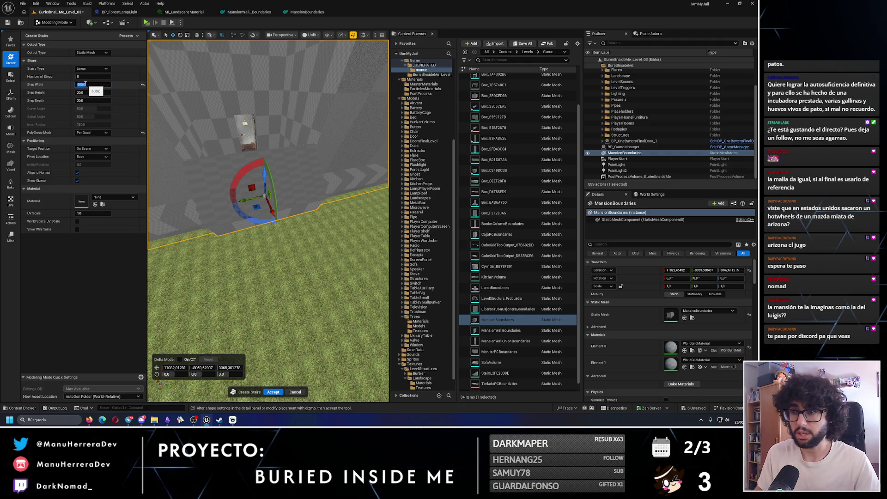
{"action": "key", "text": "Return"}
{"action": "left_click_drag", "start_coordinate": [268, 221], "coordinate": [323, 220]}
{"action": "key", "text": "f"}
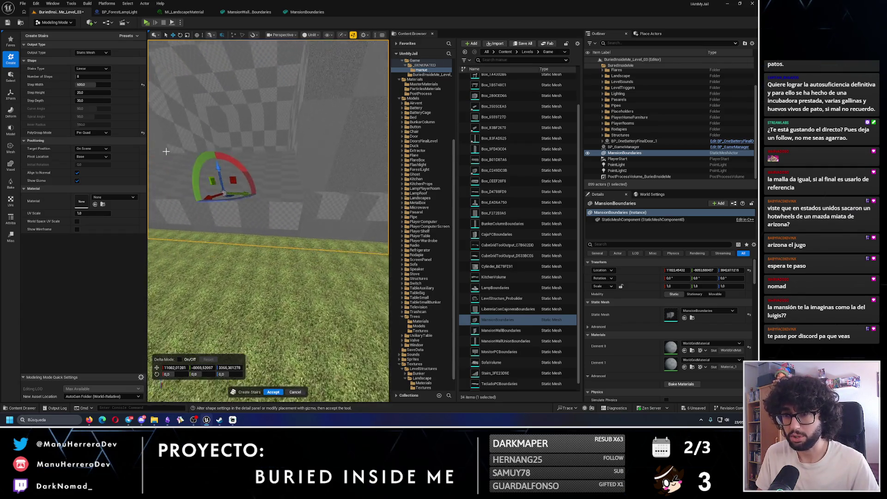
{"action": "left_click_drag", "start_coordinate": [249, 194], "coordinate": [215, 178]}
- Lower the stairs preview, raise it to 16 steps and shift it along X
{"action": "mouse_move", "coordinate": [282, 229]}
{"action": "left_mouse_down"}
{"action": "mouse_move", "coordinate": [304, 228]}
{"action": "mouse_move", "coordinate": [296, 222]}
{"action": "mouse_move", "coordinate": [325, 198]}
{"action": "mouse_move", "coordinate": [276, 234]}
{"action": "left_mouse_up"}
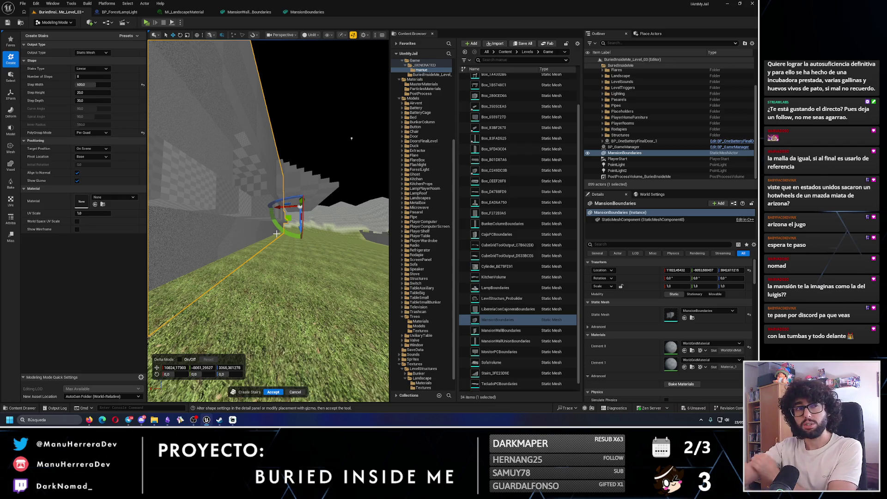
{"action": "left_click_drag", "start_coordinate": [349, 265], "coordinate": [281, 257]}
{"action": "left_click_drag", "start_coordinate": [205, 87], "coordinate": [286, 185]}
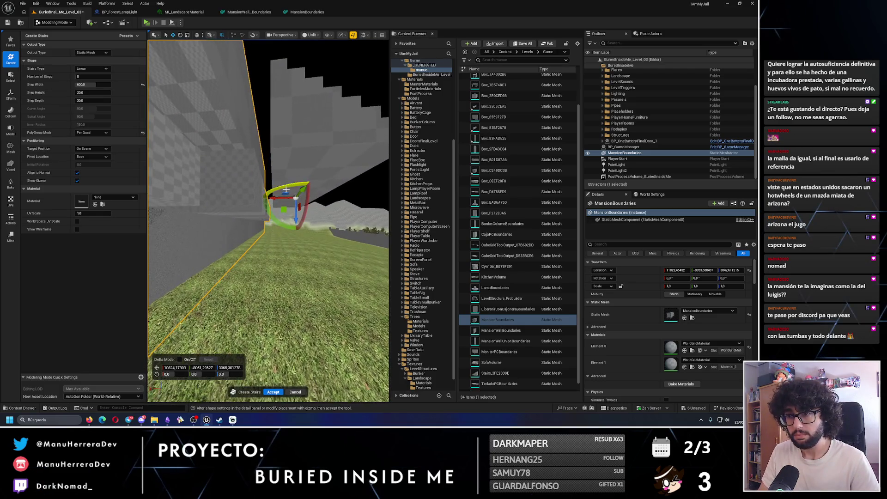
{"action": "mouse_move", "coordinate": [296, 221]}
{"action": "left_mouse_down"}
{"action": "mouse_move", "coordinate": [296, 231]}
{"action": "mouse_move", "coordinate": [318, 233]}
{"action": "mouse_move", "coordinate": [281, 236]}
{"action": "left_mouse_up"}
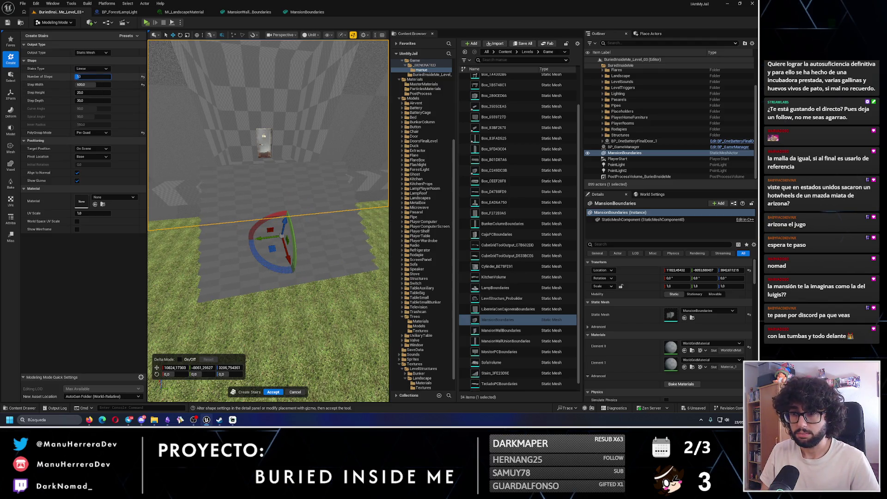
{"action": "left_click_drag", "start_coordinate": [86, 78], "coordinate": [95, 78]}
{"action": "mouse_move", "coordinate": [321, 207]}
{"action": "left_mouse_down"}
{"action": "mouse_move", "coordinate": [296, 208]}
{"action": "mouse_move", "coordinate": [324, 210]}
{"action": "left_mouse_up"}
{"action": "mouse_move", "coordinate": [277, 277]}
{"action": "left_mouse_down"}
{"action": "mouse_move", "coordinate": [282, 259]}
{"action": "mouse_move", "coordinate": [305, 245]}
{"action": "left_mouse_up"}
- Set step width to 400 and 20 steps, lowering and sliding the stairs along the wall
{"action": "left_click", "coordinate": [94, 85]}
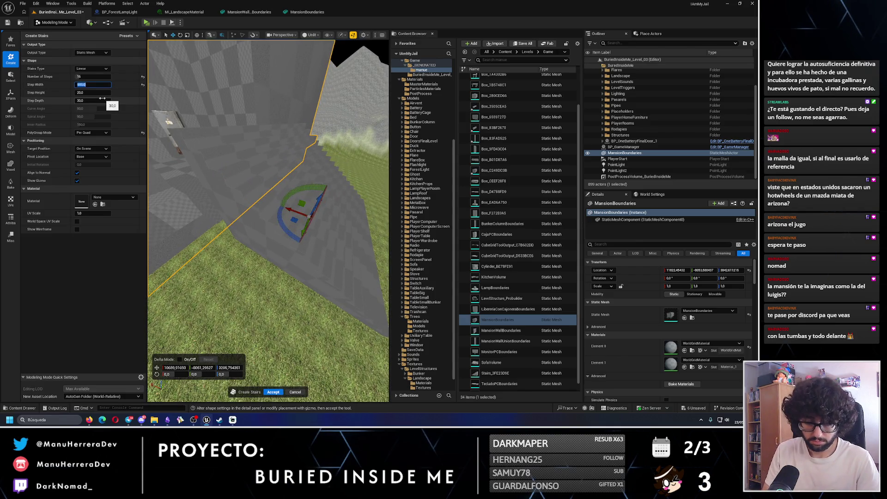
{"action": "type", "text": "400"}
{"action": "key", "text": "Return"}
{"action": "left_click_drag", "start_coordinate": [316, 199], "coordinate": [317, 227]}
{"action": "scroll", "coordinate": [314, 226], "scroll_direction": "up", "scroll_amount": 5}
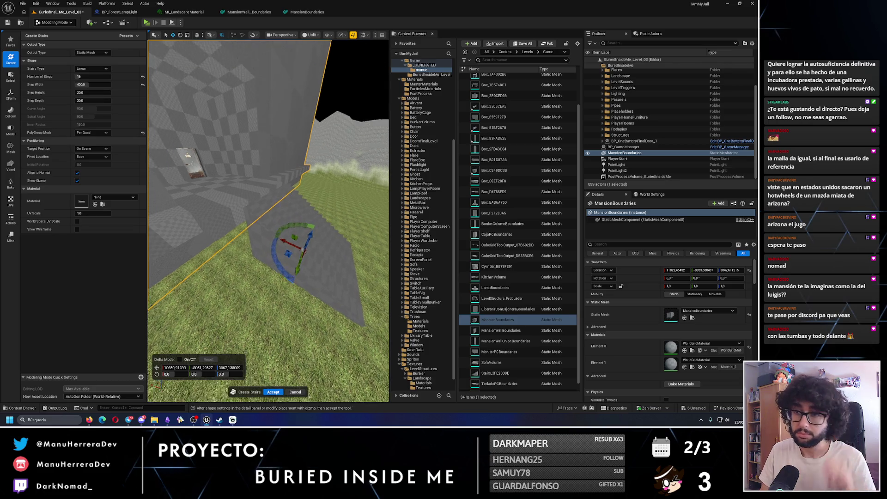
{"action": "scroll", "coordinate": [338, 238], "scroll_direction": "down", "scroll_amount": 5}
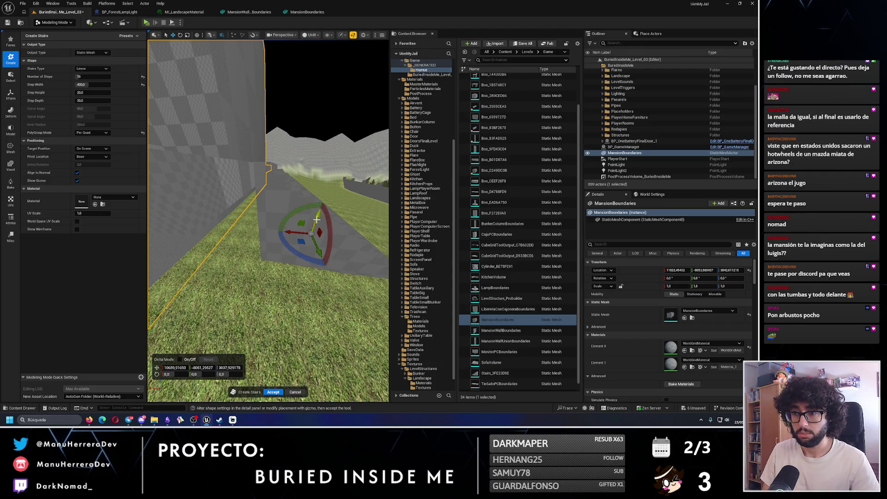
{"action": "mouse_move", "coordinate": [294, 230]}
{"action": "left_mouse_down"}
{"action": "mouse_move", "coordinate": [271, 234]}
{"action": "mouse_move", "coordinate": [167, 137]}
{"action": "left_mouse_up"}
{"action": "left_click", "coordinate": [92, 76]}
{"action": "type", "text": "20"}
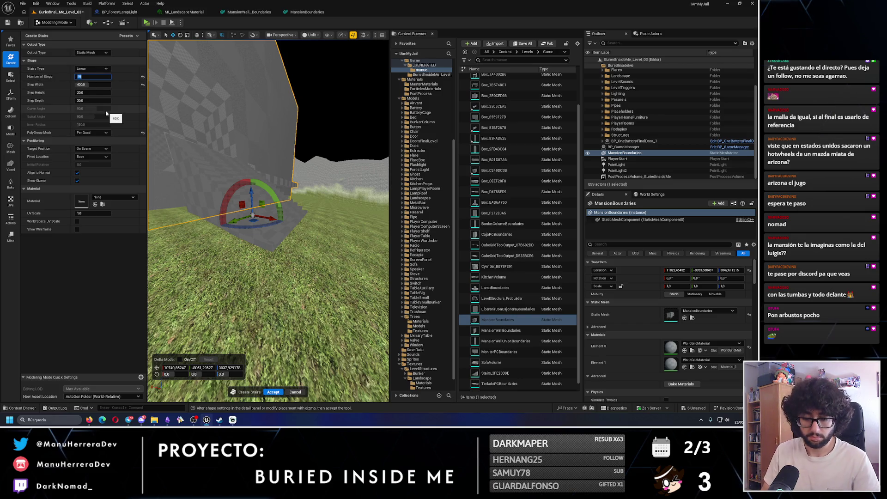
{"action": "left_click_drag", "start_coordinate": [318, 115], "coordinate": [331, 102]}
{"action": "left_click_drag", "start_coordinate": [277, 212], "coordinate": [269, 225]}
- Search the Steam library for 'arma' and open the Arma Reforger page
{"action": "left_click", "coordinate": [221, 421]}
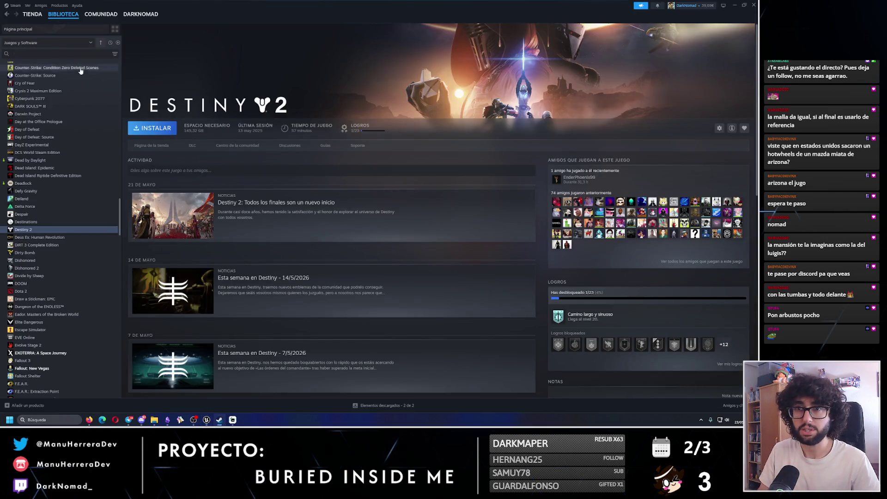
{"action": "left_click", "coordinate": [72, 56]}
{"action": "type", "text": "arma"}
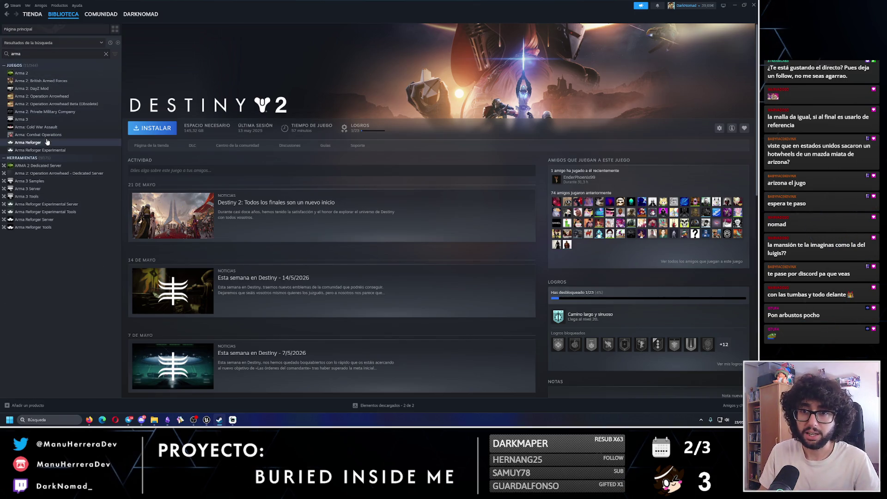
{"action": "left_click", "coordinate": [47, 142]}
- View the night-time screenshot full size from Recordings and Screenshots, then return to Unreal
{"action": "scroll", "coordinate": [725, 256], "scroll_direction": "down", "scroll_amount": 7}
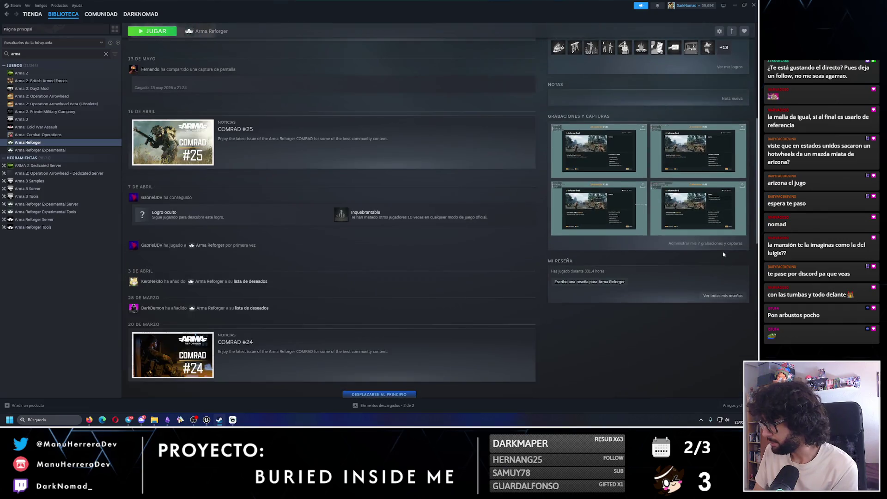
{"action": "left_click", "coordinate": [722, 244]}
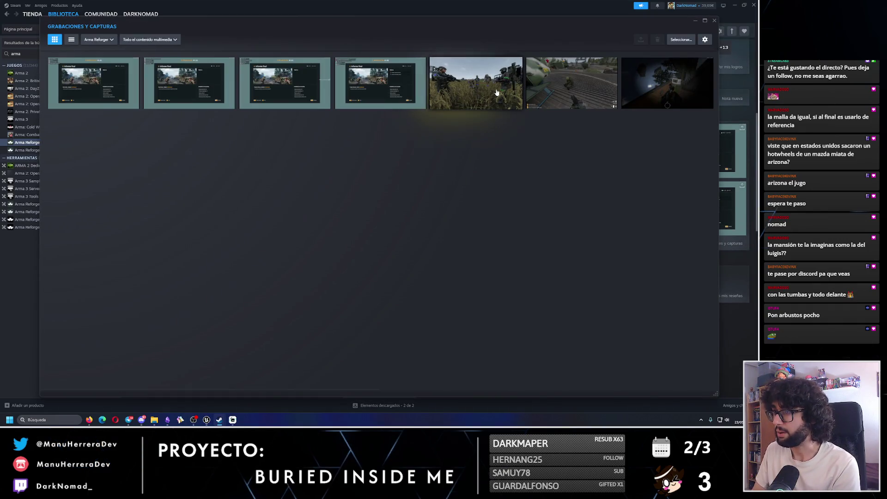
{"action": "left_click", "coordinate": [649, 95]}
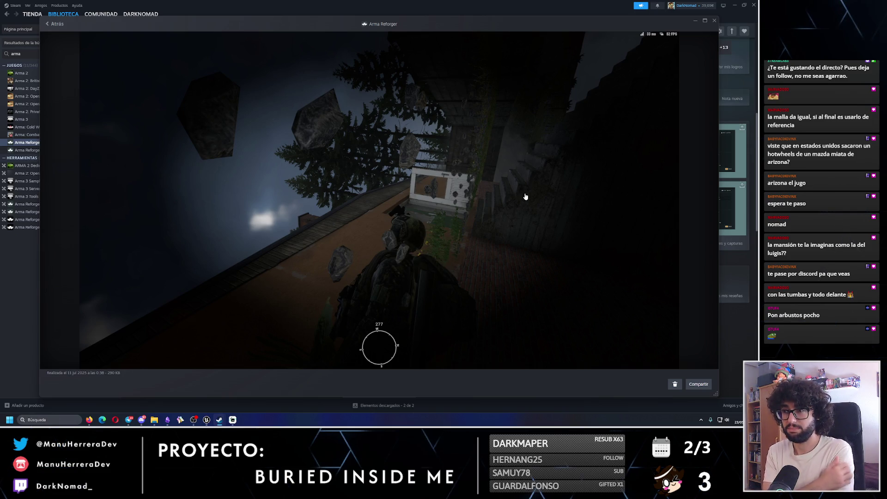
{"action": "left_click", "coordinate": [711, 22]}
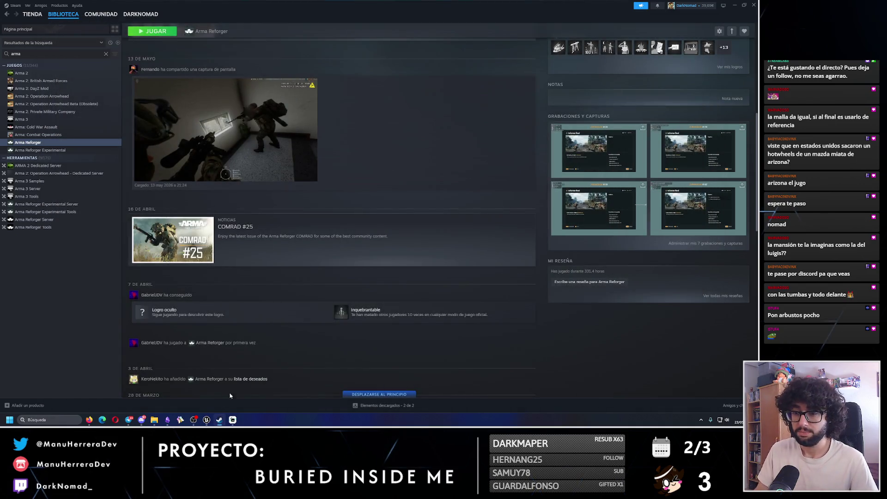
{"action": "left_click", "coordinate": [206, 420]}
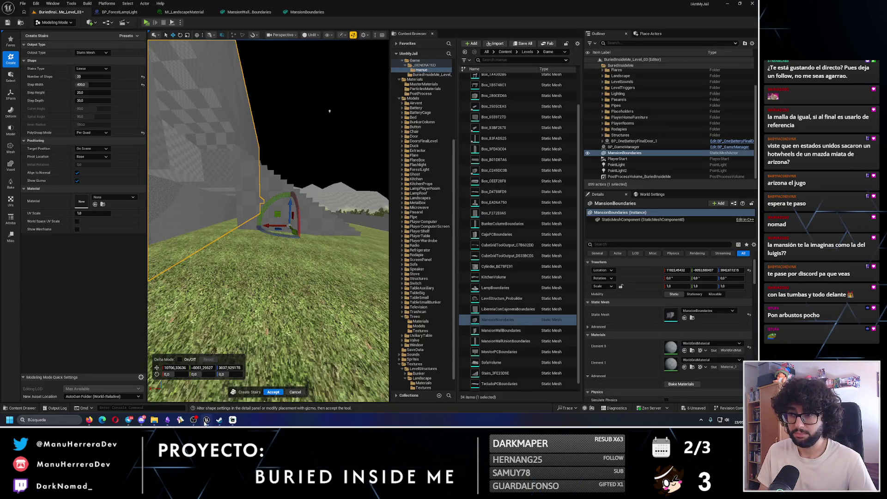
- Back in Unreal, nudge the stairs slightly along X and fly the view toward them
{"action": "left_click", "coordinate": [206, 422]}
{"action": "left_click", "coordinate": [206, 421]}
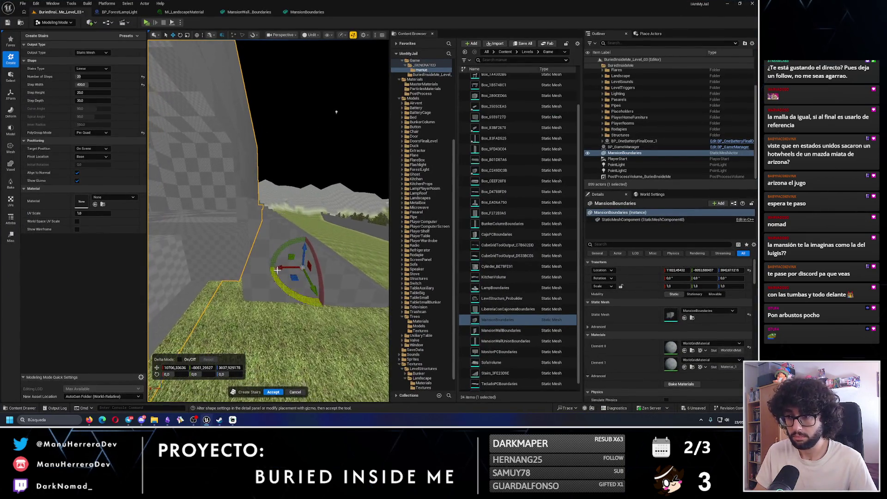
{"action": "mouse_move", "coordinate": [293, 267]}
{"action": "left_mouse_down"}
{"action": "mouse_move", "coordinate": [302, 259]}
{"action": "mouse_move", "coordinate": [292, 257]}
{"action": "left_mouse_up"}
{"action": "mouse_move", "coordinate": [318, 106]}
{"action": "left_mouse_down"}
{"action": "mouse_move", "coordinate": [297, 119]}
{"action": "mouse_move", "coordinate": [310, 240]}
{"action": "mouse_move", "coordinate": [283, 215]}
{"action": "mouse_move", "coordinate": [254, 215]}
{"action": "left_mouse_up"}
{"action": "left_click_drag", "start_coordinate": [307, 215], "coordinate": [201, 186]}
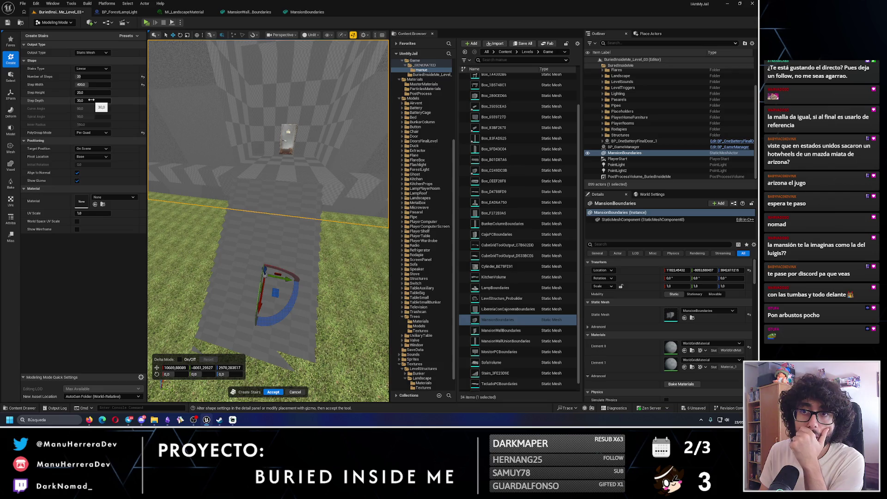
{"action": "mouse_move", "coordinate": [268, 208]}
{"action": "left_mouse_down"}
{"action": "mouse_move", "coordinate": [221, 198]}
{"action": "mouse_move", "coordinate": [227, 172]}
{"action": "left_mouse_up"}
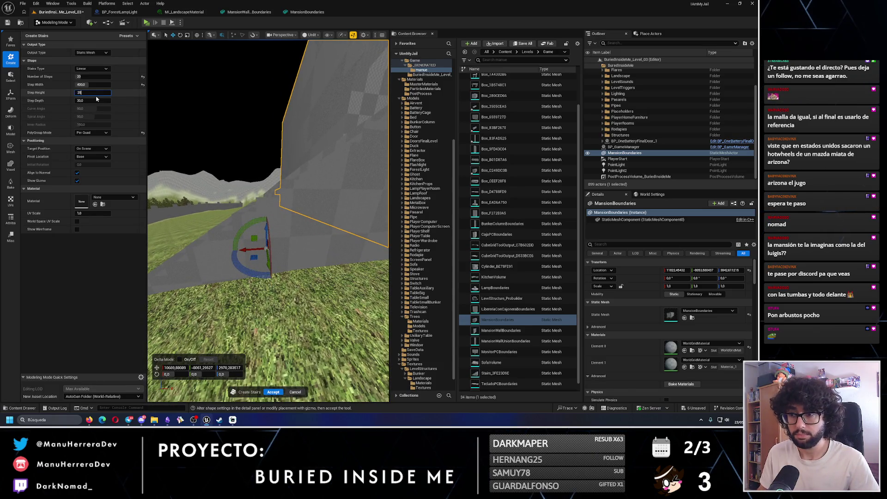
- Set the step height to 21, raise the stairs slightly and accept the stairs mesh
{"action": "key", "text": "Return"}
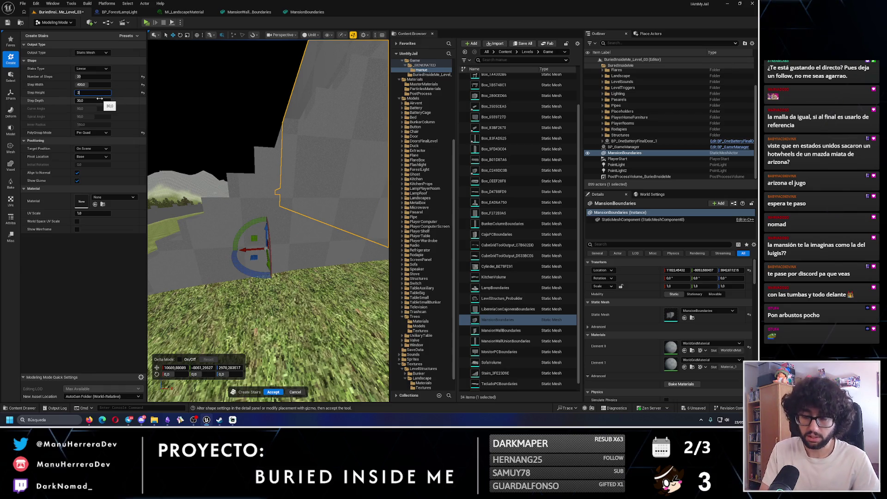
{"action": "type", "text": "20"}
{"action": "key", "text": "Return"}
{"action": "type", "text": "21"}
{"action": "key", "text": "Return"}
{"action": "mouse_move", "coordinate": [252, 242]}
{"action": "left_mouse_down"}
{"action": "mouse_move", "coordinate": [292, 269]}
{"action": "mouse_move", "coordinate": [295, 291]}
{"action": "left_mouse_up"}
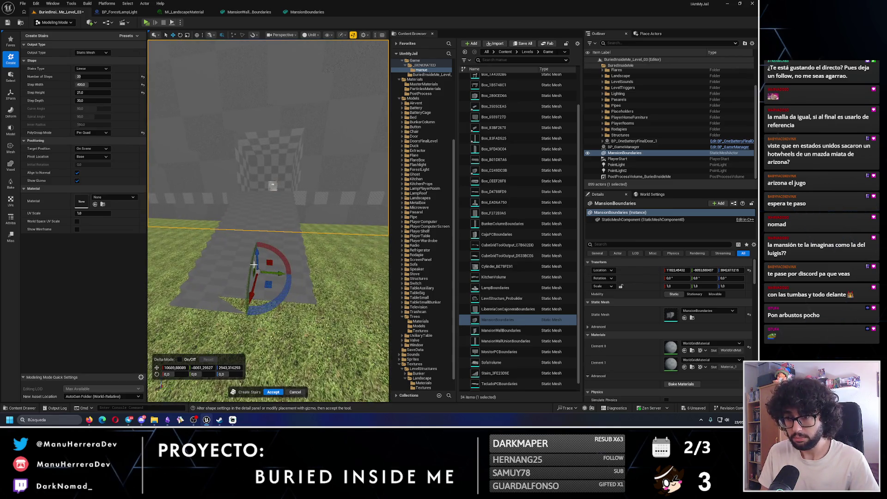
{"action": "mouse_move", "coordinate": [255, 251]}
{"action": "left_mouse_down"}
{"action": "mouse_move", "coordinate": [255, 282]}
{"action": "mouse_move", "coordinate": [193, 229]}
{"action": "left_mouse_up"}
{"action": "key", "text": "Return"}
- Look over the finished stairs and switch from Modeling Mode to Selection Mode
{"action": "left_click_drag", "start_coordinate": [210, 288], "coordinate": [267, 263]}
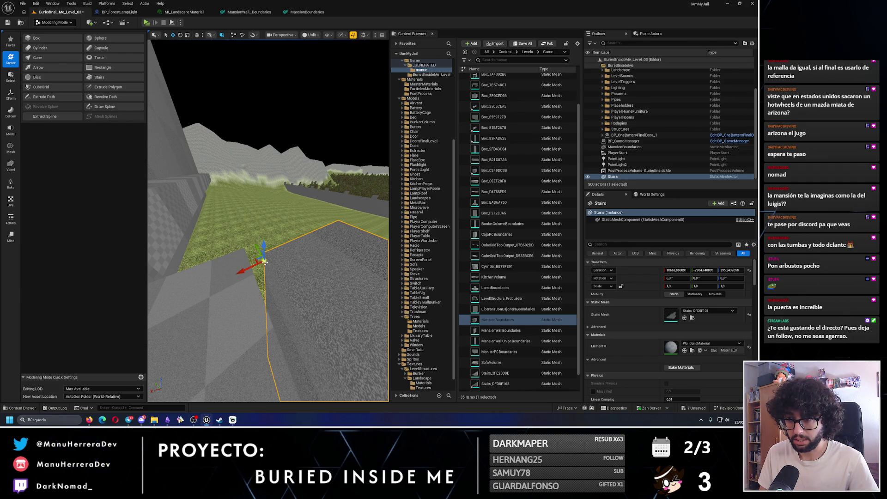
{"action": "mouse_move", "coordinate": [264, 253]}
{"action": "left_mouse_down"}
{"action": "mouse_move", "coordinate": [247, 251]}
{"action": "mouse_move", "coordinate": [257, 227]}
{"action": "mouse_move", "coordinate": [241, 267]}
{"action": "mouse_move", "coordinate": [289, 255]}
{"action": "mouse_move", "coordinate": [277, 240]}
{"action": "left_mouse_up"}
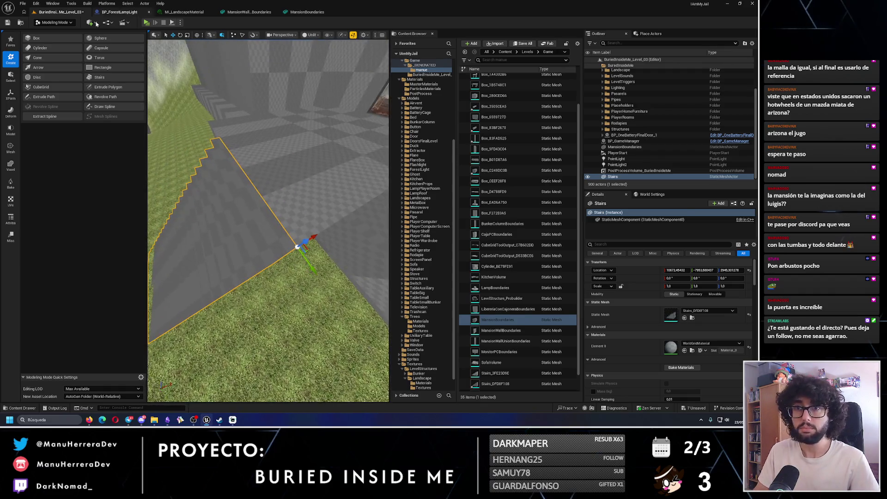
{"action": "left_click", "coordinate": [55, 22]}
{"action": "left_click", "coordinate": [51, 31]}
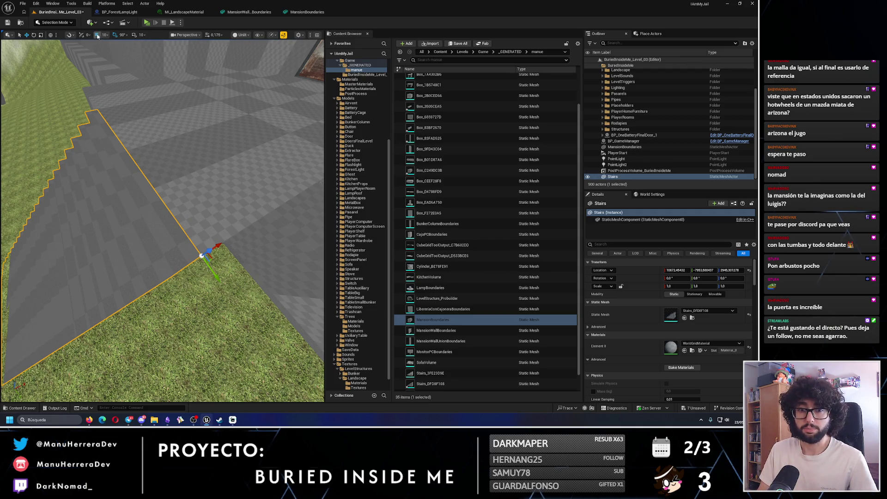
- Undo the stairs move, set grid snapping to 100 and shift the stairs 100 units along Y
{"action": "left_click_drag", "start_coordinate": [216, 274], "coordinate": [182, 246]}
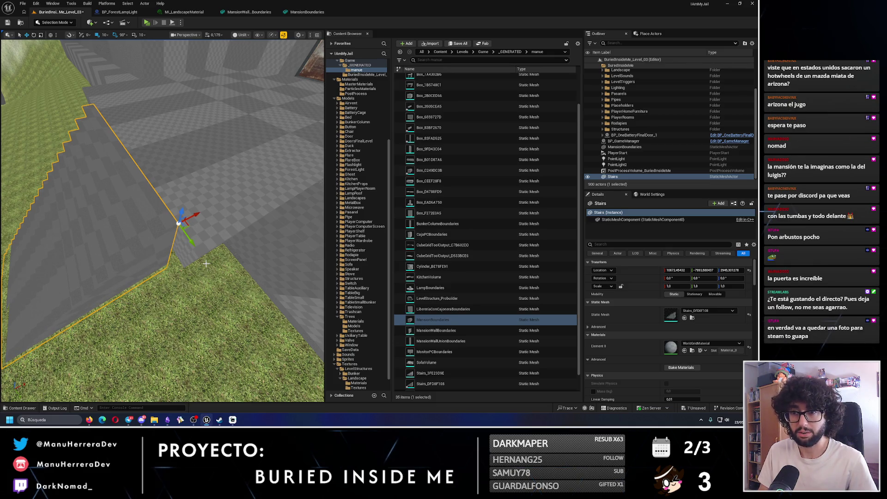
{"action": "key", "text": "ctrl+z"}
{"action": "left_click", "coordinate": [105, 35]}
{"action": "left_click", "coordinate": [118, 74]}
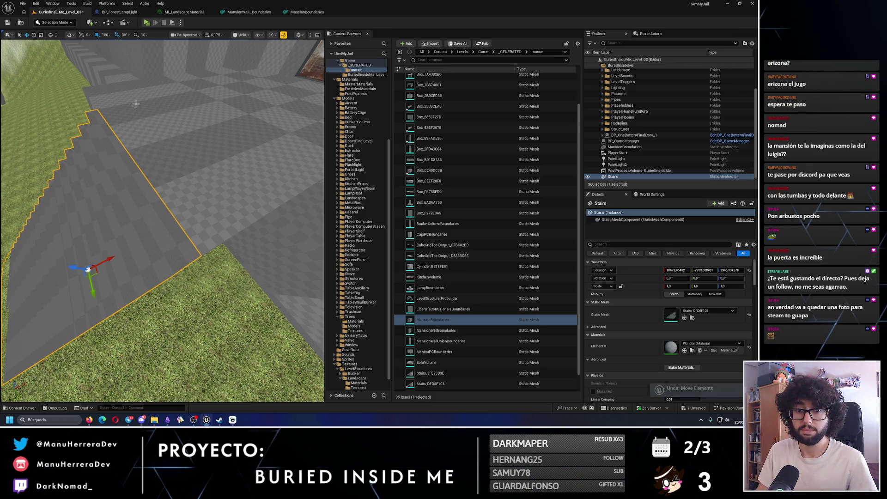
{"action": "left_click_drag", "start_coordinate": [131, 97], "coordinate": [150, 144]}
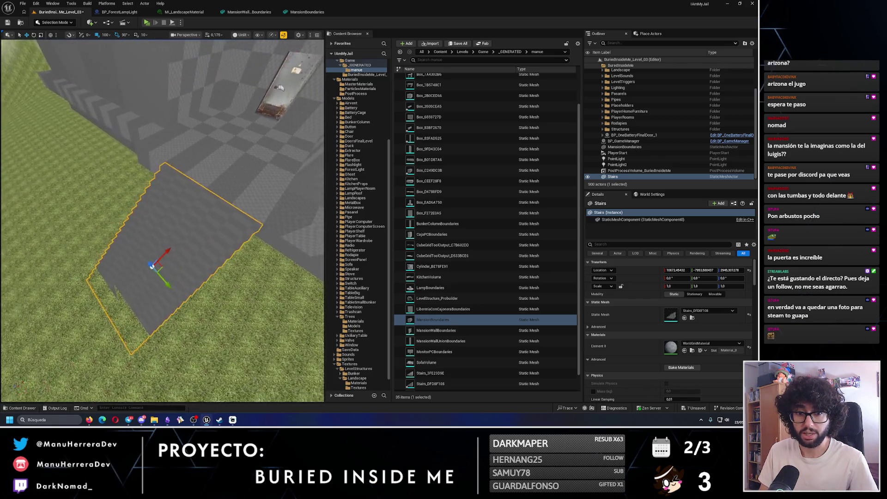
{"action": "left_click_drag", "start_coordinate": [185, 249], "coordinate": [188, 252]}
{"action": "left_click_drag", "start_coordinate": [170, 282], "coordinate": [160, 276]}
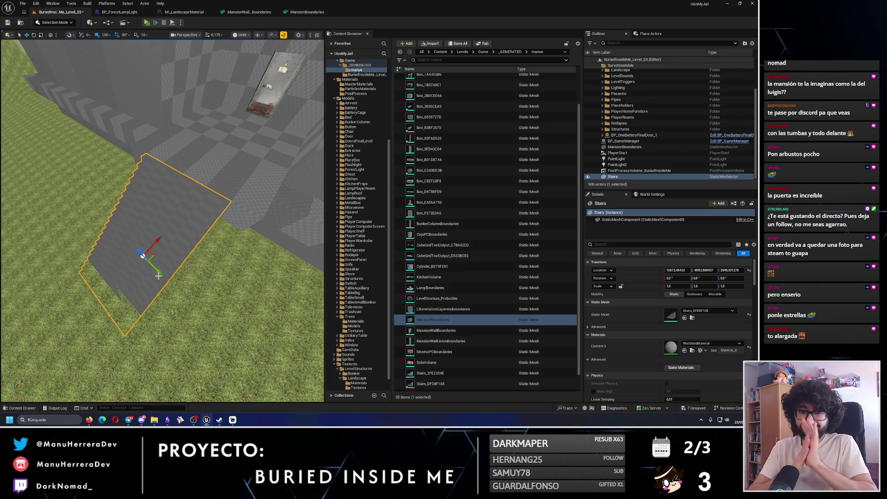
- Save the level and look around the wall, door and checkered room
{"action": "left_click_drag", "start_coordinate": [179, 255], "coordinate": [180, 201]}
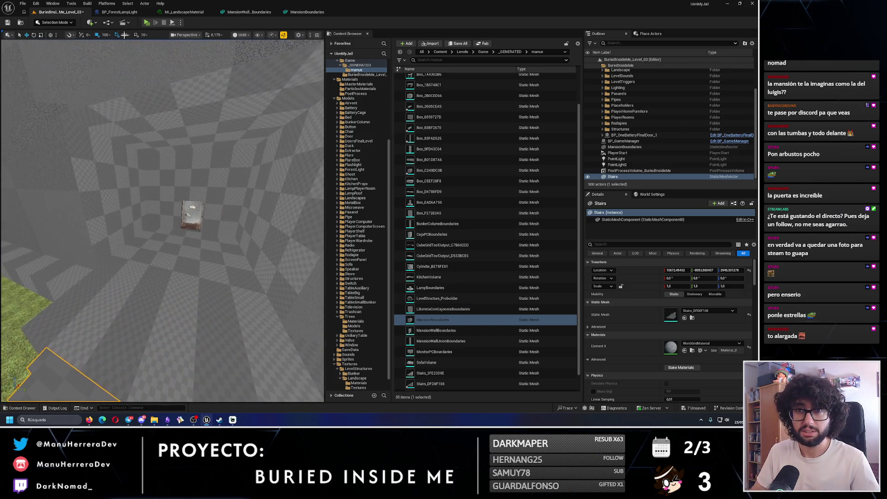
{"action": "left_click", "coordinate": [7, 22]}
{"action": "mouse_move", "coordinate": [137, 171]}
{"action": "left_mouse_down"}
{"action": "mouse_move", "coordinate": [168, 135]}
{"action": "mouse_move", "coordinate": [174, 192]}
{"action": "mouse_move", "coordinate": [157, 143]}
{"action": "mouse_move", "coordinate": [177, 138]}
{"action": "mouse_move", "coordinate": [175, 161]}
{"action": "left_mouse_up"}
{"action": "left_click_drag", "start_coordinate": [158, 212], "coordinate": [158, 213]}
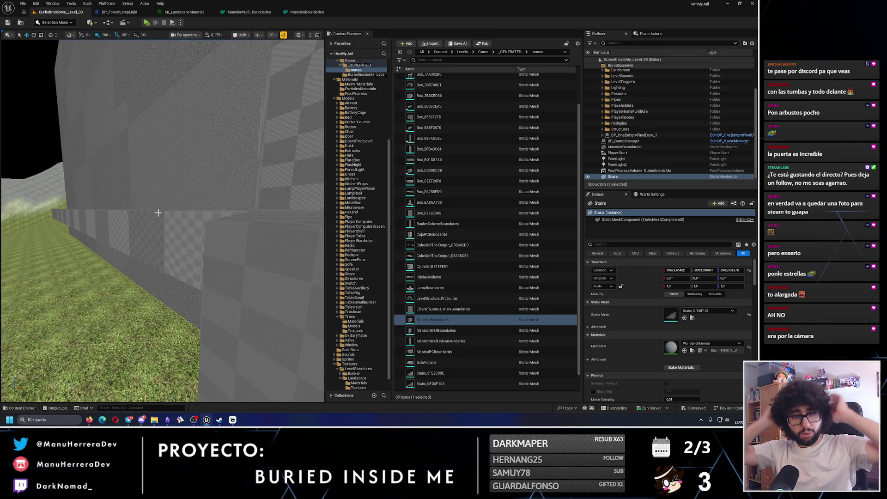
{"action": "left_click_drag", "start_coordinate": [158, 212], "coordinate": [158, 213]}
{"action": "left_click_drag", "start_coordinate": [96, 189], "coordinate": [96, 189]}
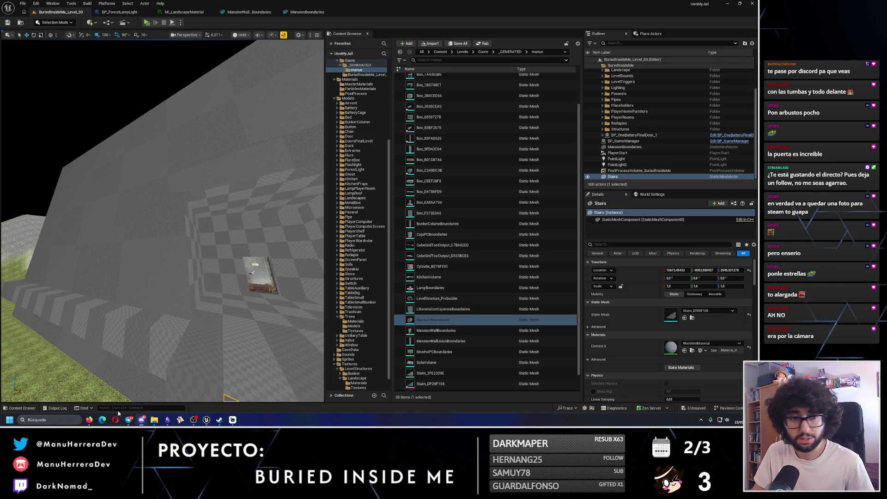
{"action": "left_click_drag", "start_coordinate": [158, 140], "coordinate": [158, 139]}
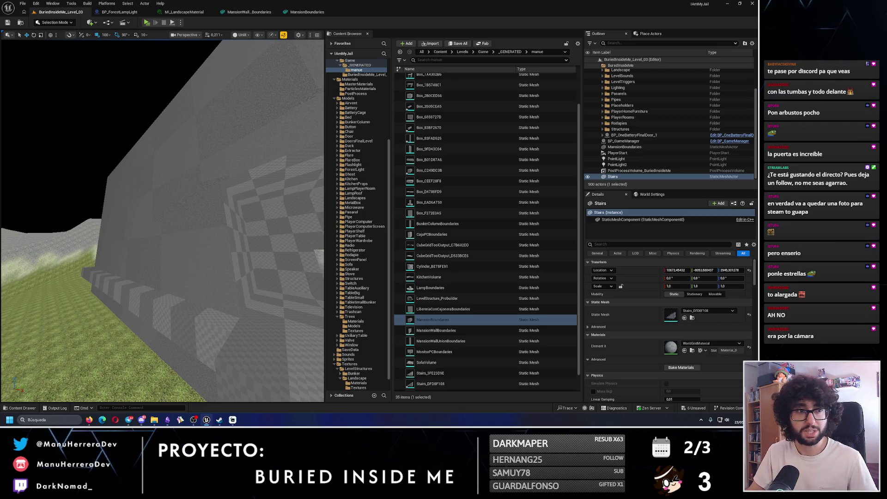
{"action": "mouse_move", "coordinate": [157, 230]}
{"action": "left_mouse_down"}
{"action": "mouse_move", "coordinate": [138, 214]}
{"action": "mouse_move", "coordinate": [152, 198]}
{"action": "left_mouse_up"}
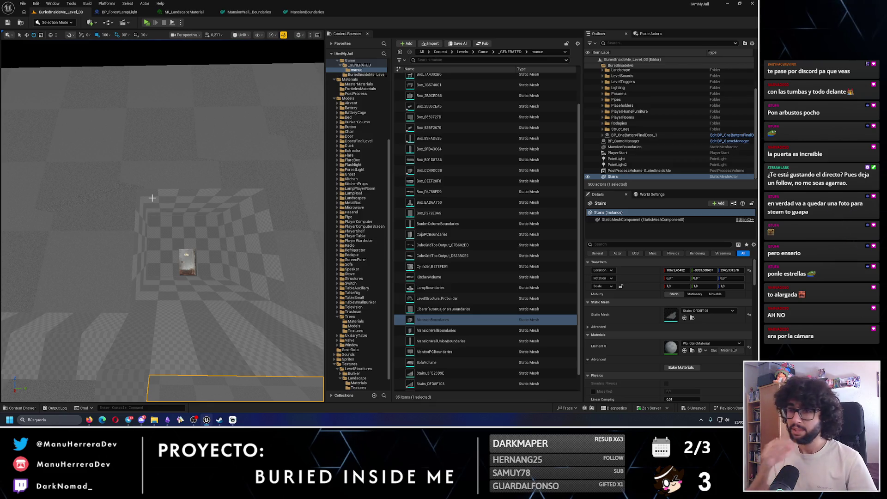
{"action": "mouse_move", "coordinate": [160, 223]}
{"action": "left_mouse_down"}
{"action": "mouse_move", "coordinate": [145, 217]}
{"action": "mouse_move", "coordinate": [203, 221]}
{"action": "mouse_move", "coordinate": [162, 185]}
{"action": "mouse_move", "coordinate": [93, 36]}
{"action": "left_mouse_up"}
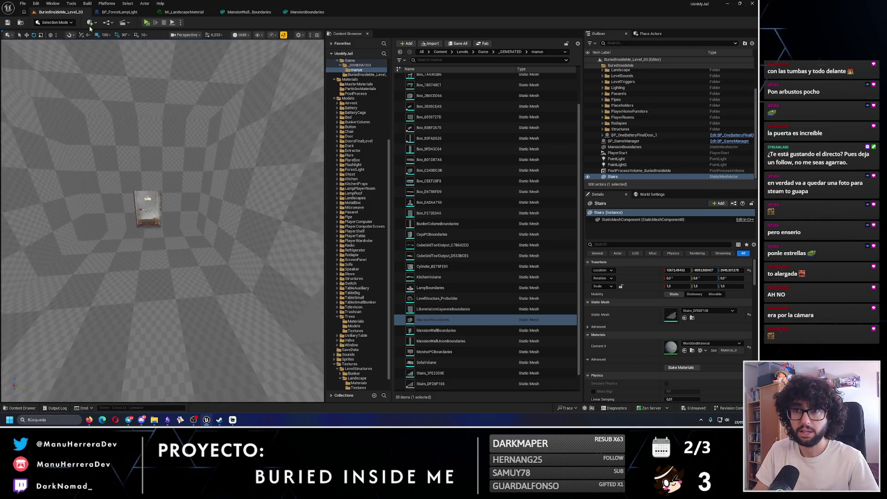
{"action": "key", "text": "alt+p"}
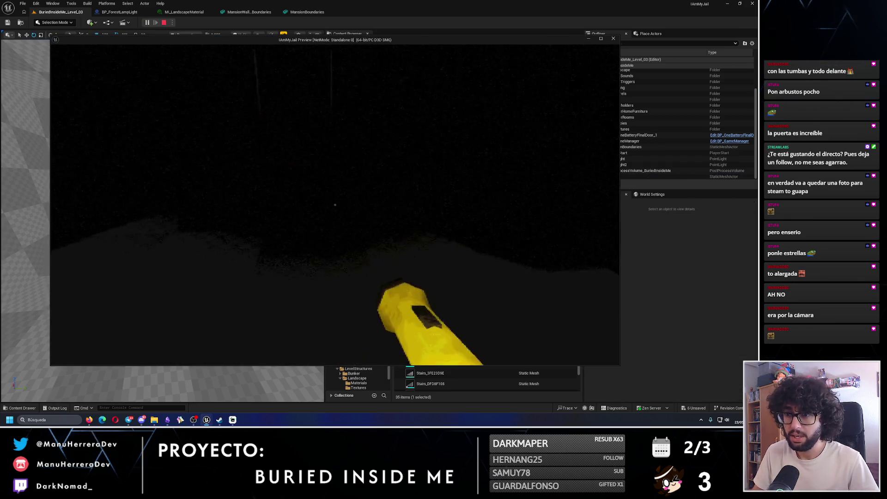
{"action": "key", "text": "shift+w"}
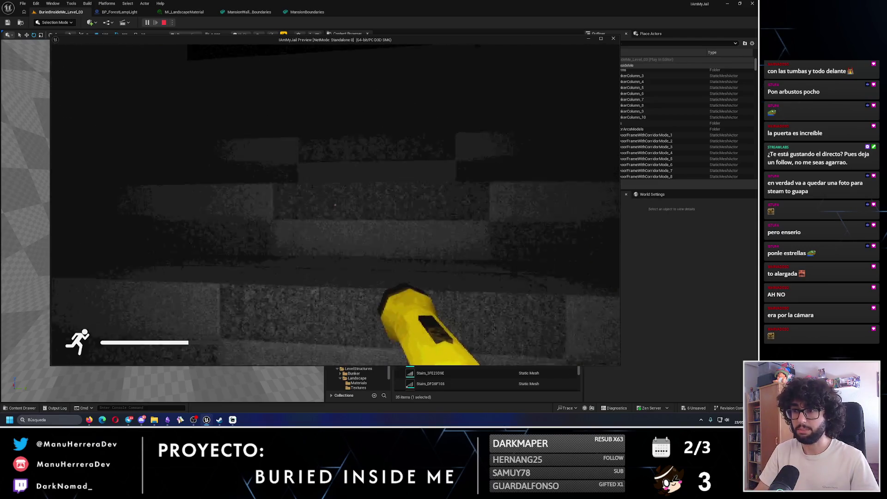
{"action": "key", "text": "Escape"}
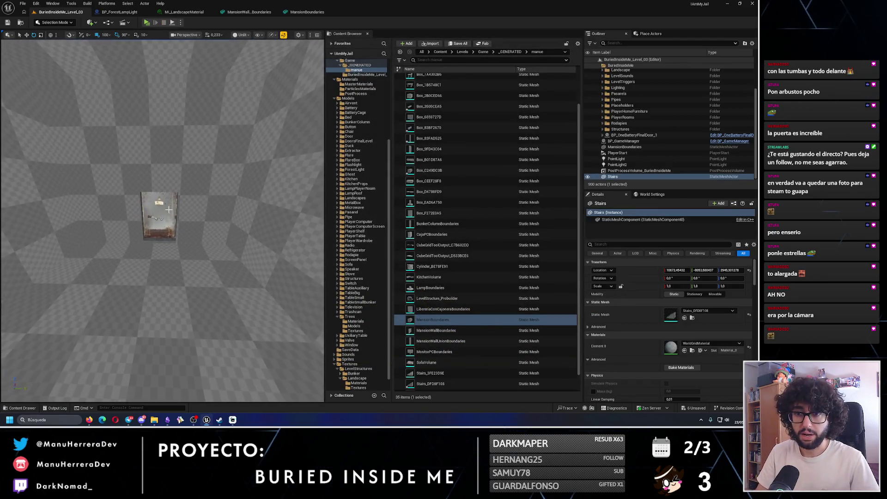
{"action": "key", "text": "alt+p"}
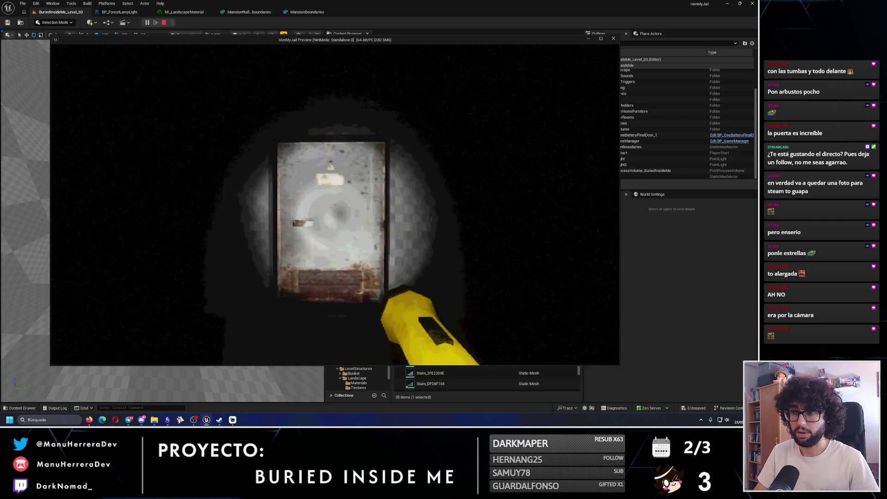
{"action": "key", "text": "shift+w"}
{"action": "key", "text": "e"}
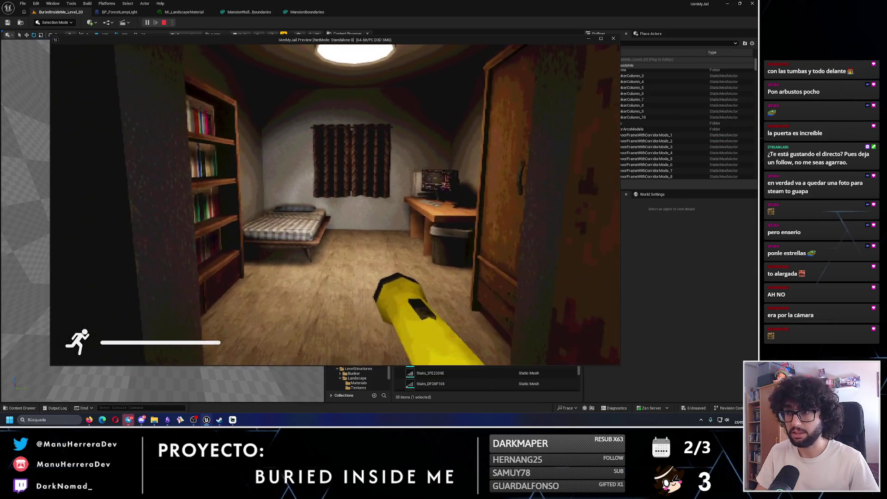
{"action": "key", "text": "Escape"}
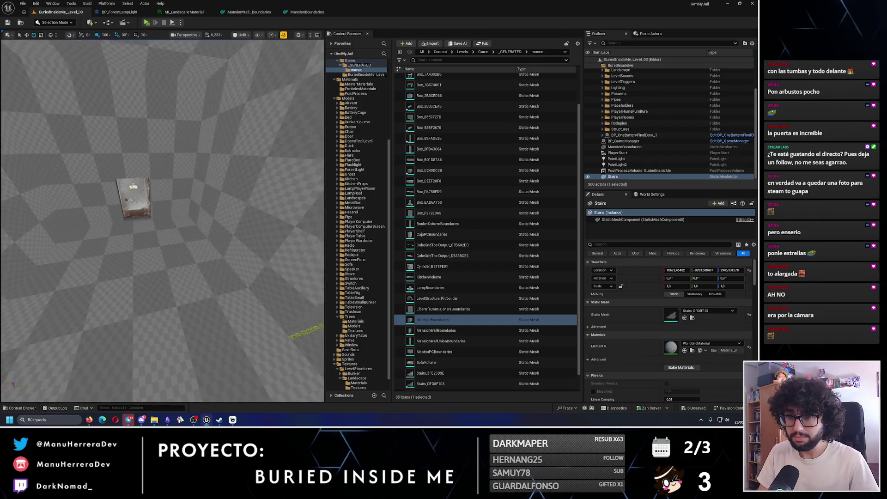
{"action": "left_click_drag", "start_coordinate": [184, 217], "coordinate": [206, 212]}
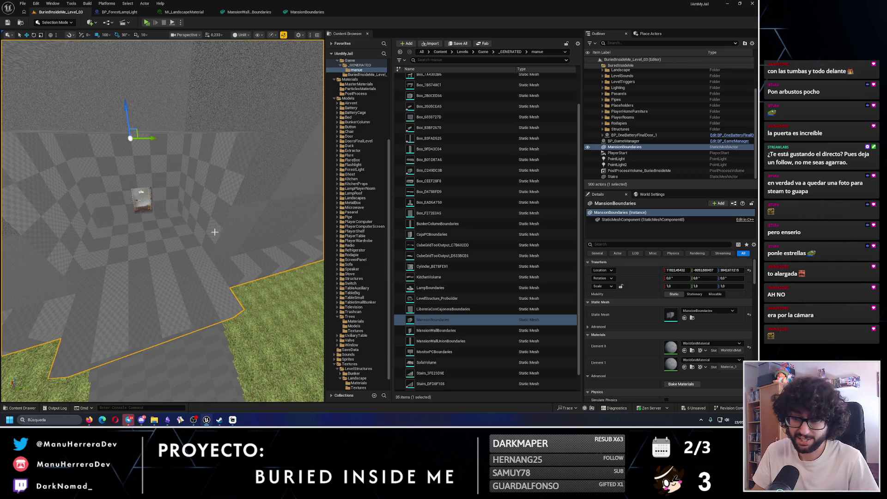
- Rename the stairs actor to MansionStairs in the Outliner
{"action": "left_click", "coordinate": [208, 340]}
{"action": "left_click", "coordinate": [619, 179]}
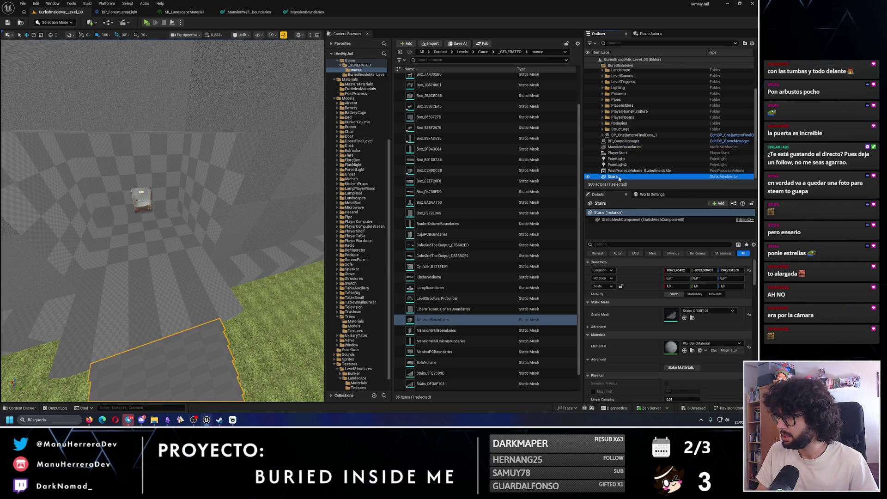
{"action": "key", "text": "F2"}
{"action": "type", "text": "MansionSt"}
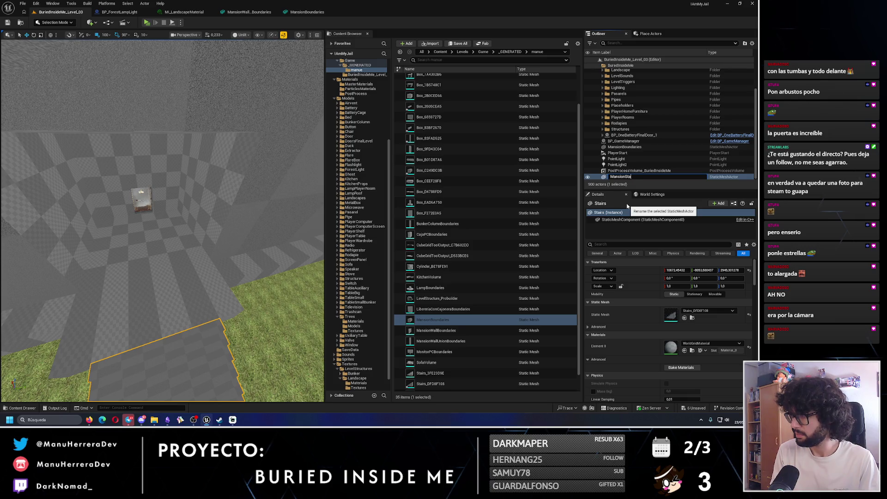
{"action": "type", "text": "irs"}
{"action": "key", "text": "Return"}
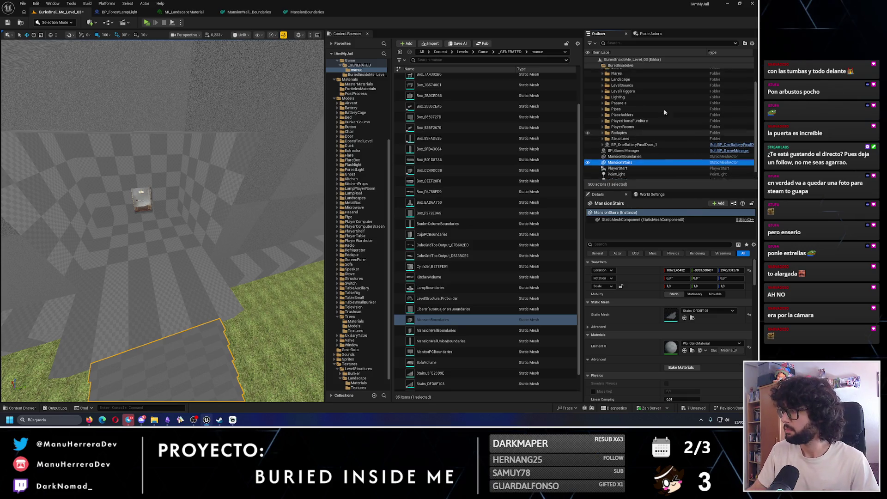
- Create a Mansion folder under BuriedInsideMe and move MansionStairs into it
{"action": "scroll", "coordinate": [681, 116], "scroll_direction": "up", "scroll_amount": 5}
{"action": "left_click", "coordinate": [620, 66]}
{"action": "right_click", "coordinate": [620, 66]}
{"action": "left_click", "coordinate": [630, 79]}
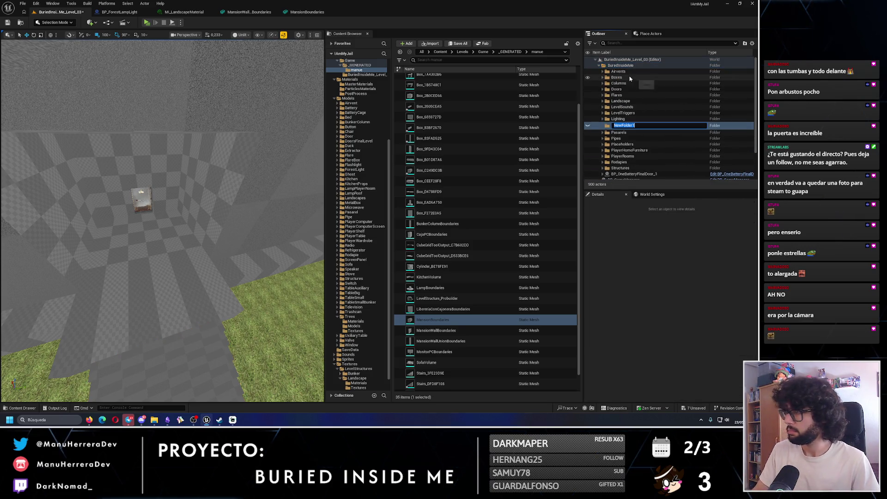
{"action": "type", "text": "Mansion"}
{"action": "key", "text": "Return"}
{"action": "scroll", "coordinate": [621, 175], "scroll_direction": "down", "scroll_amount": 2}
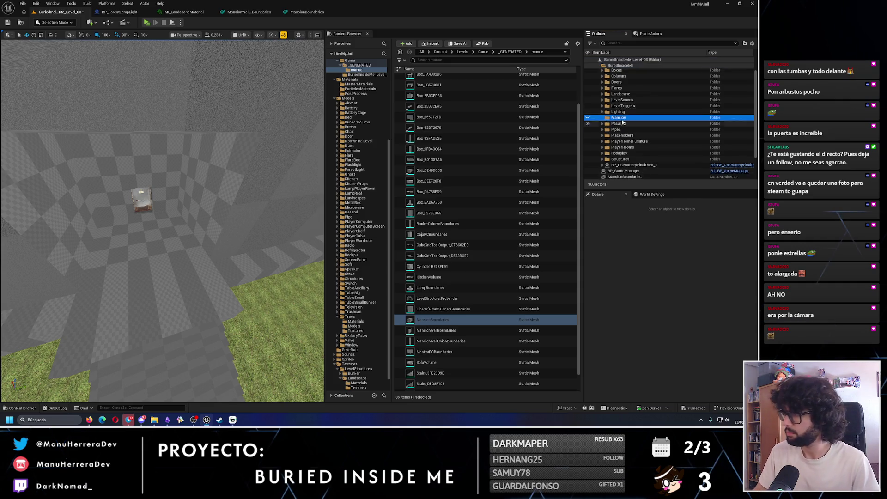
{"action": "mouse_move", "coordinate": [620, 153]}
{"action": "left_mouse_down"}
{"action": "mouse_move", "coordinate": [630, 154]}
{"action": "mouse_move", "coordinate": [638, 116]}
{"action": "left_mouse_up"}
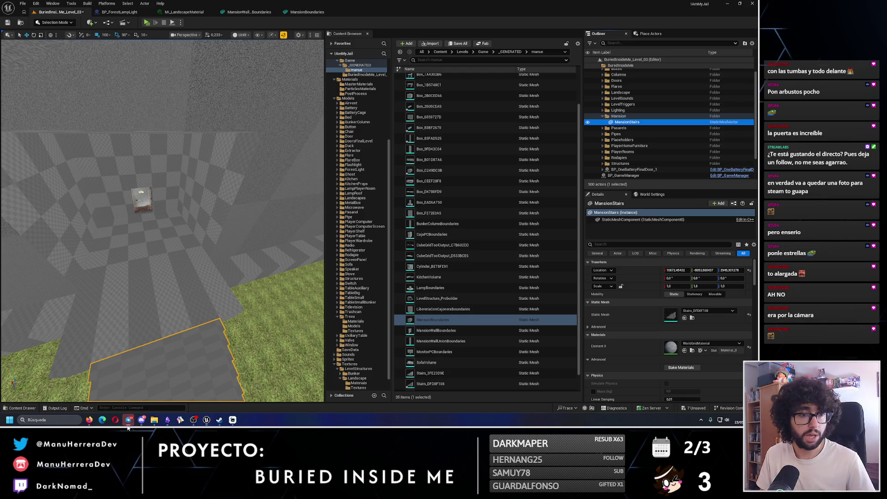
{"action": "mouse_move", "coordinate": [208, 301]}
{"action": "left_mouse_down"}
{"action": "mouse_move", "coordinate": [231, 295]}
{"action": "mouse_move", "coordinate": [218, 282]}
{"action": "mouse_move", "coordinate": [208, 301]}
{"action": "left_mouse_up"}
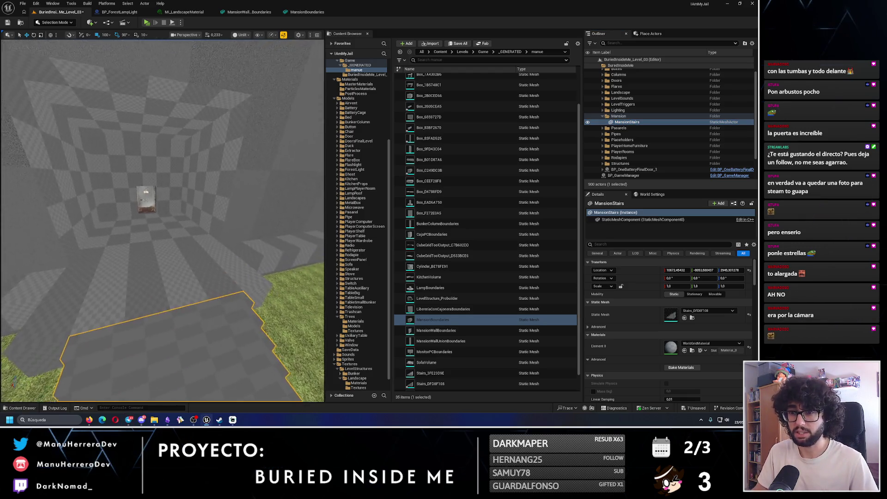
{"action": "left_click", "coordinate": [692, 318]}
{"action": "left_click", "coordinate": [452, 385]}
{"action": "type", "text": "MansionStair"}
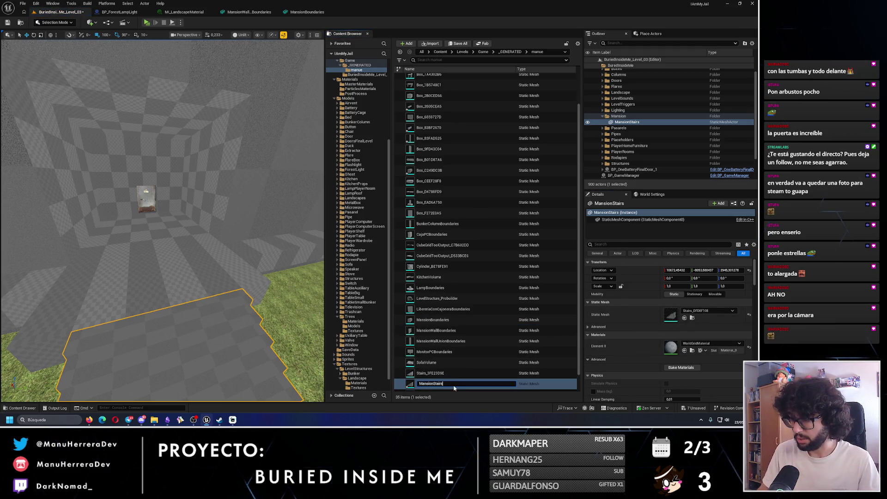
- Name the mesh asset MansionStairs, set it to Use Complex Collision As Simple, and close the editors
{"action": "type", "text": "s"}
{"action": "key", "text": "Return"}
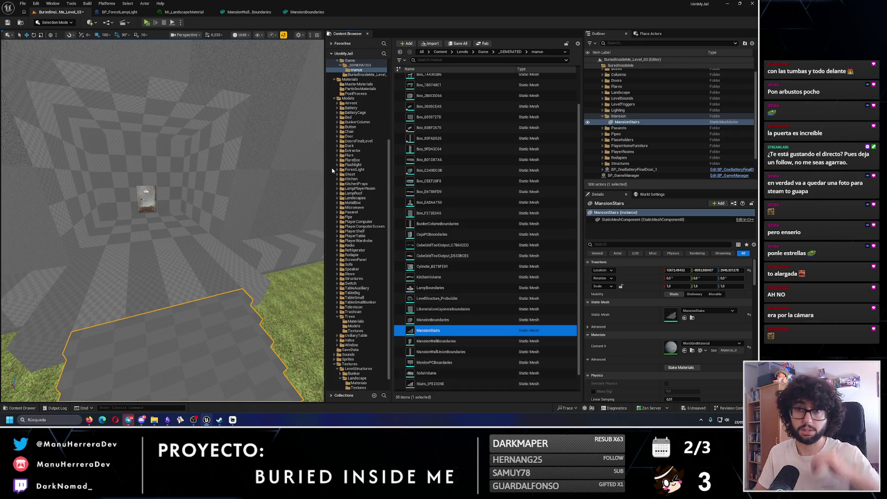
{"action": "key", "text": "ctrl+e"}
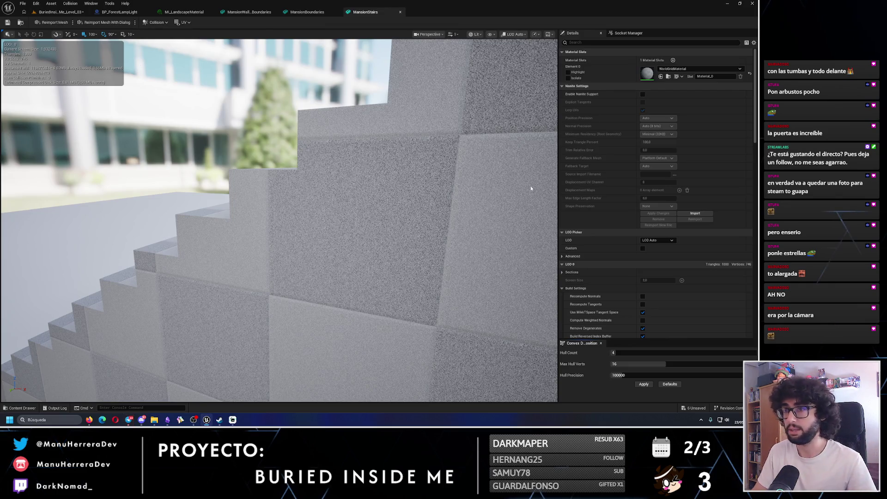
{"action": "scroll", "coordinate": [643, 276], "scroll_direction": "down", "scroll_amount": 15}
{"action": "scroll", "coordinate": [643, 275], "scroll_direction": "down", "scroll_amount": 7}
{"action": "left_click", "coordinate": [661, 308]}
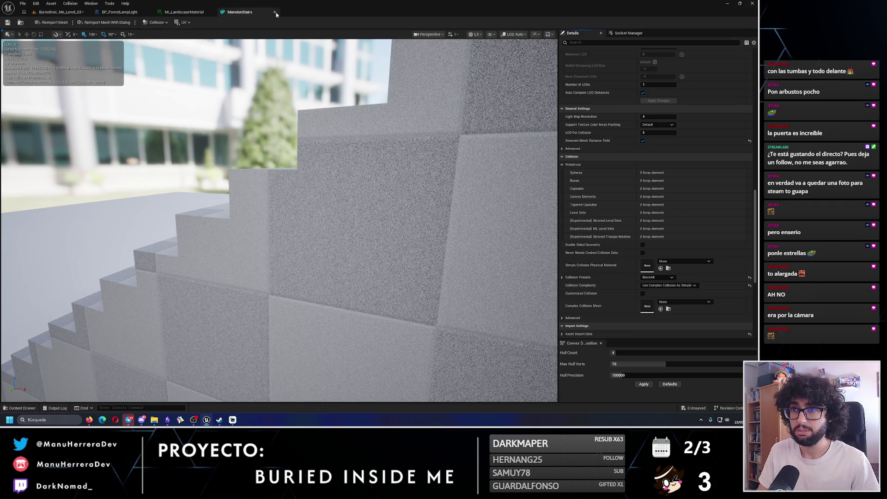
{"action": "left_click", "coordinate": [274, 12]}
{"action": "left_click", "coordinate": [135, 17]}
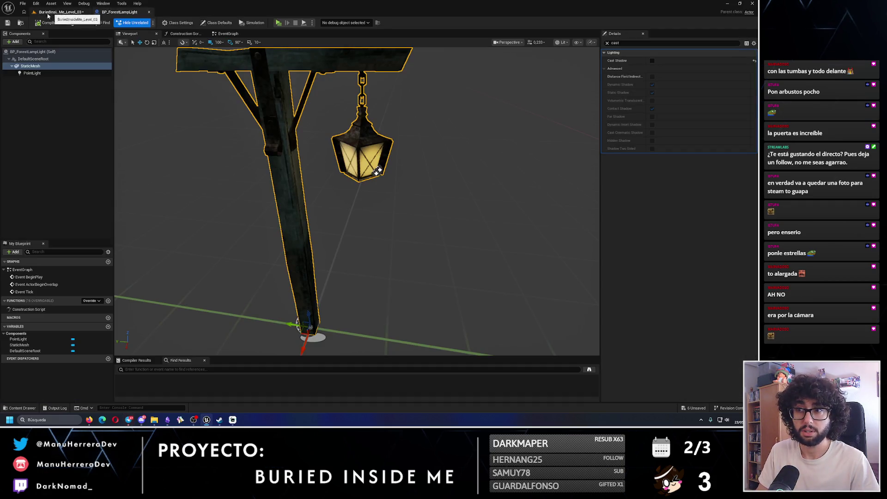
- Fly the view through the stone gate and start a play-test with Alt+P
{"action": "left_click", "coordinate": [50, 13]}
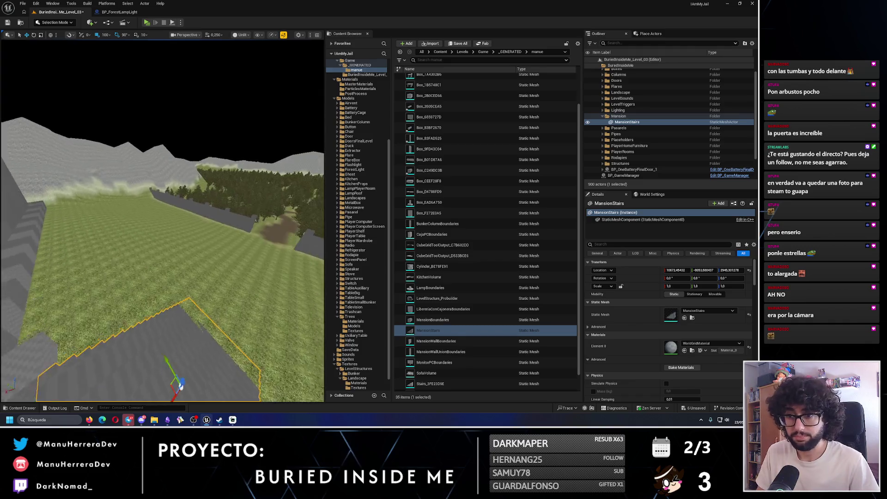
{"action": "key", "text": "w"}
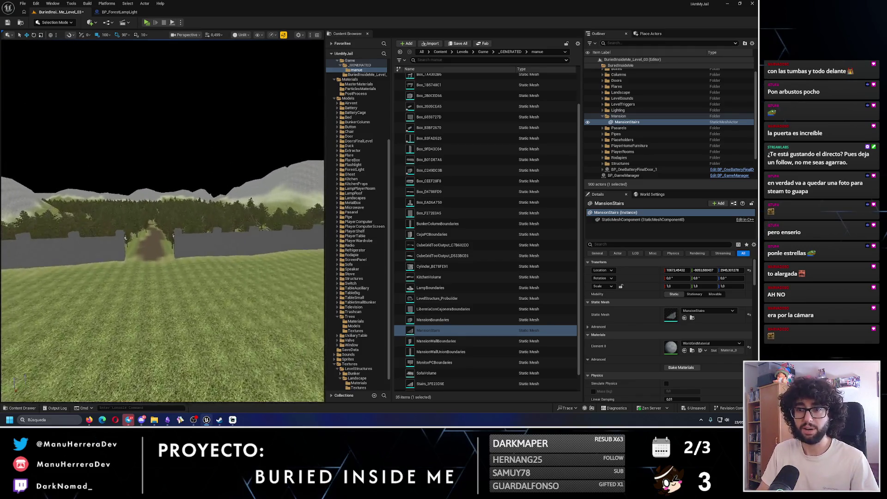
{"action": "key", "text": "w"}
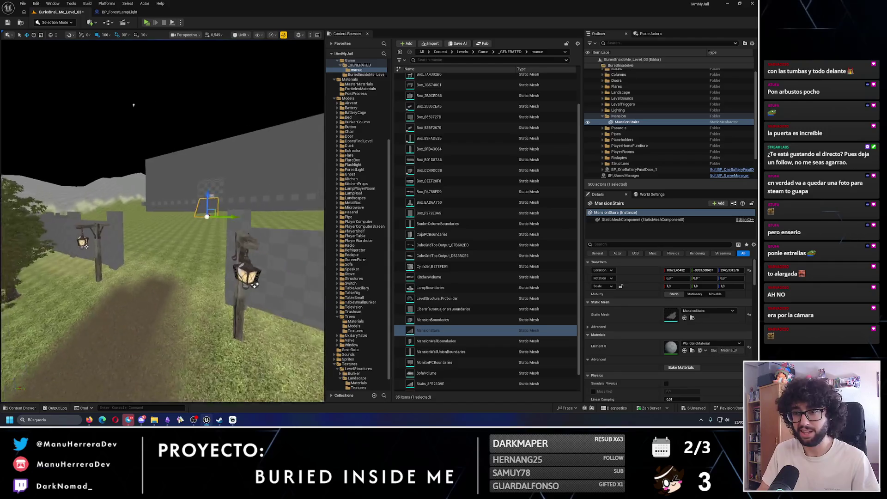
{"action": "key", "text": "alt+p"}
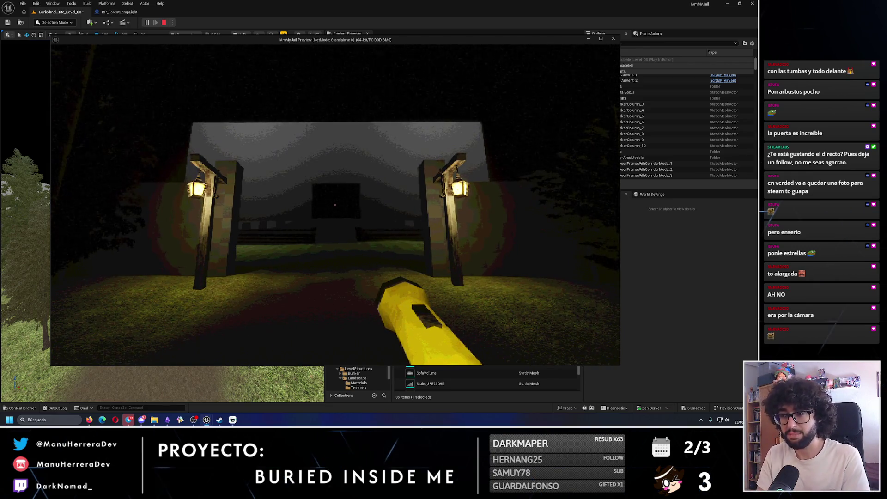
- End the play-test, frame MansionStairs and fly the view to the lamp-lit gate
{"action": "key", "text": "Escape"}
{"action": "key", "text": "f"}
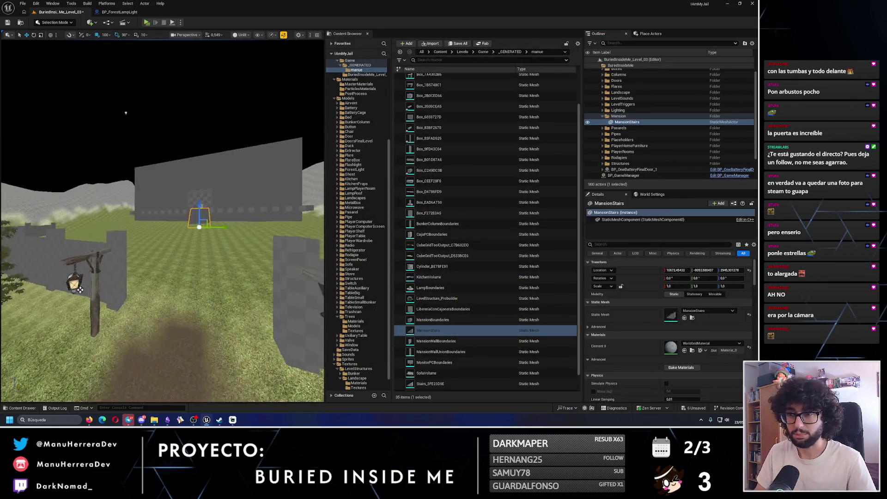
{"action": "mouse_move", "coordinate": [162, 221]}
{"action": "left_mouse_down"}
{"action": "mouse_move", "coordinate": [251, 198]}
{"action": "mouse_move", "coordinate": [264, 224]}
{"action": "left_mouse_up"}
- Start a play-test and sprint down the dark path past the first lit lamp post
{"action": "key", "text": "alt+p"}
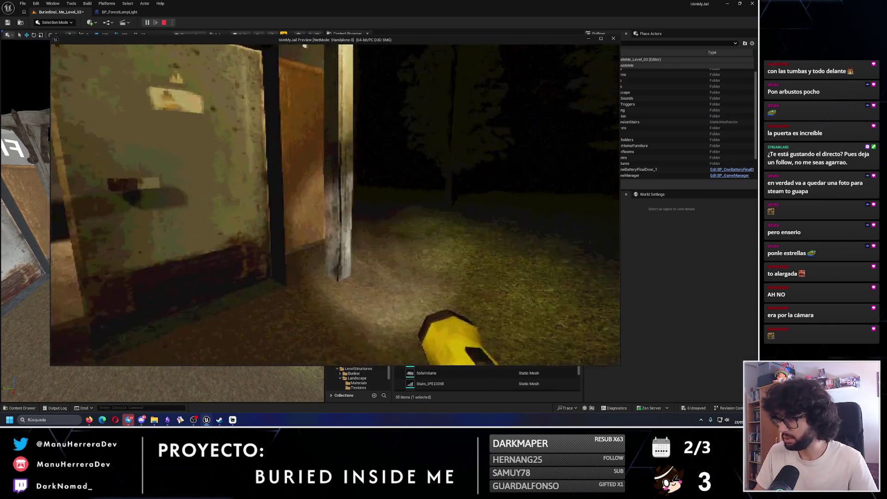
{"action": "key", "text": "w"}
{"action": "key", "text": "shift"}
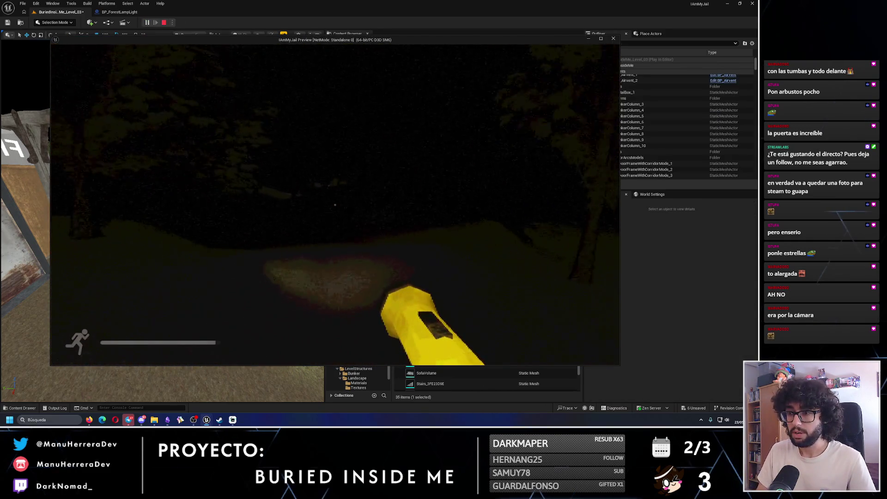
{"action": "key", "text": "w"}
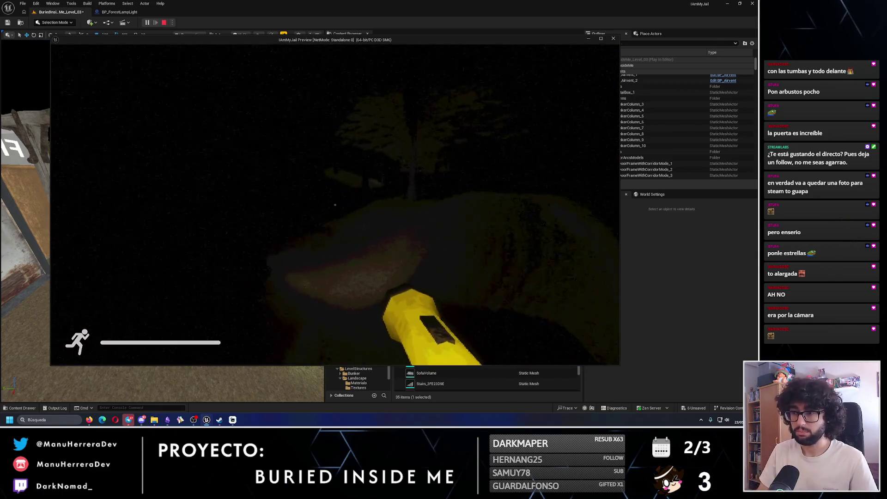
{"action": "key", "text": "w"}
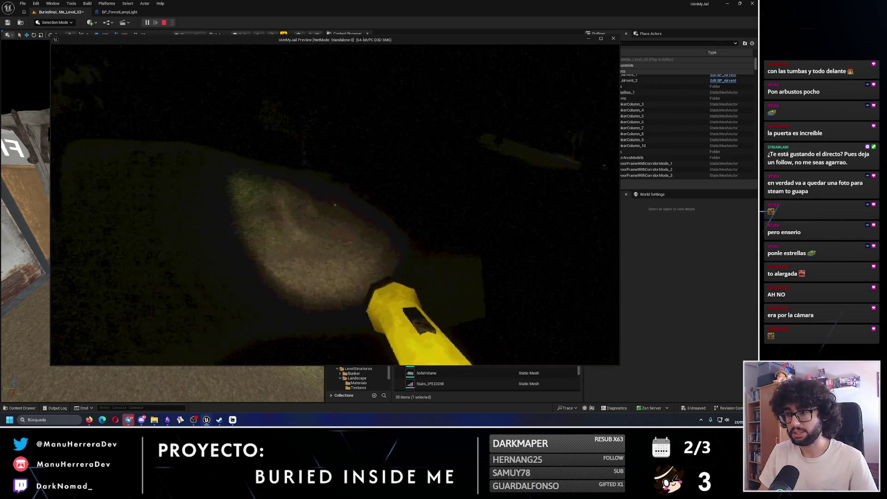
{"action": "key", "text": "w"}
{"action": "key", "text": "shift"}
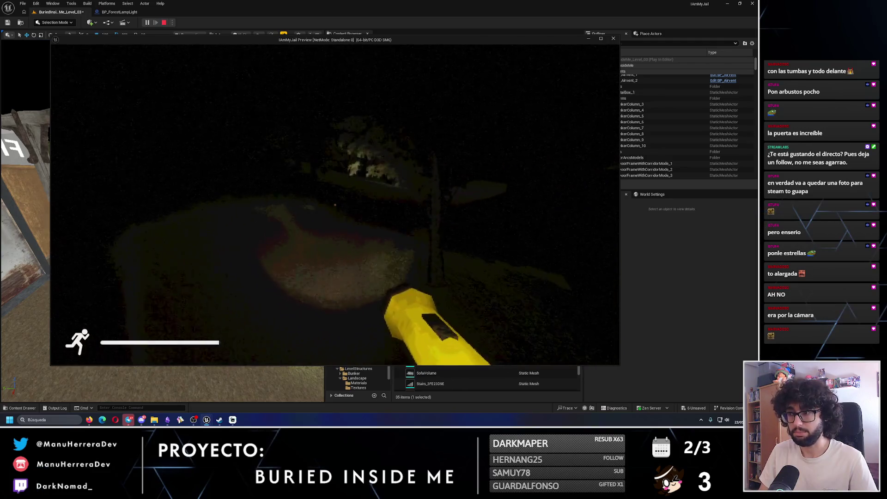
{"action": "key", "text": "w"}
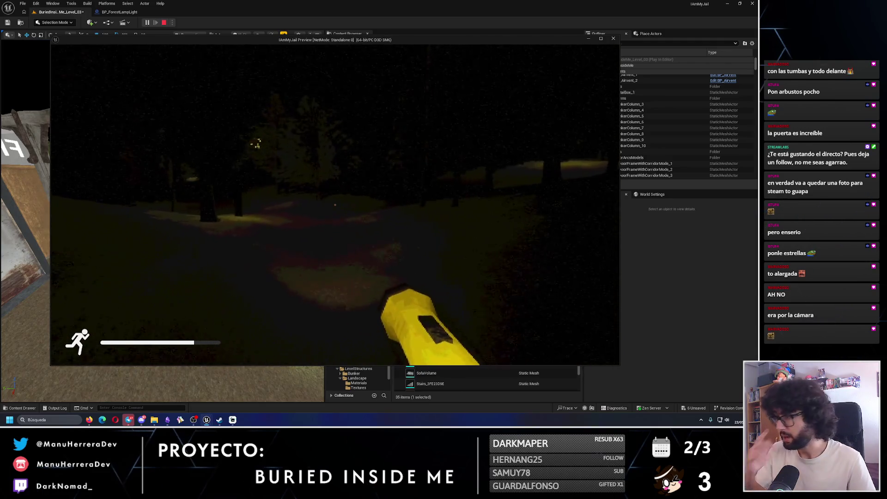
{"action": "key", "text": "w"}
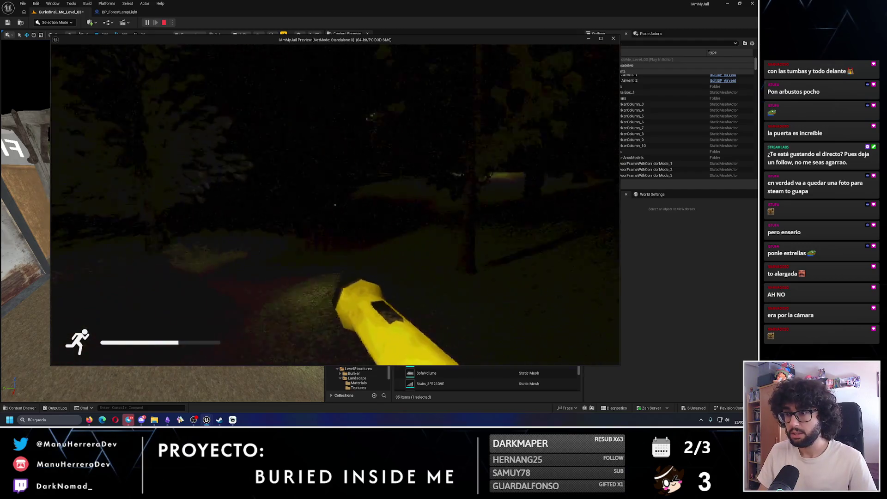
{"action": "key", "text": "w"}
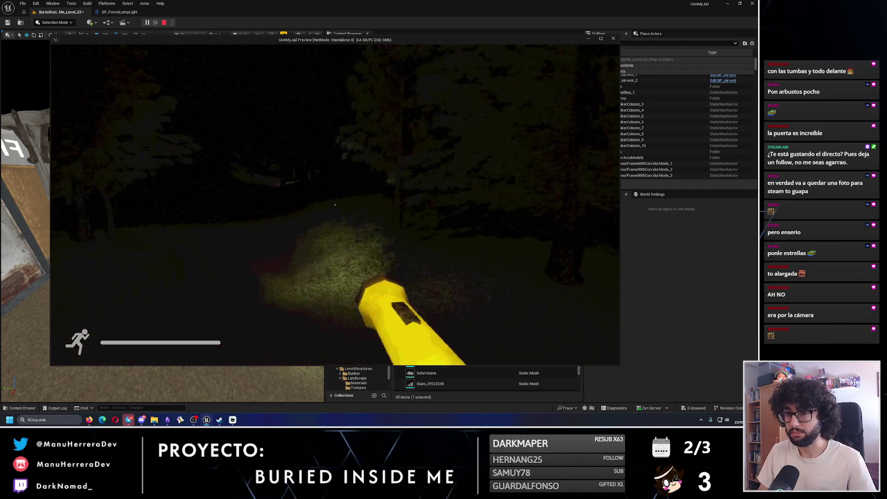
{"action": "key", "text": "w"}
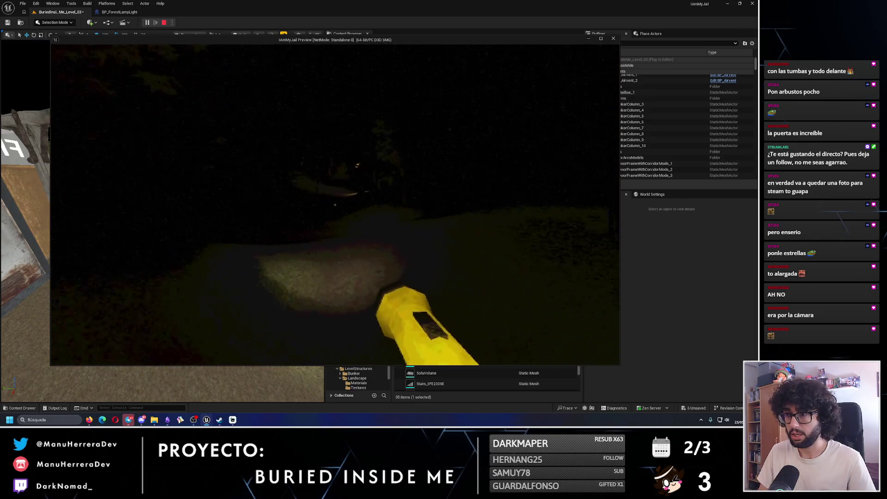
{"action": "key", "text": "shift+w"}
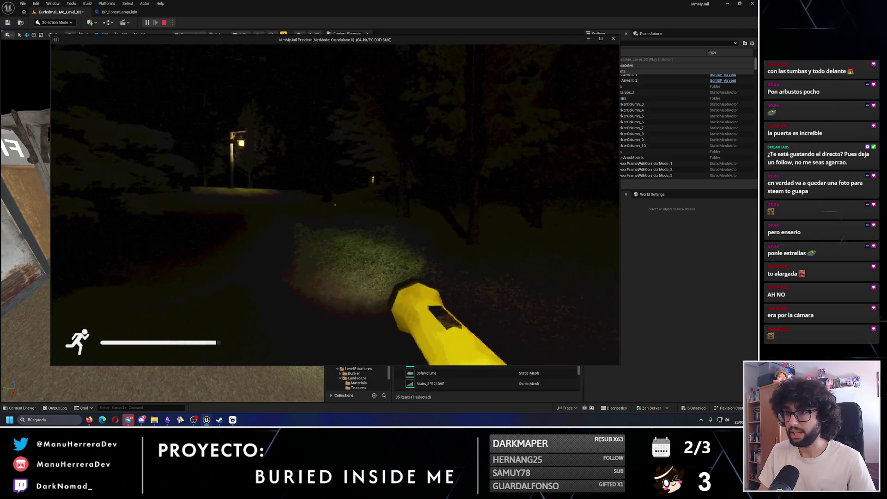
{"action": "key", "text": "shift+w"}
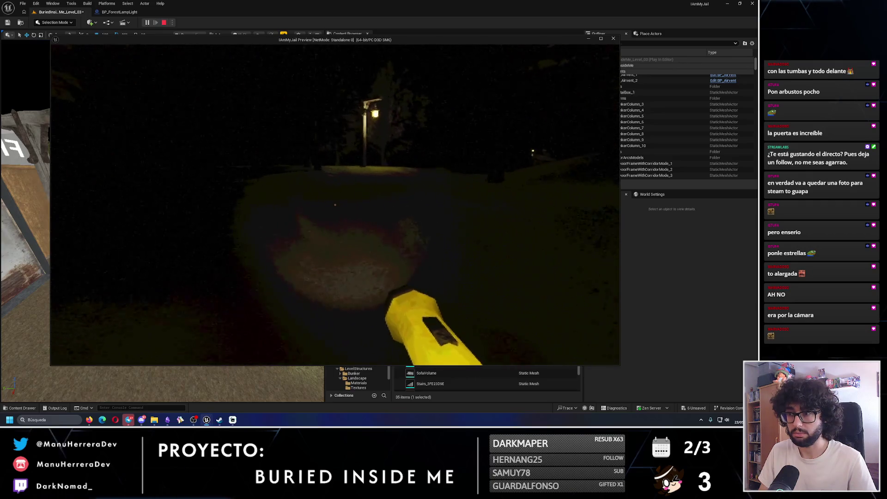
{"action": "key", "text": "shift+w"}
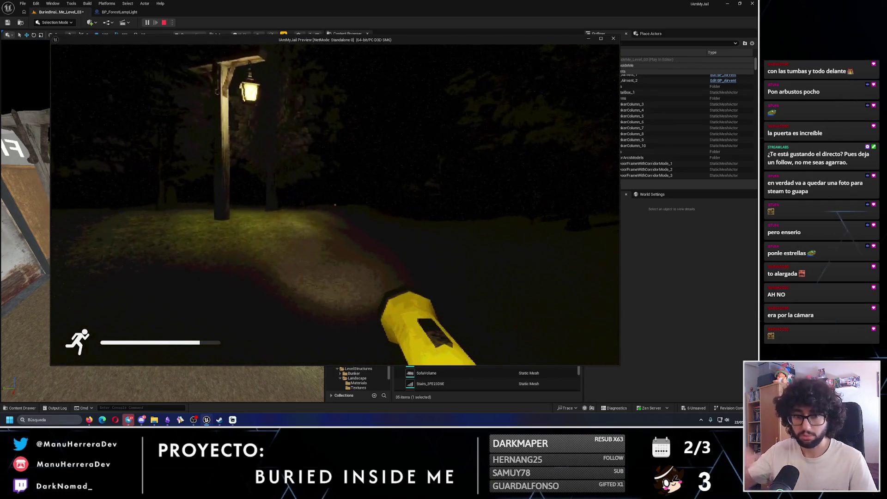
{"action": "key", "text": "shift+w"}
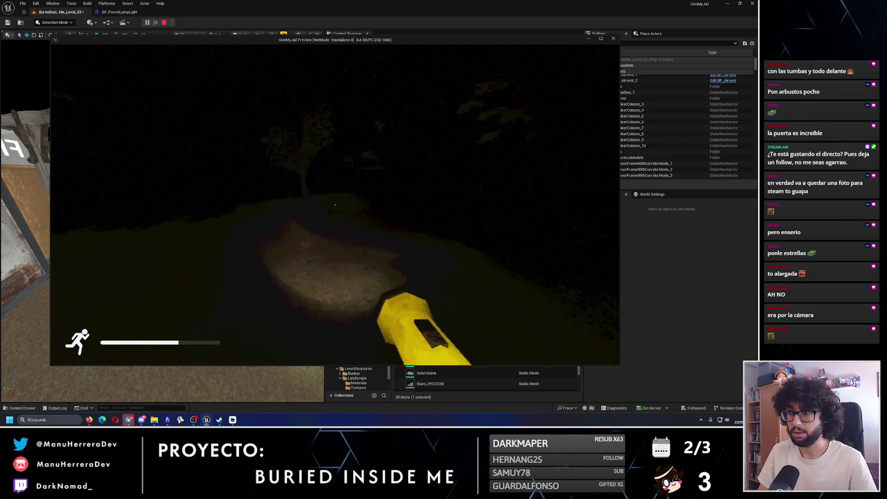
{"action": "key", "text": "shift+w"}
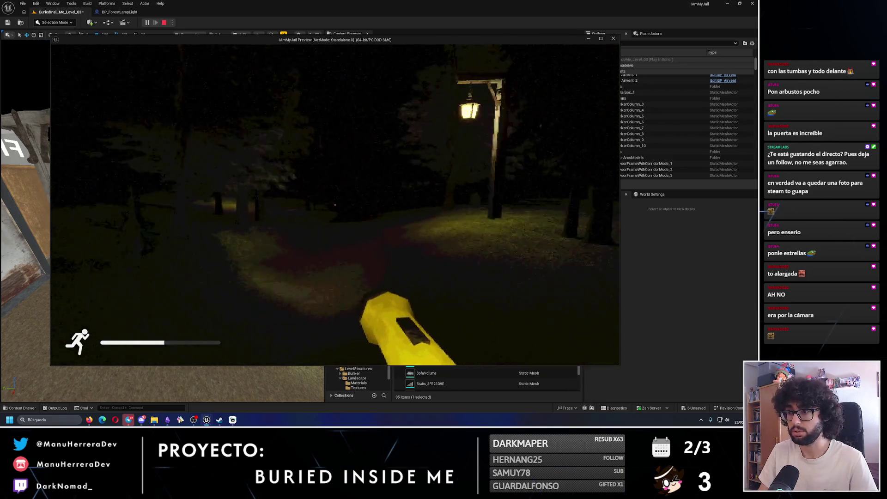
{"action": "key", "text": "shift+w"}
{"action": "key", "text": "shift+w"}
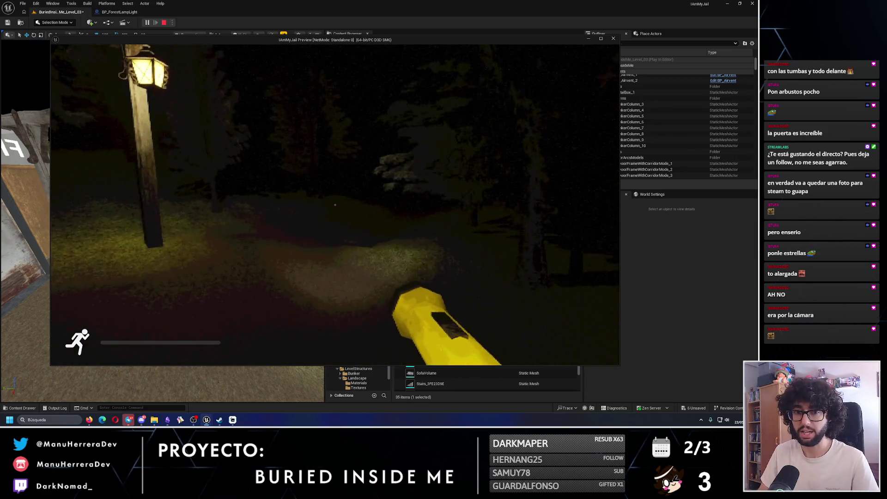
- Walk and sprint on past the next lamp post toward the opening in the trees
{"action": "key", "text": "w"}
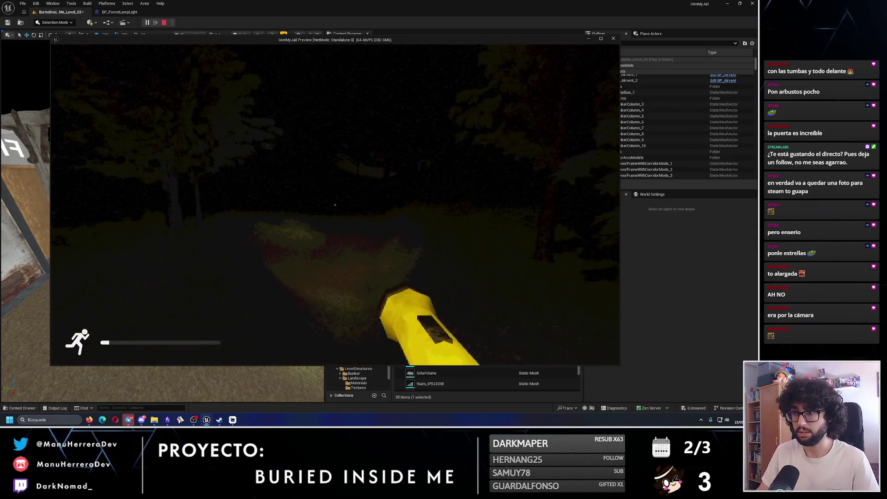
{"action": "key", "text": "shift+w"}
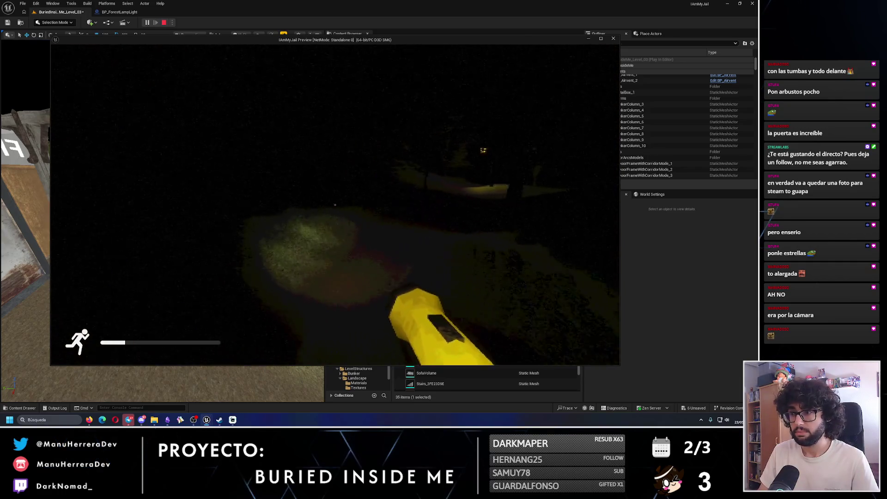
{"action": "key", "text": "shift+w"}
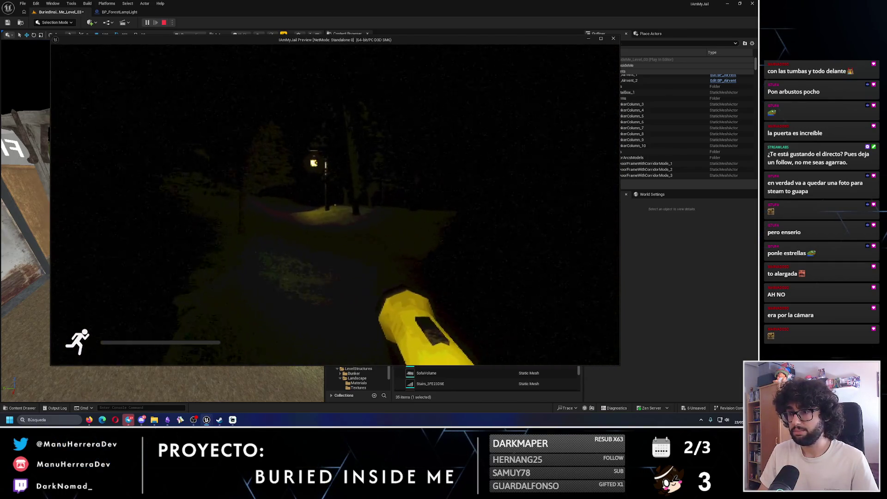
{"action": "key", "text": "w"}
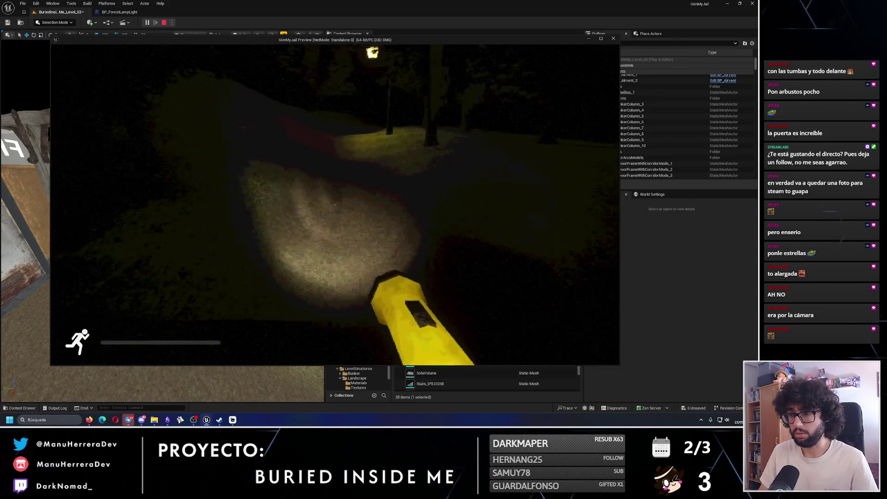
{"action": "key", "text": "w"}
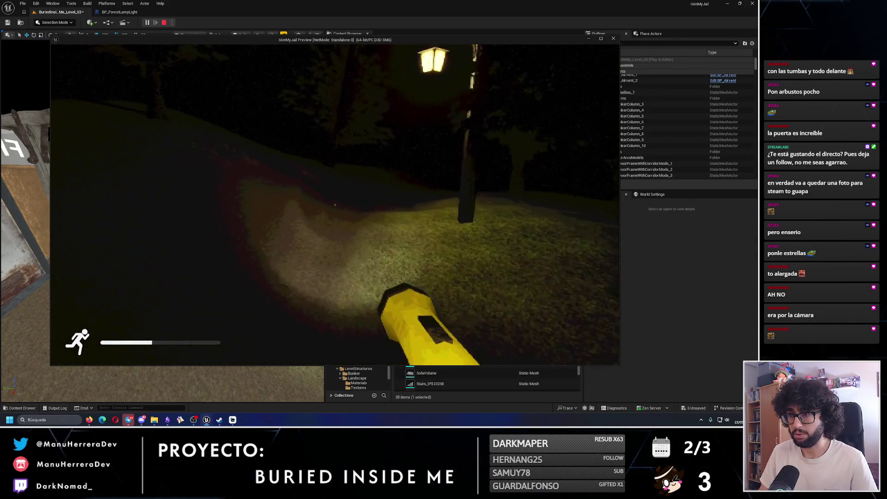
{"action": "key", "text": "w"}
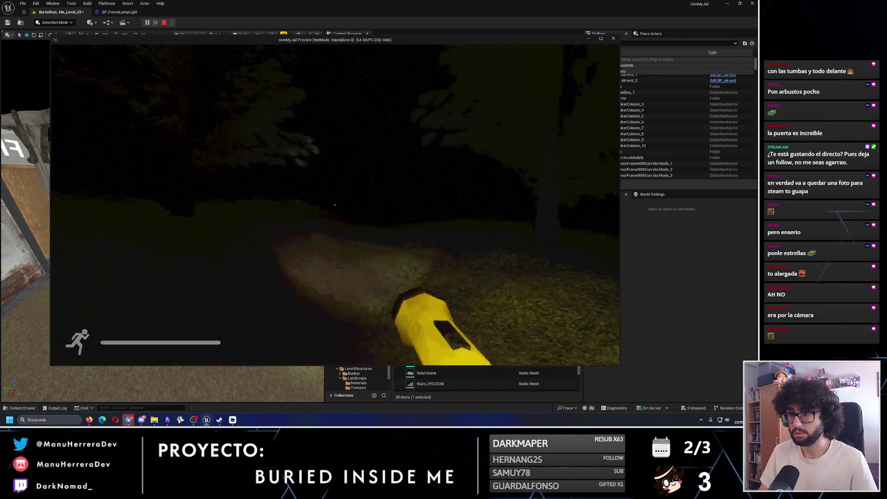
{"action": "key", "text": "w"}
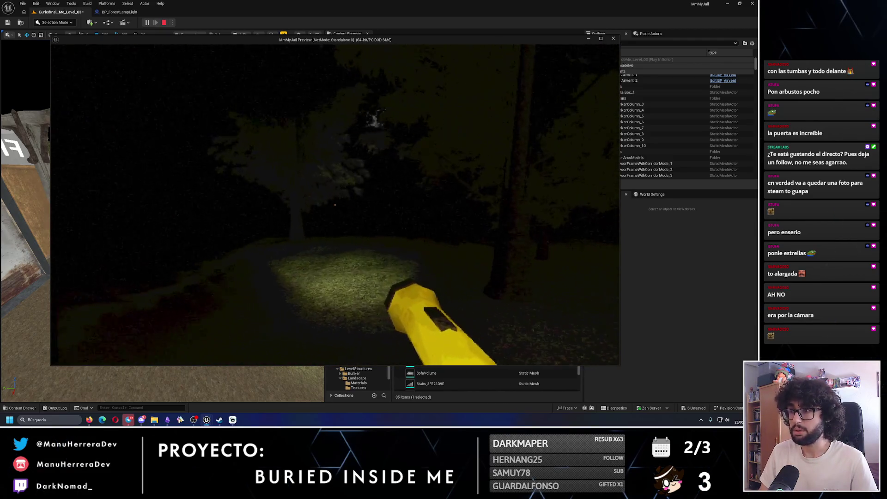
{"action": "key", "text": "w"}
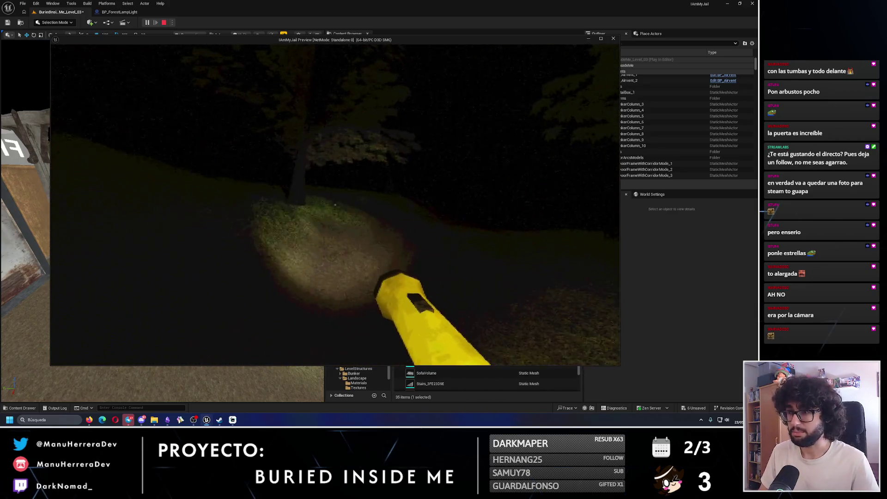
{"action": "key", "text": "w"}
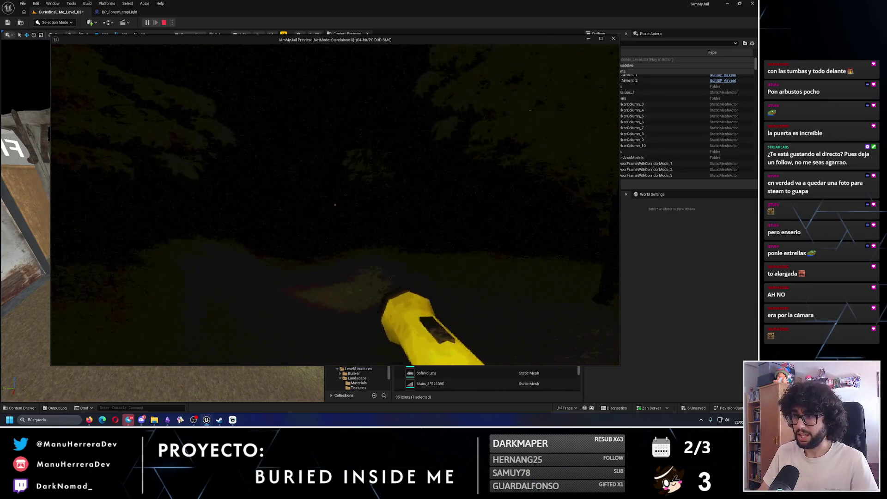
{"action": "key", "text": "w"}
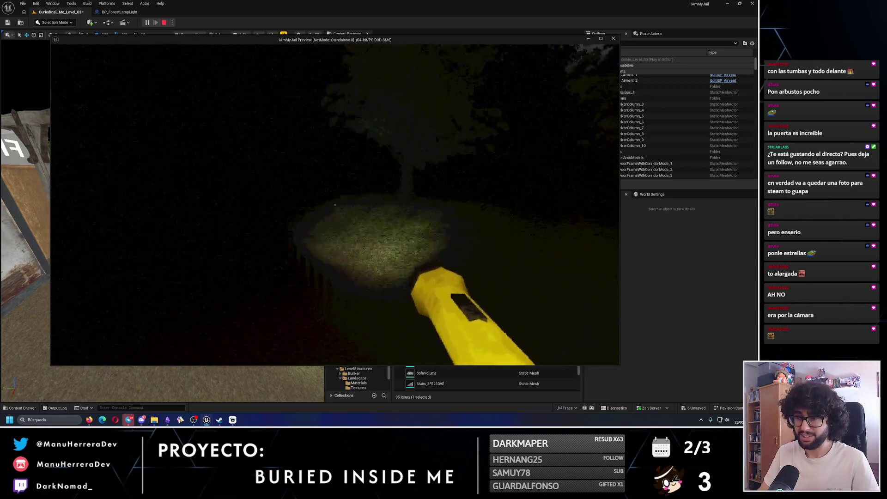
{"action": "key", "text": "w"}
{"action": "key", "text": "w"}
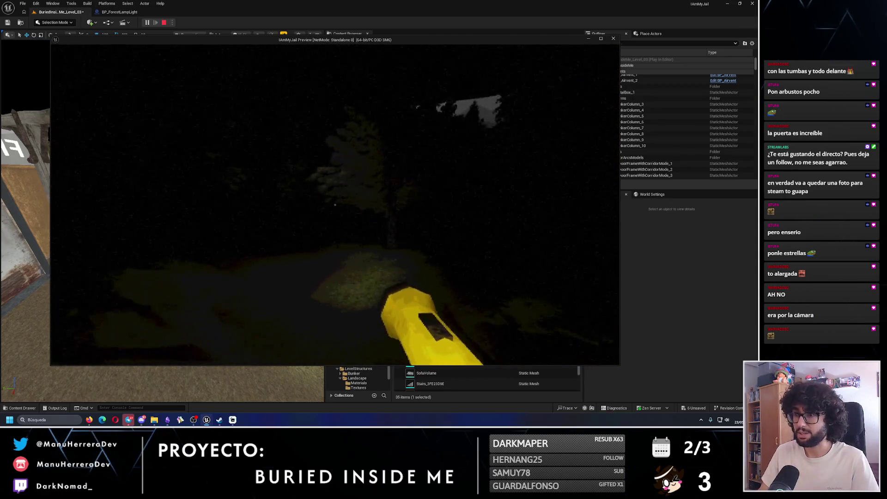
{"action": "key", "text": "w"}
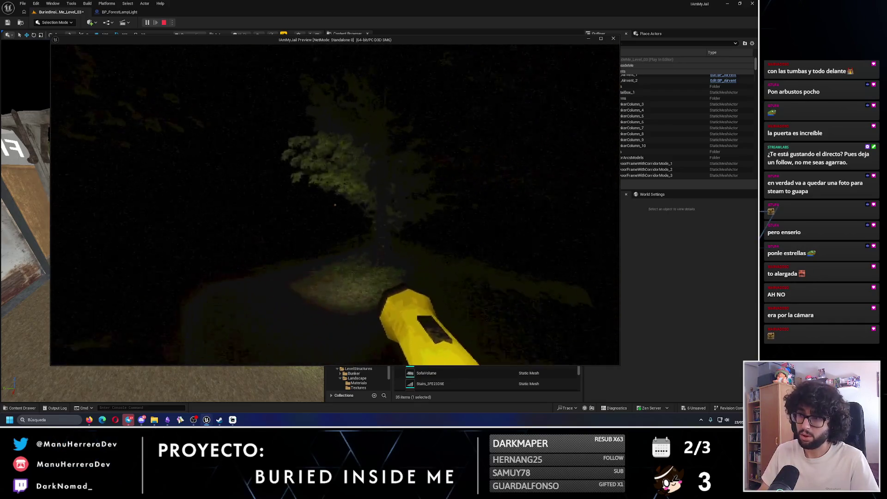
{"action": "key", "text": "w"}
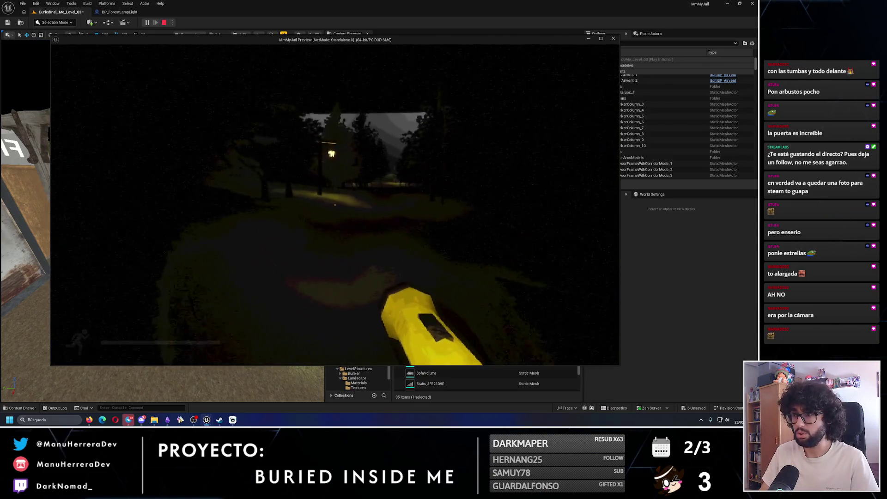
{"action": "key", "text": "shift+w"}
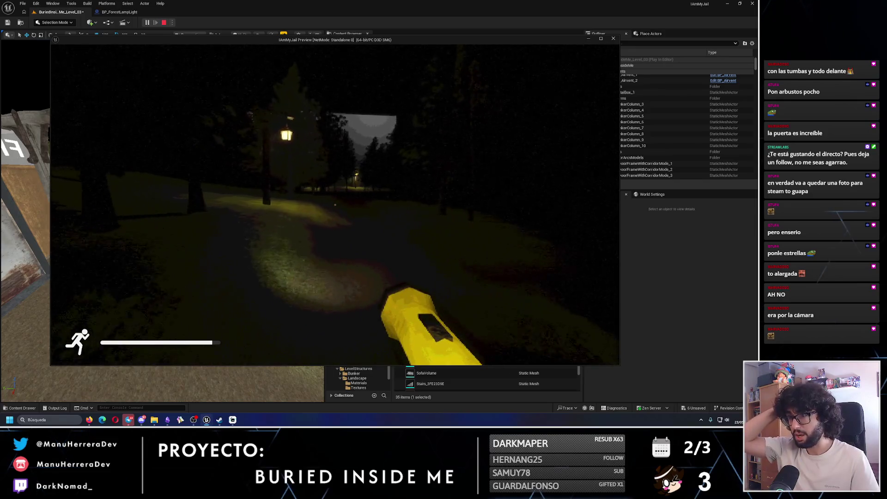
{"action": "key", "text": "w"}
{"action": "key", "text": "w"}
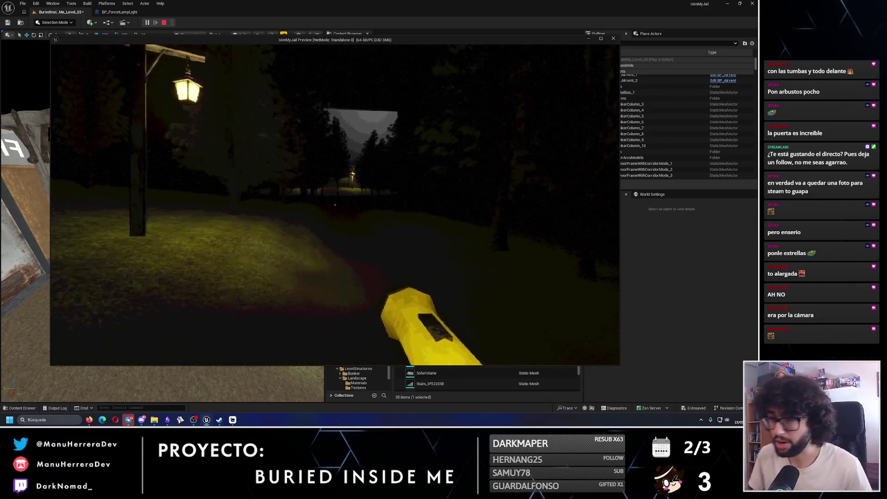
{"action": "key", "text": "w"}
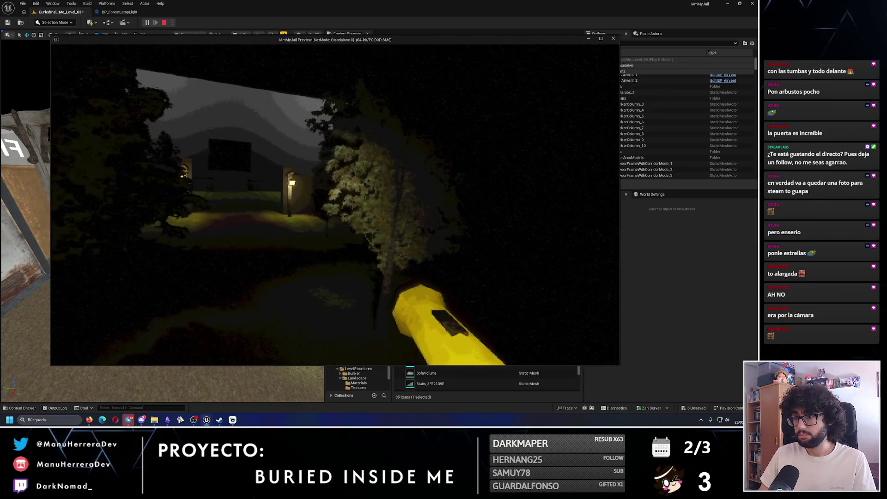
- Walk through the lamp-lit gate, back up to frame the wall, then end the play-test
{"action": "key", "text": "w"}
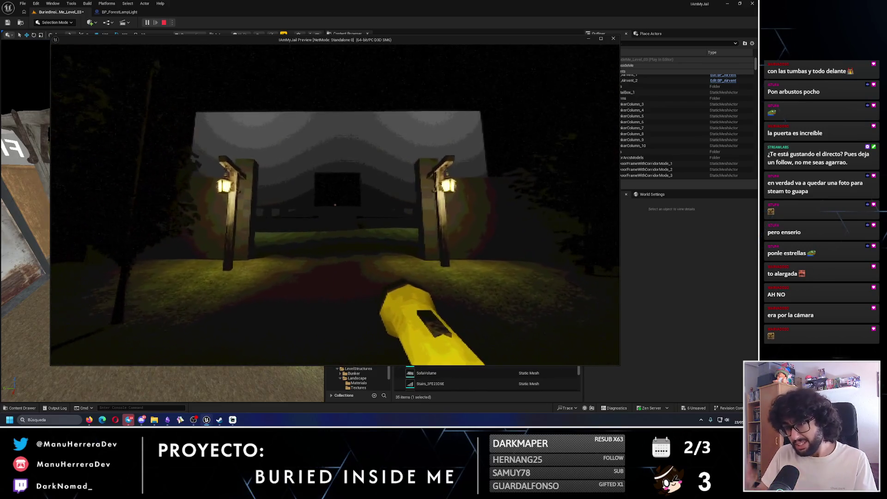
{"action": "key", "text": "w"}
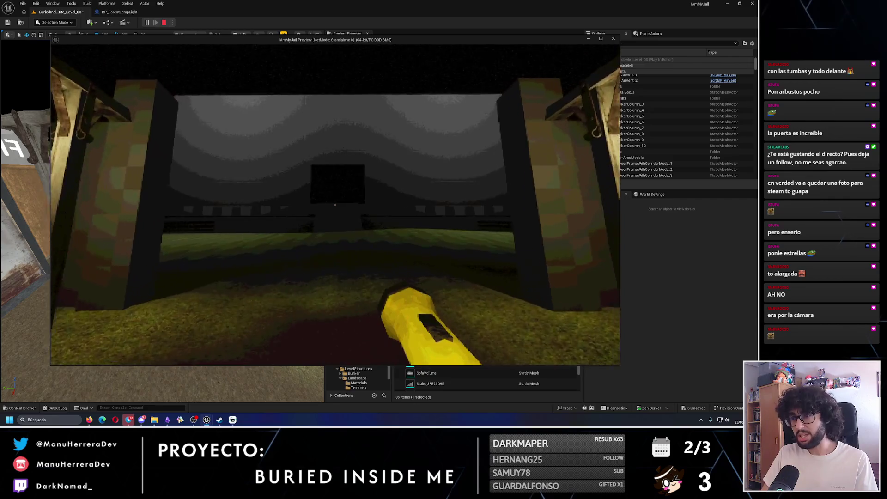
{"action": "key", "text": "w"}
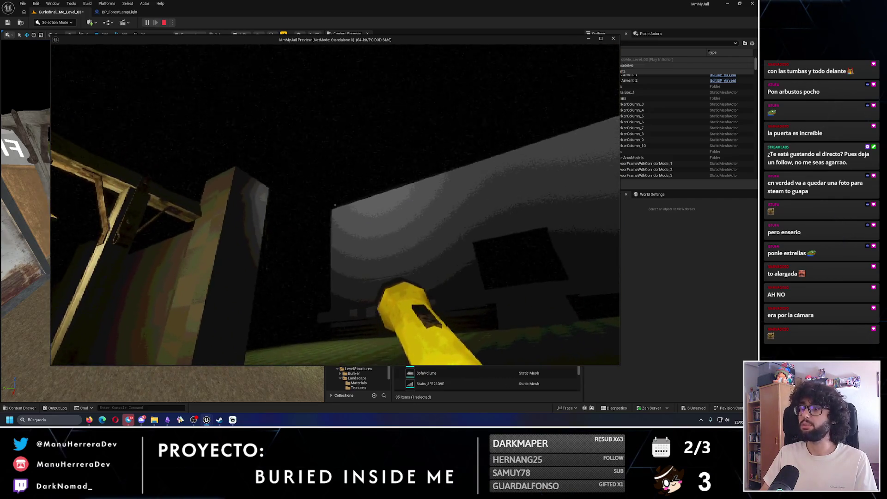
{"action": "key", "text": "w"}
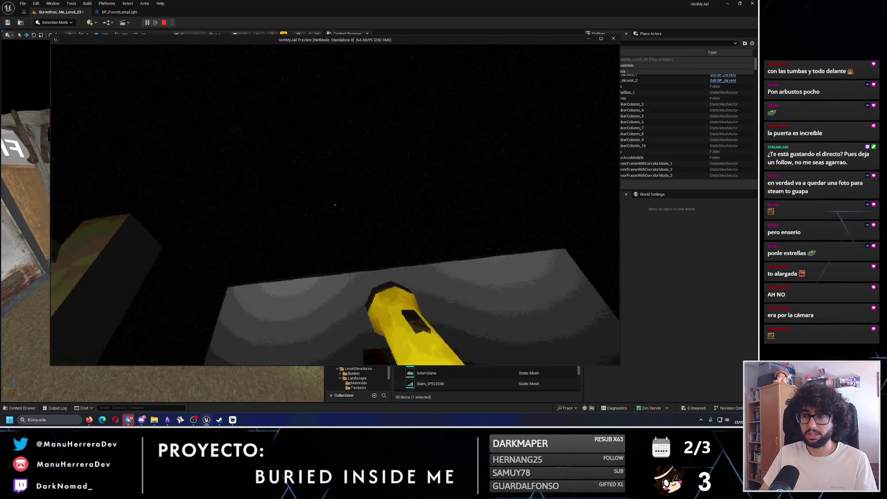
{"action": "key", "text": "s"}
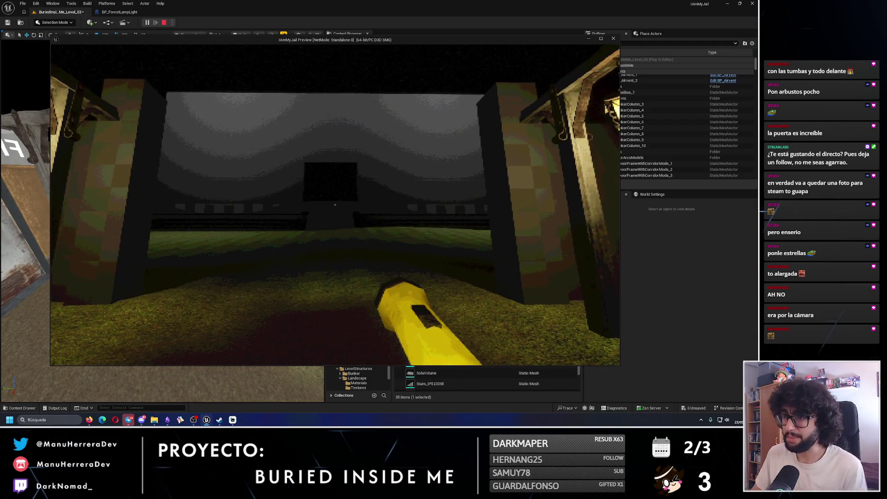
{"action": "key", "text": "s"}
{"action": "mouse_move", "coordinate": [335, 205]}
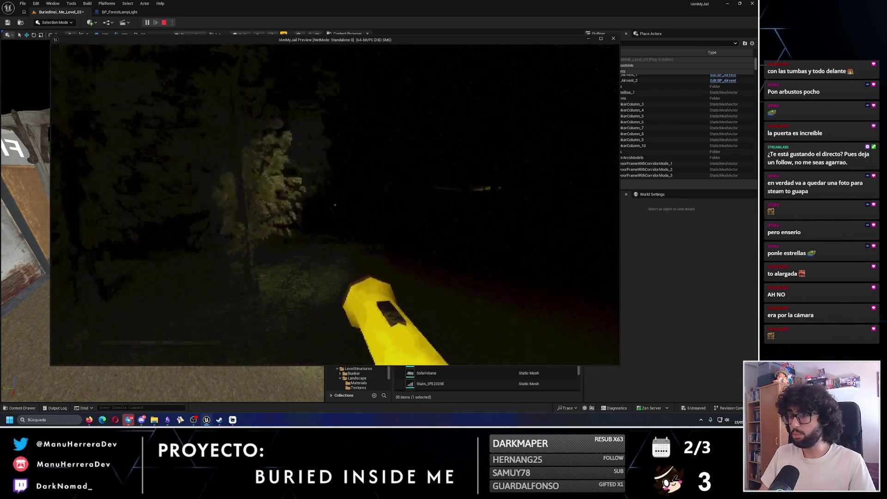
{"action": "key", "text": "Escape"}
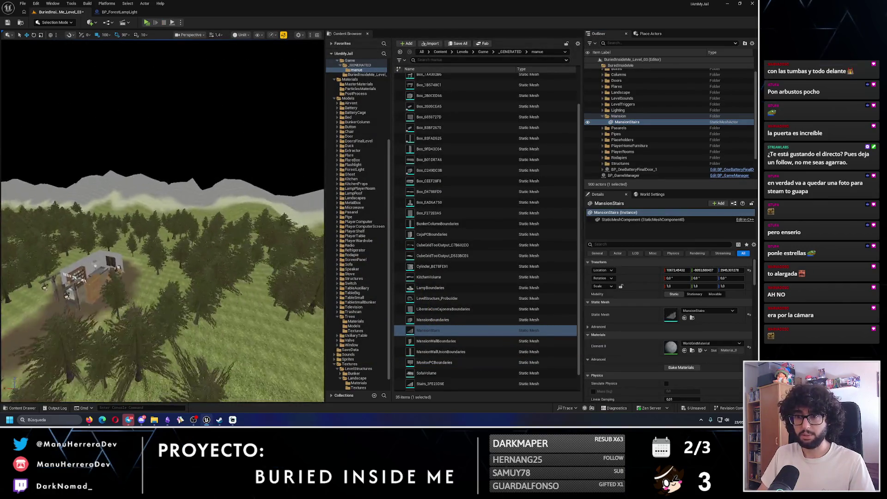
- Fly the editor camera over the forest toward the mountain
{"action": "key", "text": "s"}
{"action": "key", "text": "w"}
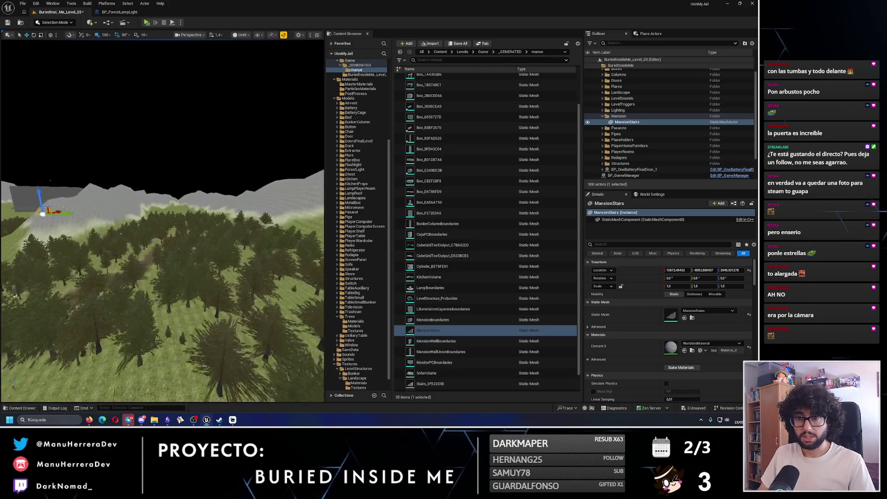
{"action": "key", "text": "w"}
{"action": "key", "text": "w"}
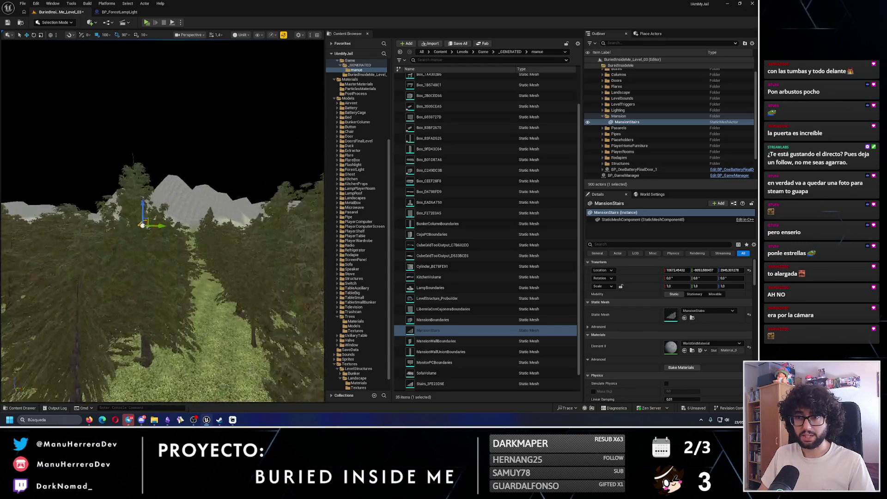
{"action": "key", "text": "w"}
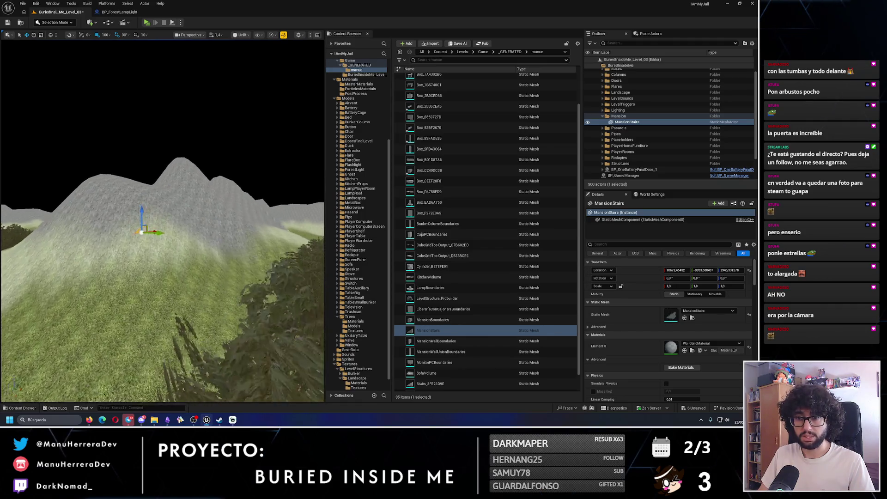
- Play-test by sprinting along the grassy forest path toward the lit white wall
{"action": "key", "text": "alt+p"}
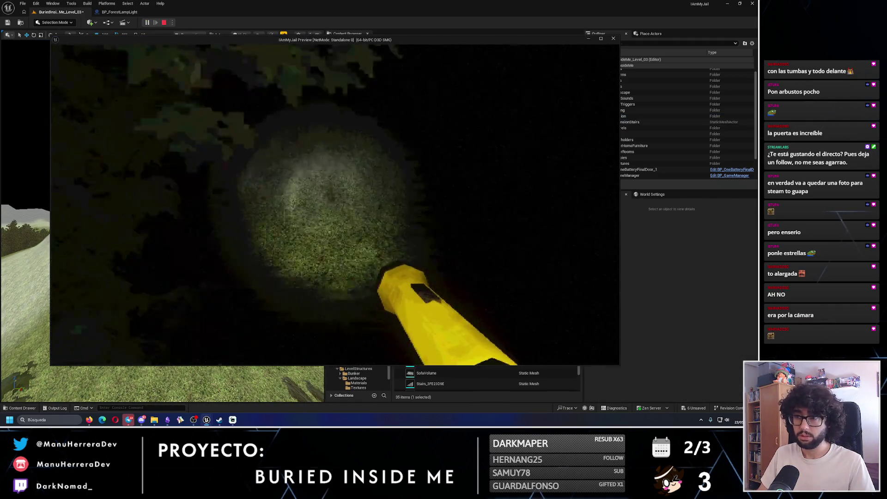
{"action": "key", "text": "shift+w"}
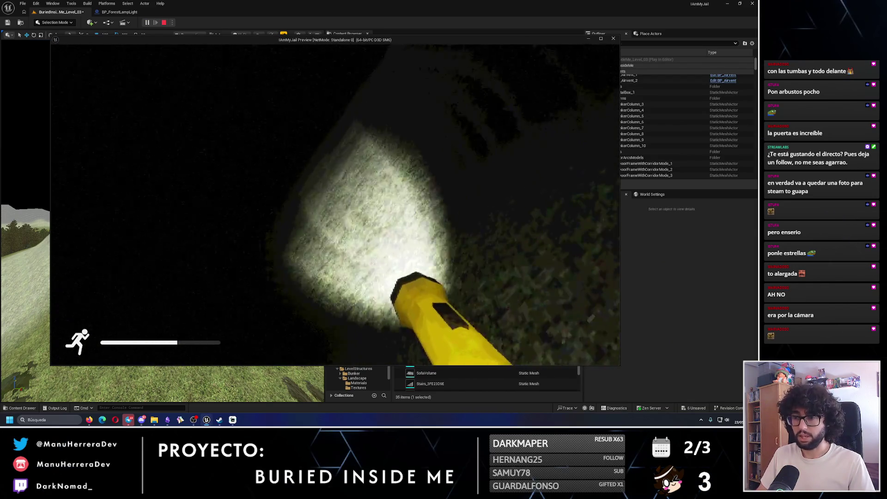
{"action": "key", "text": "shift+w"}
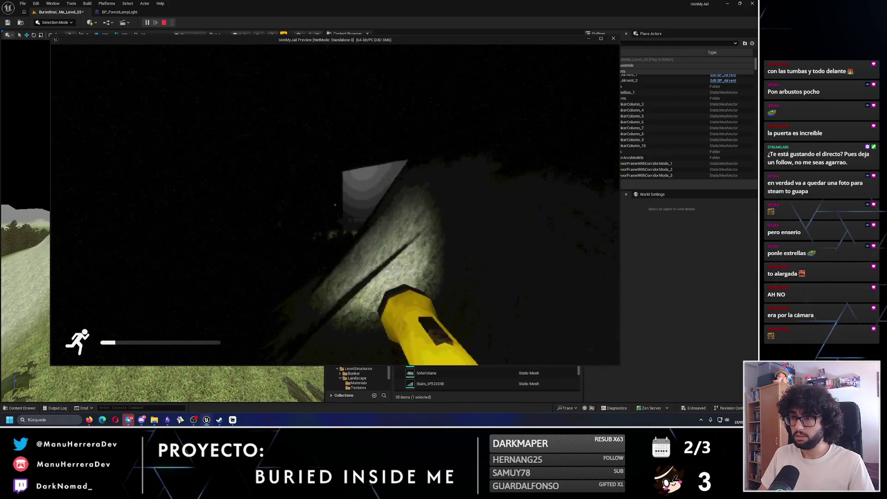
{"action": "key", "text": "w"}
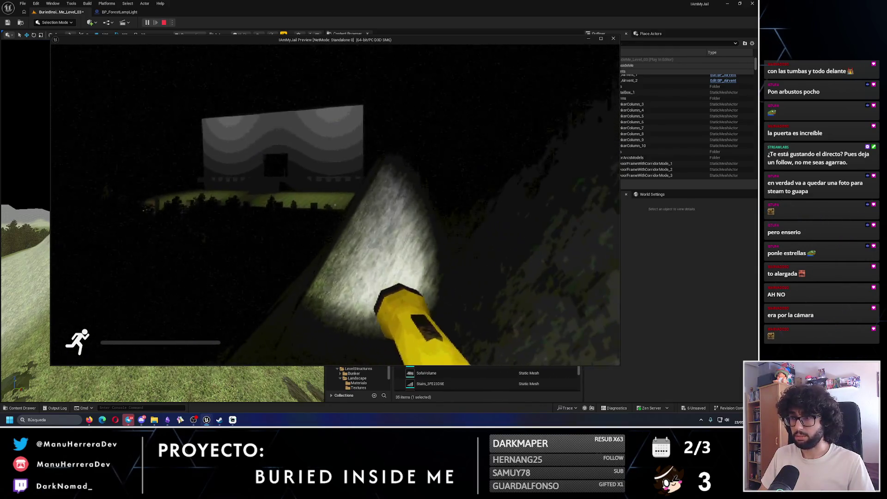
{"action": "key", "text": "w"}
{"action": "key", "text": "w"}
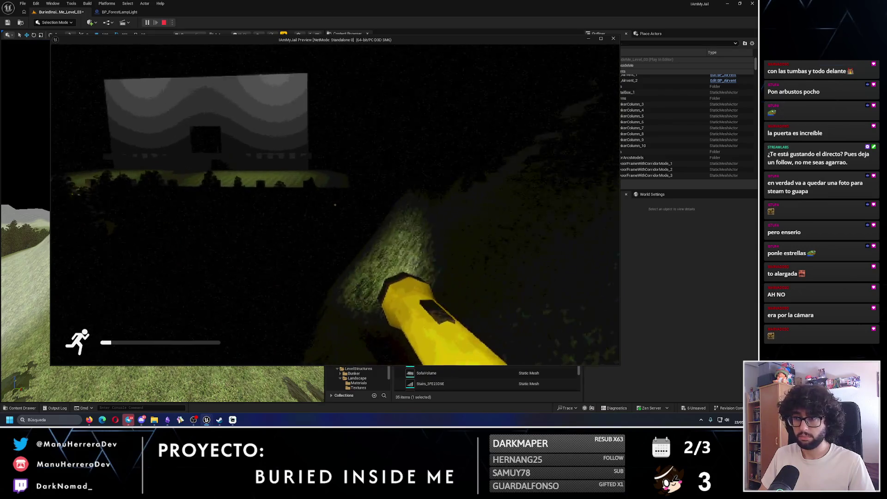
{"action": "key", "text": "w"}
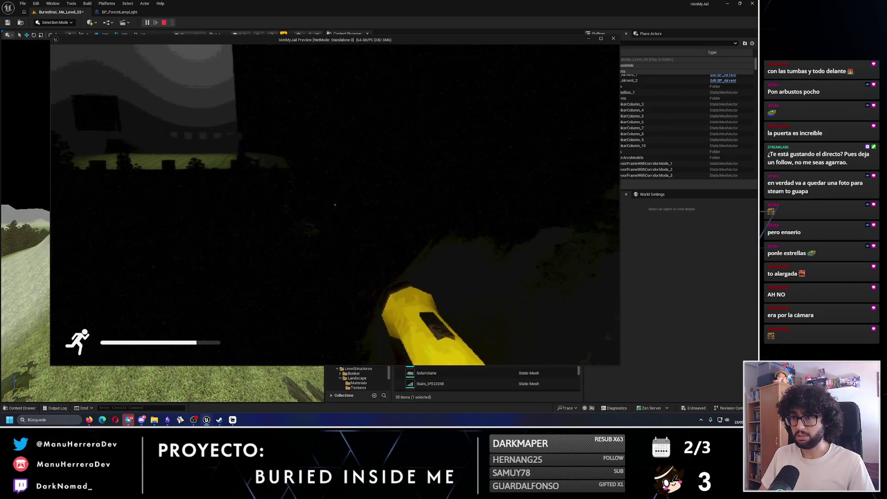
{"action": "key", "text": "shift+w"}
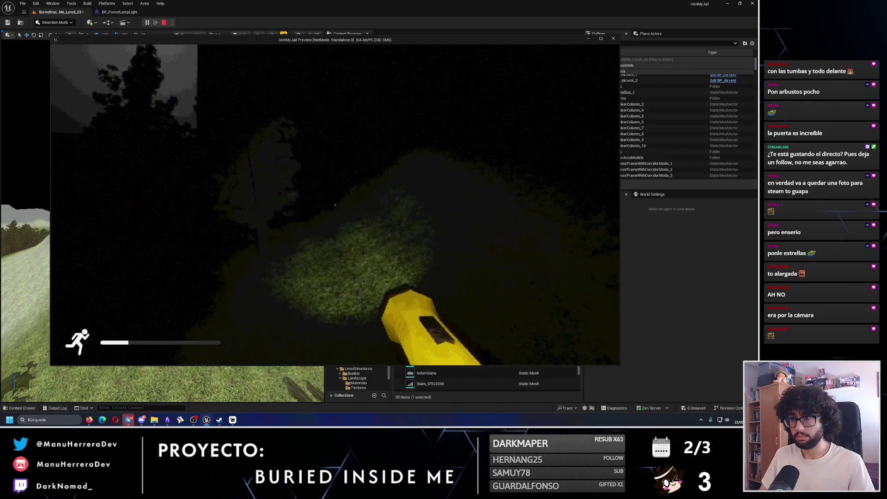
{"action": "key", "text": "shift+w"}
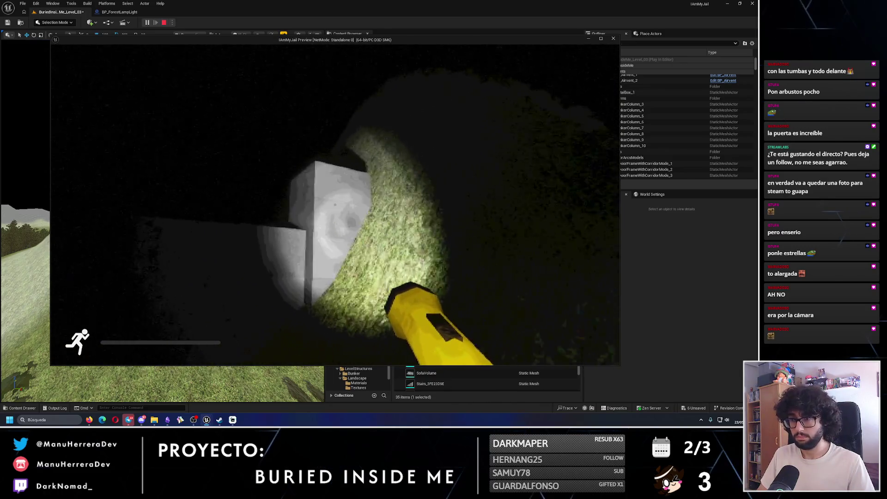
- Follow the concrete wall to the lamp post, then stop the play-test and fly over the terrain
{"action": "key", "text": "w"}
{"action": "key", "text": "w"}
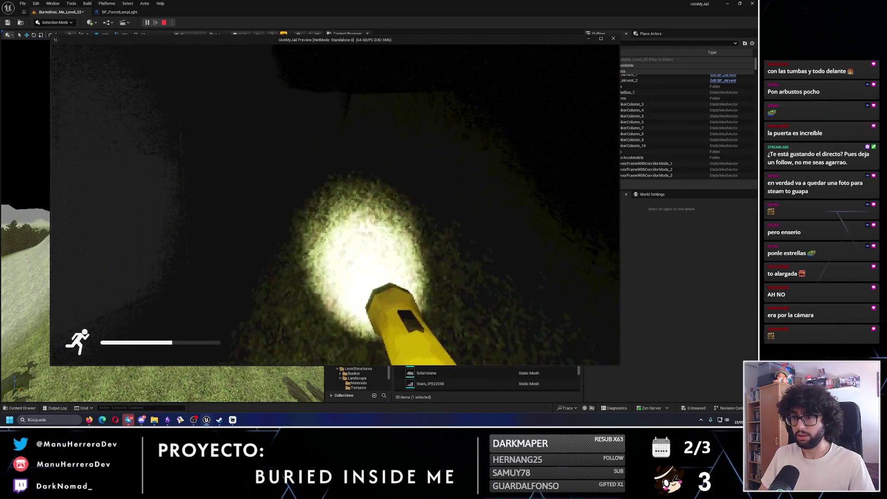
{"action": "key", "text": "shift+w"}
{"action": "key", "text": "shift+w"}
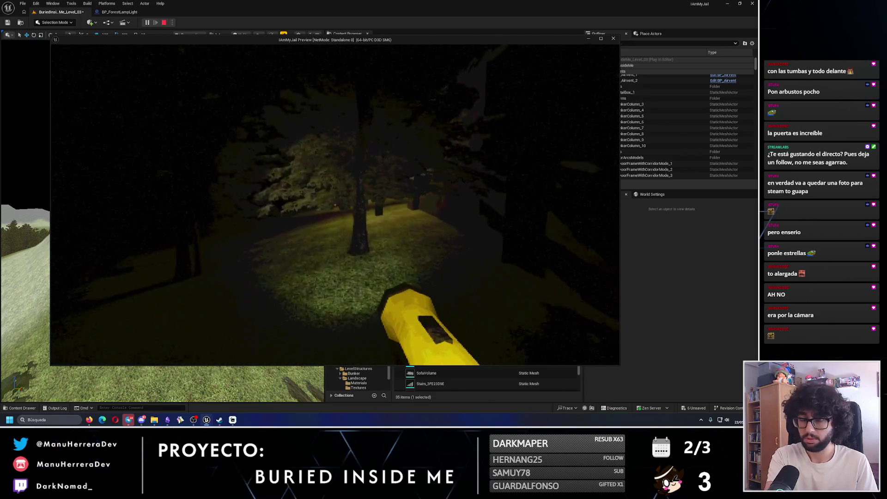
{"action": "key", "text": "shift+w"}
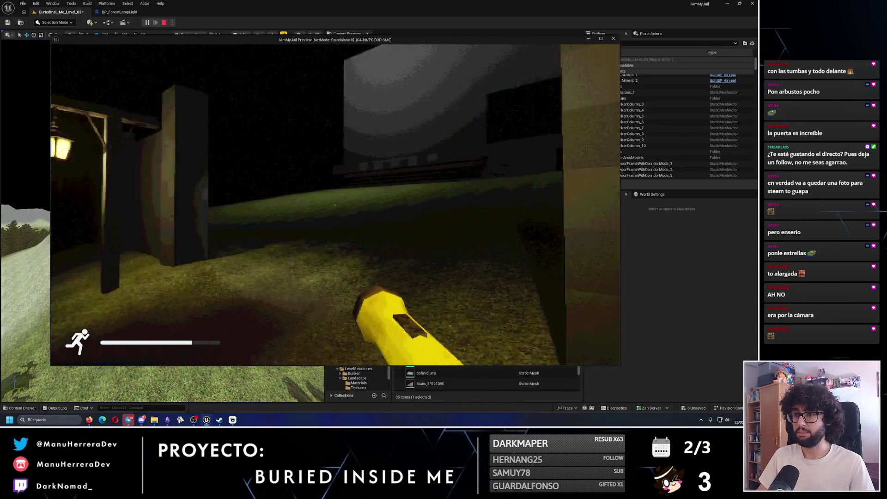
{"action": "key", "text": "w"}
{"action": "key", "text": "shift+w"}
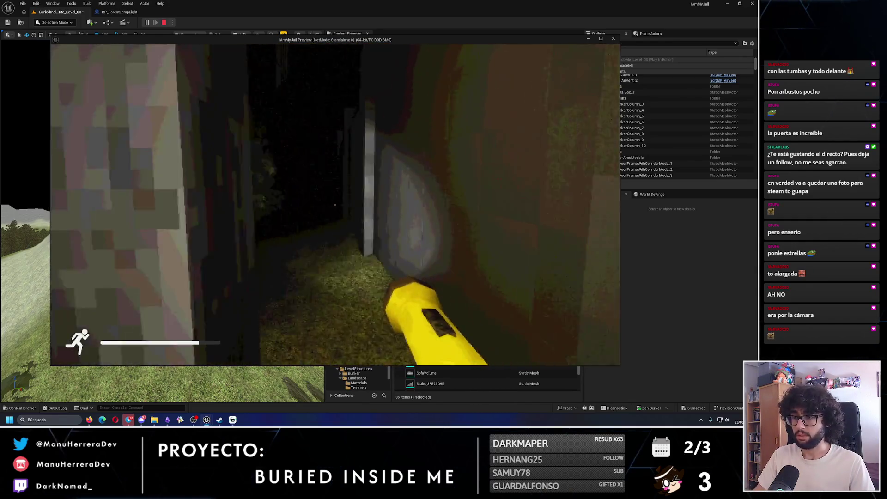
{"action": "key", "text": "Escape"}
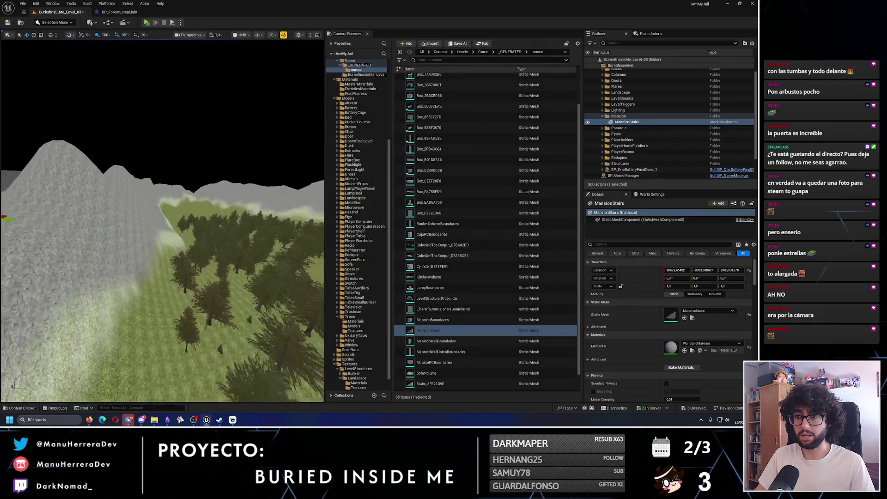
{"action": "mouse_move", "coordinate": [158, 185]}
{"action": "left_mouse_down"}
{"action": "mouse_move", "coordinate": [158, 259]}
{"action": "mouse_move", "coordinate": [161, 244]}
{"action": "mouse_move", "coordinate": [146, 245]}
{"action": "mouse_move", "coordinate": [138, 268]}
{"action": "mouse_move", "coordinate": [124, 266]}
{"action": "left_mouse_up"}
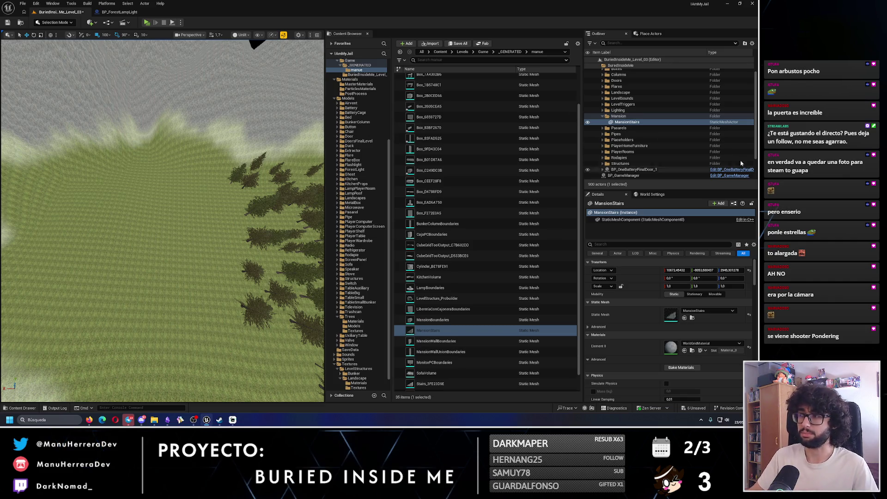
- Collapse the Mansion folder, save the level, and play-test from near the mansion wall
{"action": "left_click", "coordinate": [602, 116]}
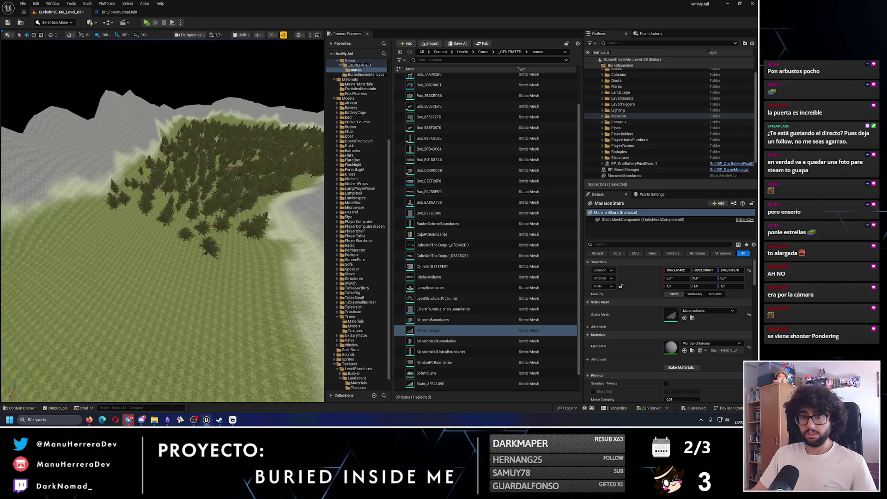
{"action": "scroll", "coordinate": [162, 221], "scroll_direction": "down", "scroll_amount": 10}
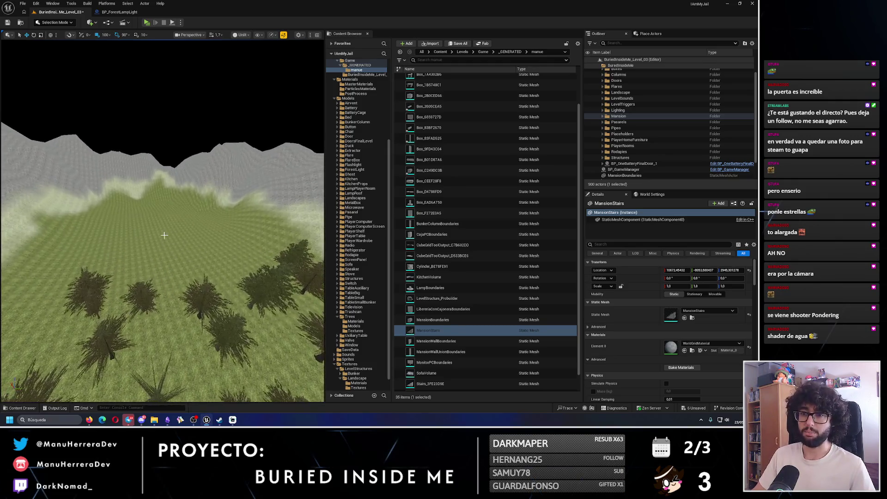
{"action": "left_click", "coordinate": [7, 22]}
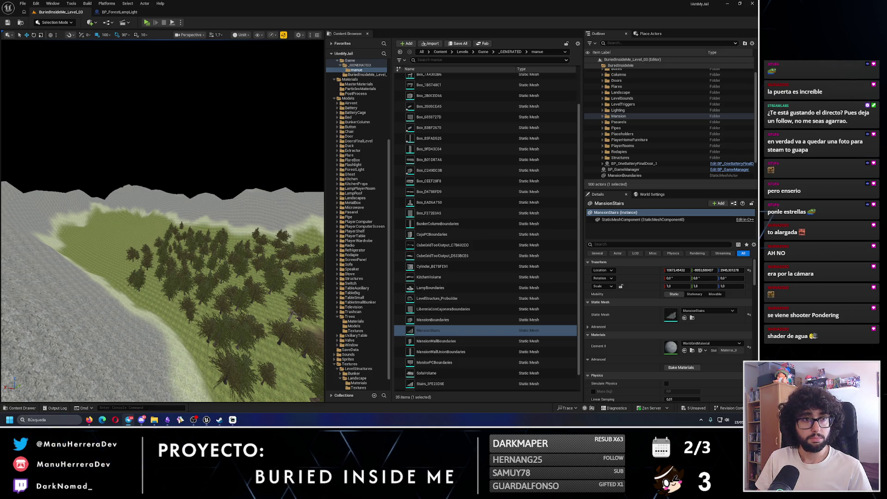
{"action": "mouse_move", "coordinate": [128, 213]}
{"action": "left_mouse_down"}
{"action": "mouse_move", "coordinate": [155, 168]}
{"action": "mouse_move", "coordinate": [137, 22]}
{"action": "left_mouse_up"}
{"action": "key", "text": "alt+p"}
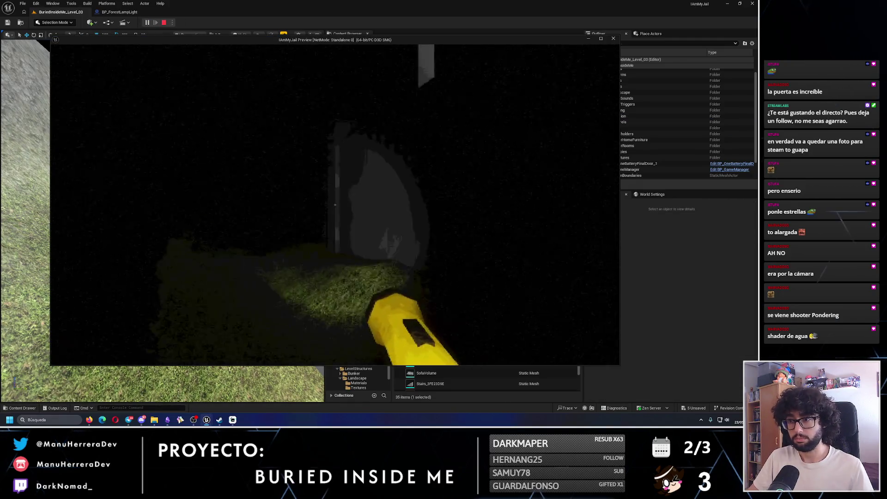
- Walk briefly to the grey wall corner and white block, then stop the play-test
{"action": "key", "text": "shift+w"}
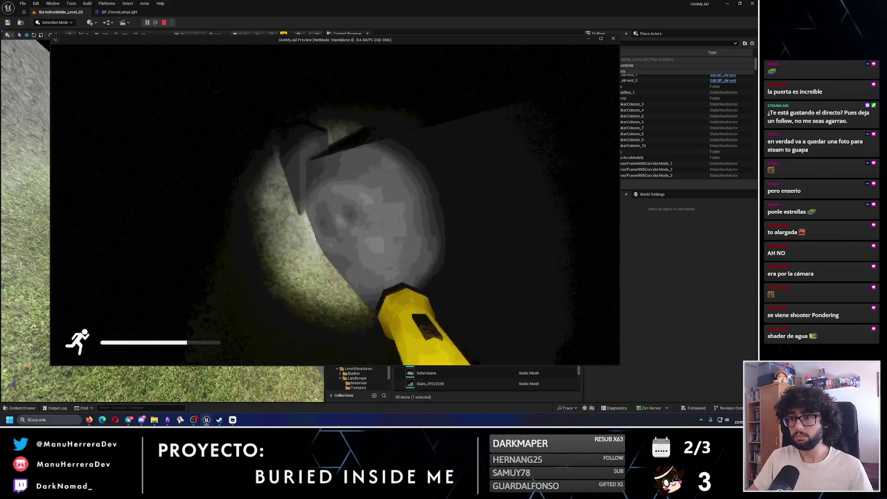
{"action": "key", "text": "w"}
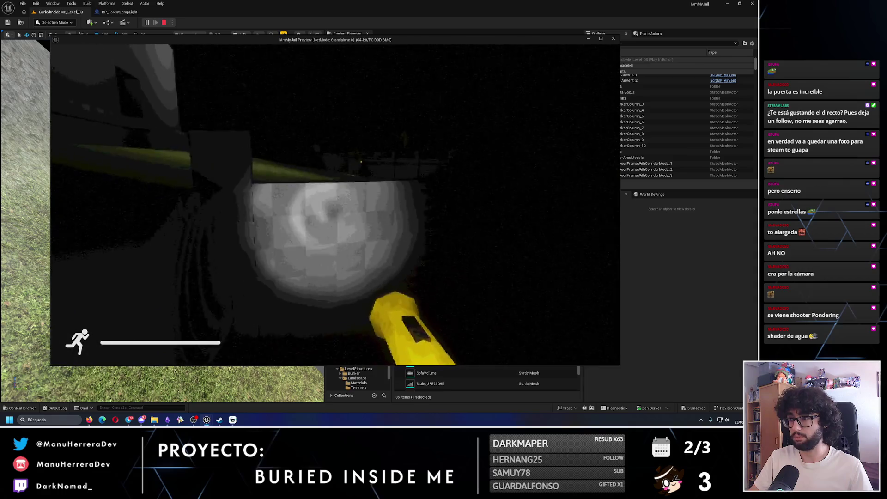
{"action": "key", "text": "Escape"}
- Restart play in front of the mansion wall and sprint through the gate between the lamps
{"action": "left_click_drag", "start_coordinate": [177, 90], "coordinate": [91, 52]}
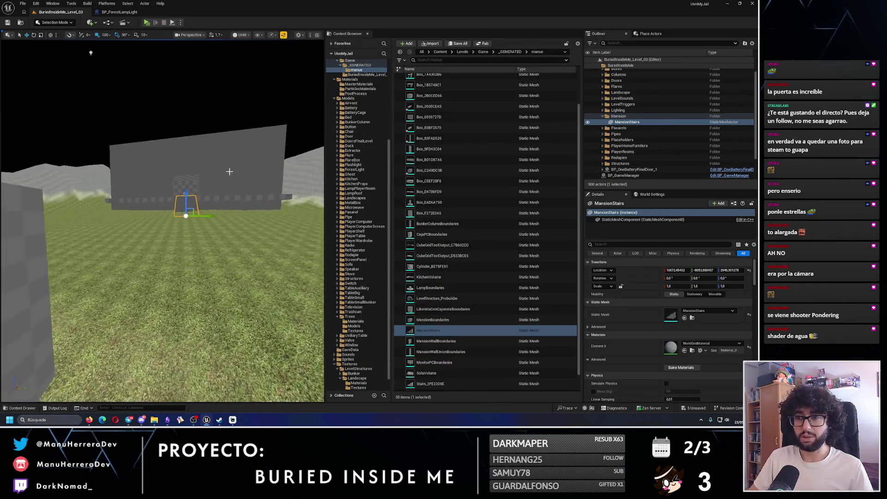
{"action": "key", "text": "alt+p"}
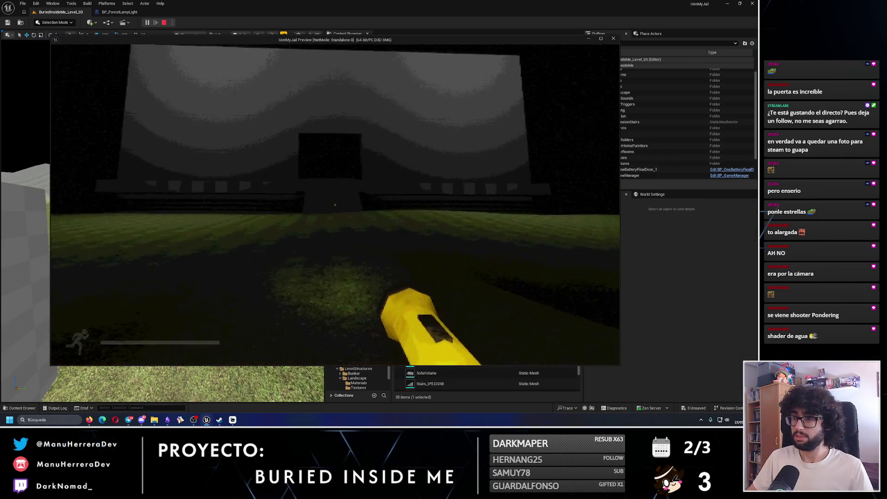
{"action": "key", "text": "shift+w"}
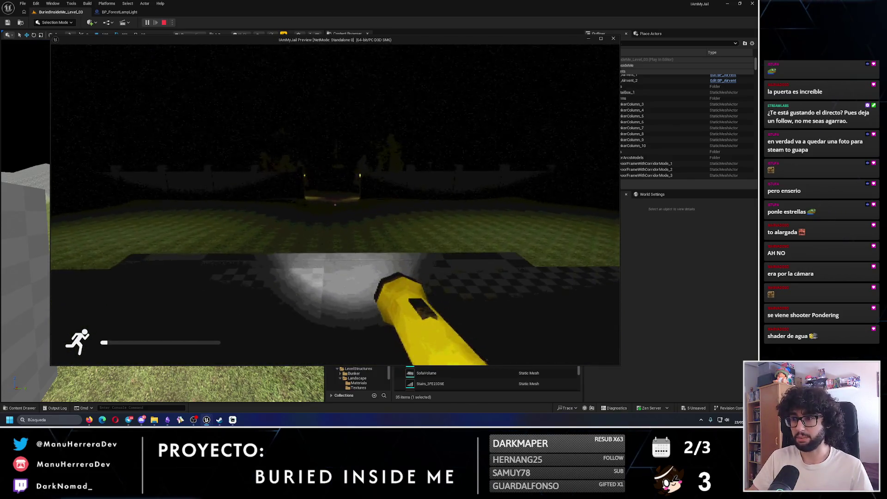
{"action": "key", "text": "w"}
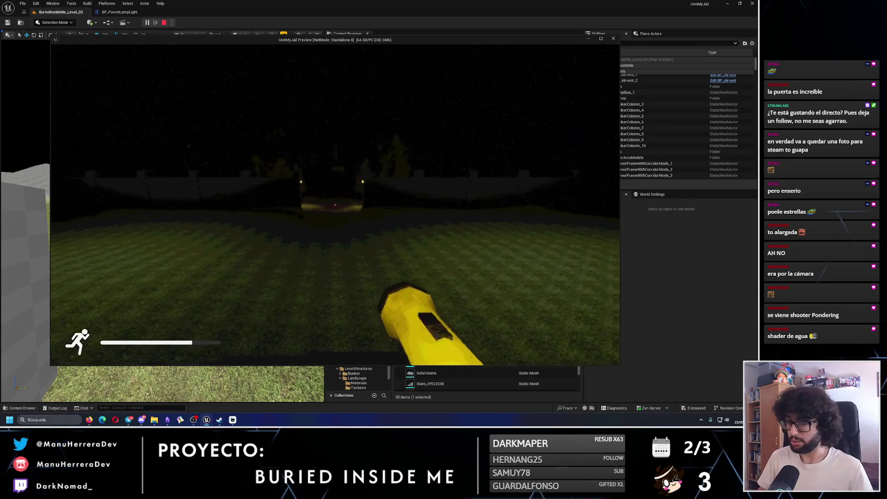
{"action": "key", "text": "shift+w"}
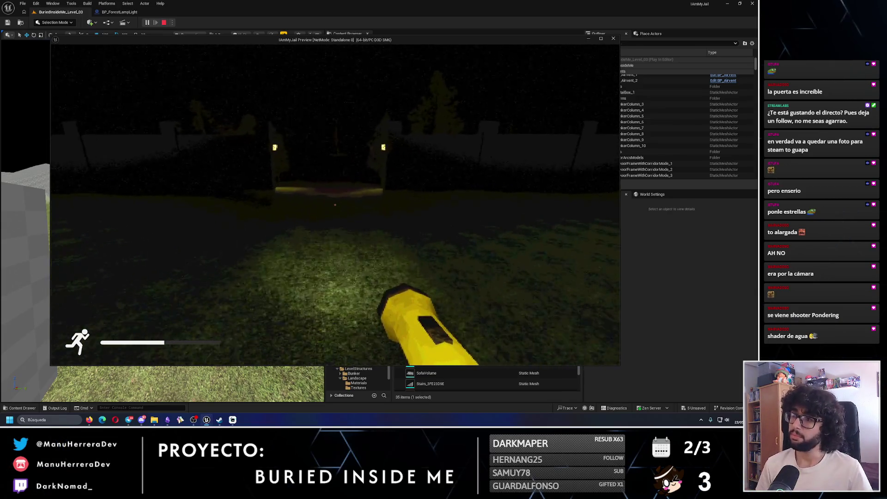
{"action": "key", "text": "shift+w"}
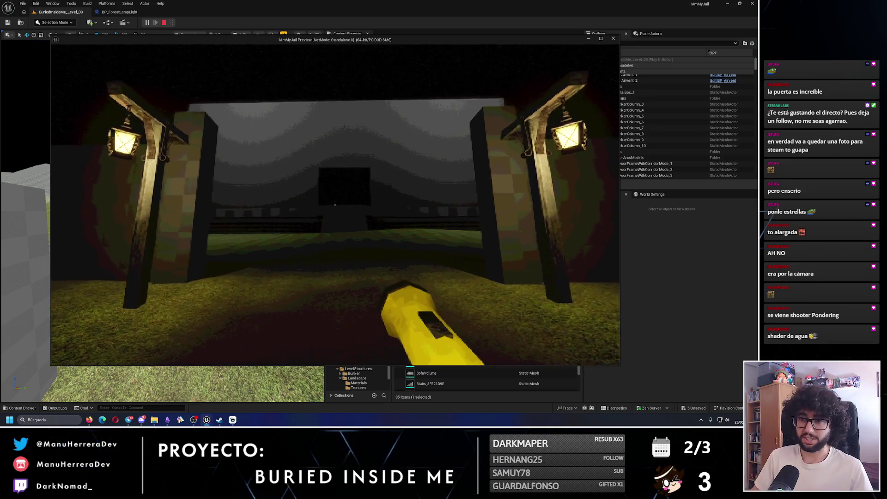
{"action": "key", "text": "Escape"}
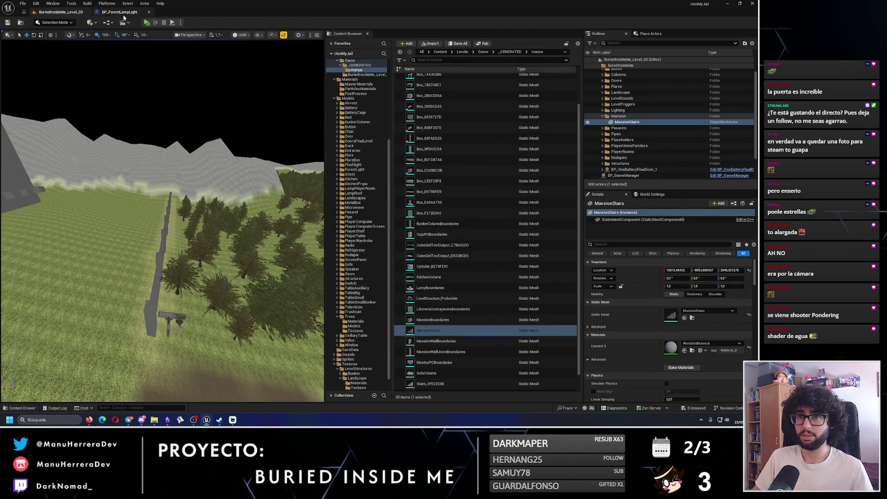
- Open the forest_LampLight static mesh from the BP_ForestLampLight blueprint for editing
{"action": "left_click", "coordinate": [119, 12]}
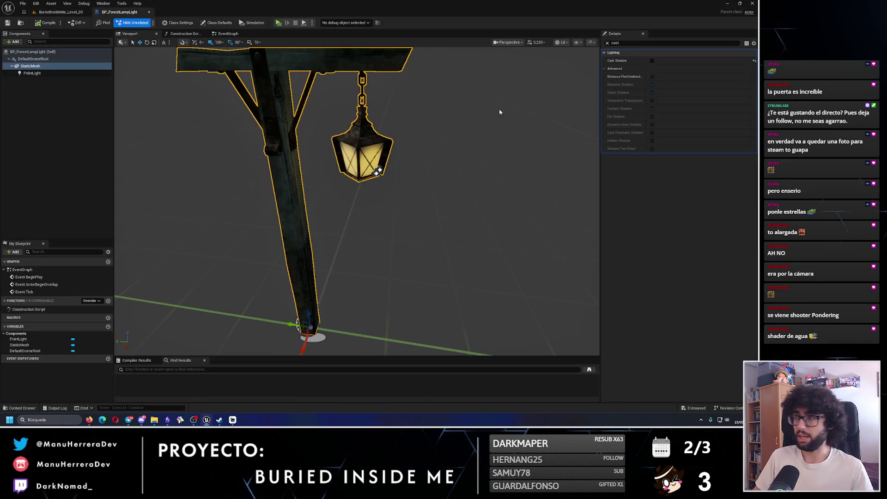
{"action": "left_click", "coordinate": [607, 42]}
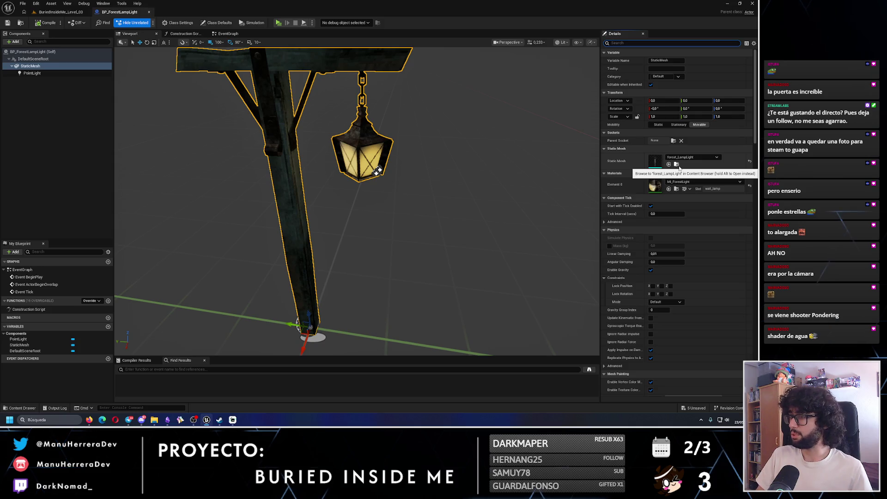
{"action": "left_click", "coordinate": [677, 165]}
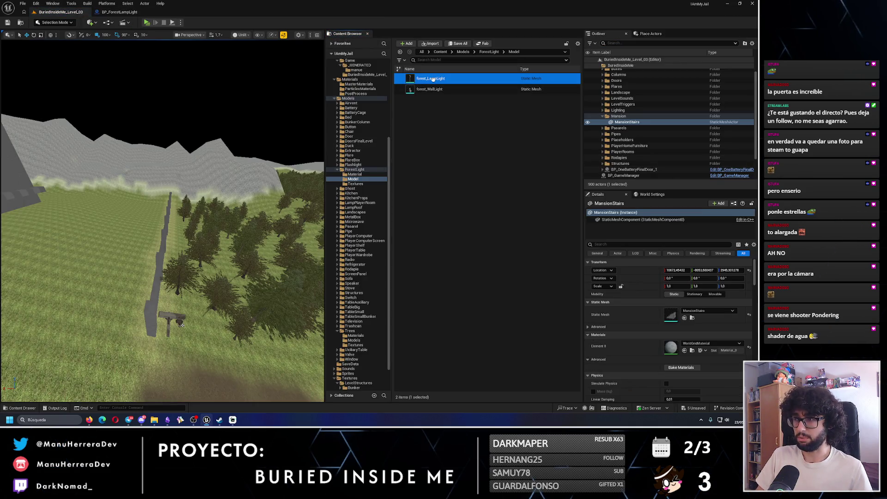
{"action": "key", "text": "Return"}
{"action": "left_click_drag", "start_coordinate": [252, 166], "coordinate": [314, 176]}
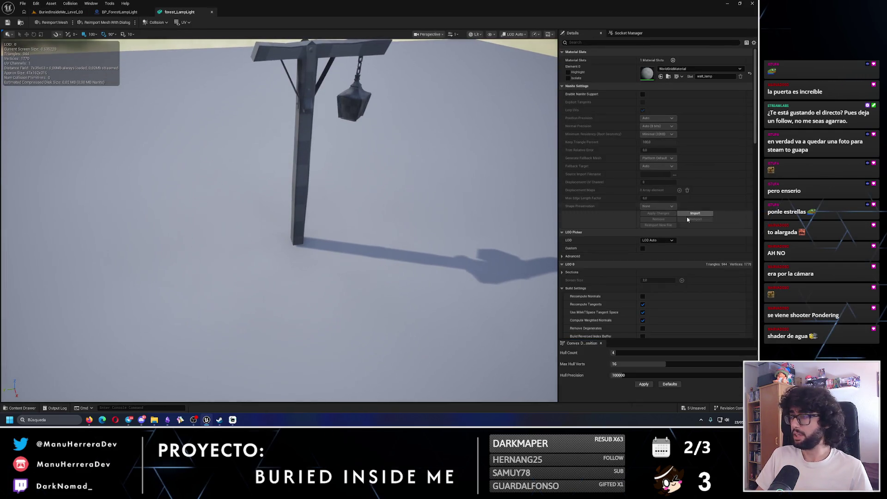
{"action": "scroll", "coordinate": [756, 248], "scroll_direction": "down", "scroll_amount": 10}
{"action": "scroll", "coordinate": [756, 248], "scroll_direction": "down", "scroll_amount": 5}
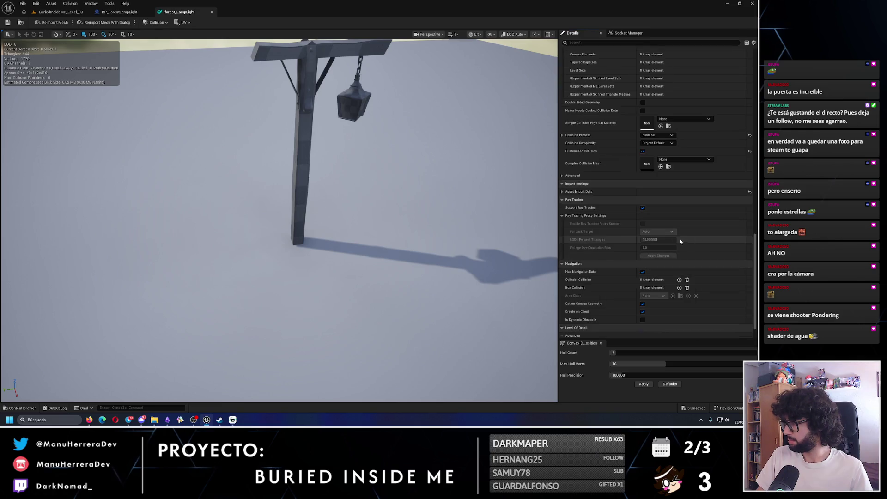
- Set Collision Complexity to Use Complex Collision As Simple and return to BuriedInsideMe_Level_03
{"action": "left_click", "coordinate": [680, 159]}
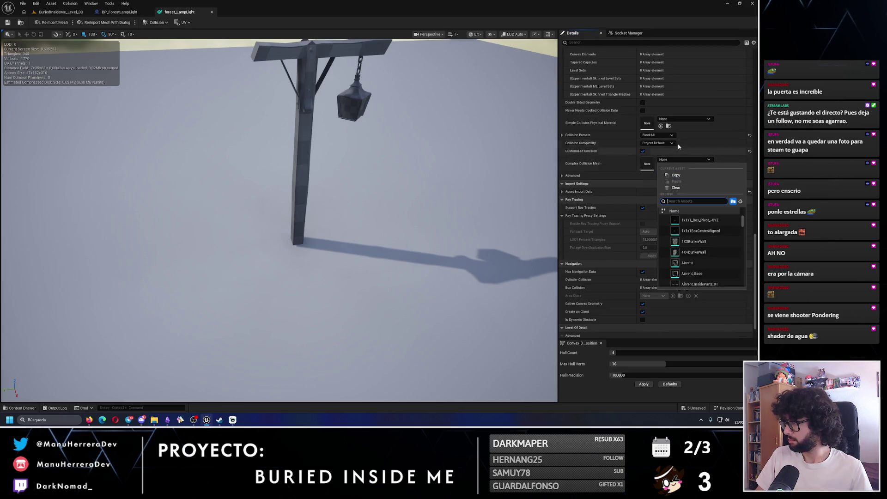
{"action": "left_click", "coordinate": [657, 143]}
{"action": "left_click", "coordinate": [661, 166]}
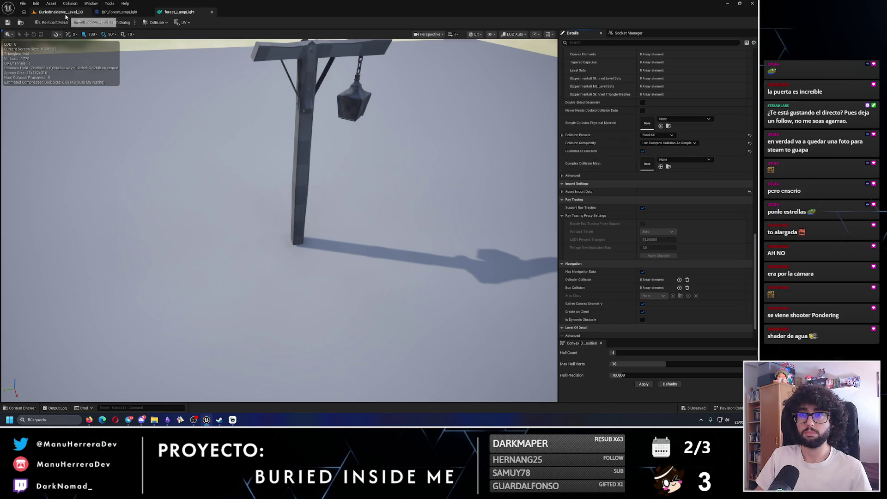
{"action": "left_click", "coordinate": [61, 12]}
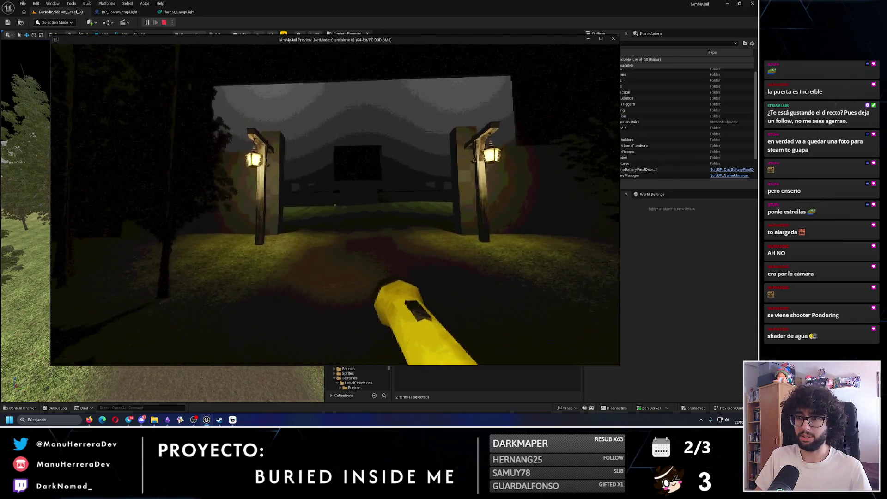
- Walk through the lit gate and sprint into the forest along the path
{"action": "key", "text": "w"}
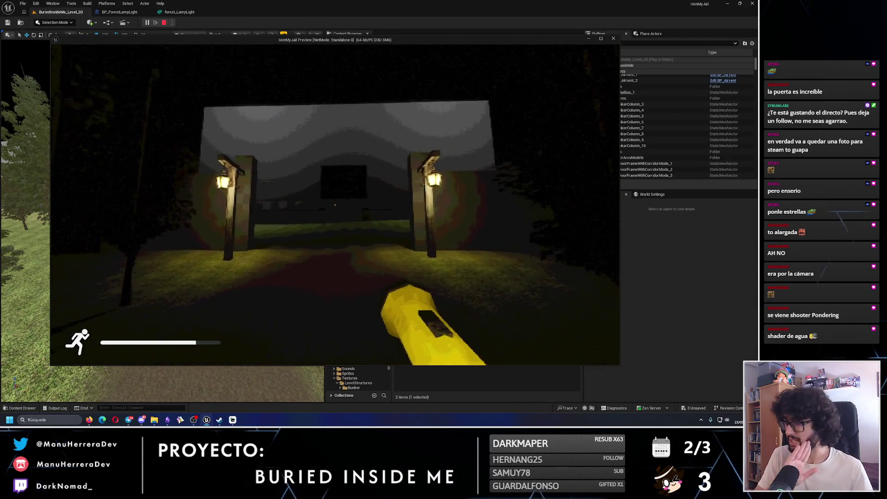
{"action": "key", "text": "w"}
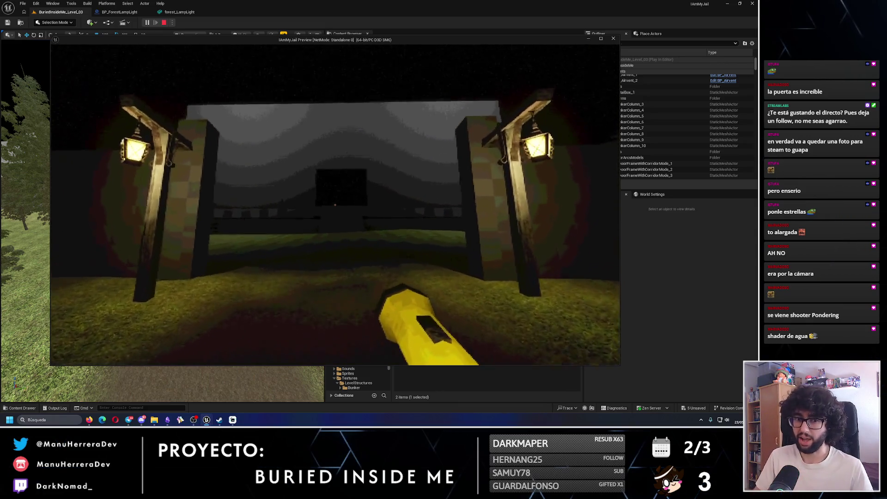
{"action": "key", "text": "shift+w"}
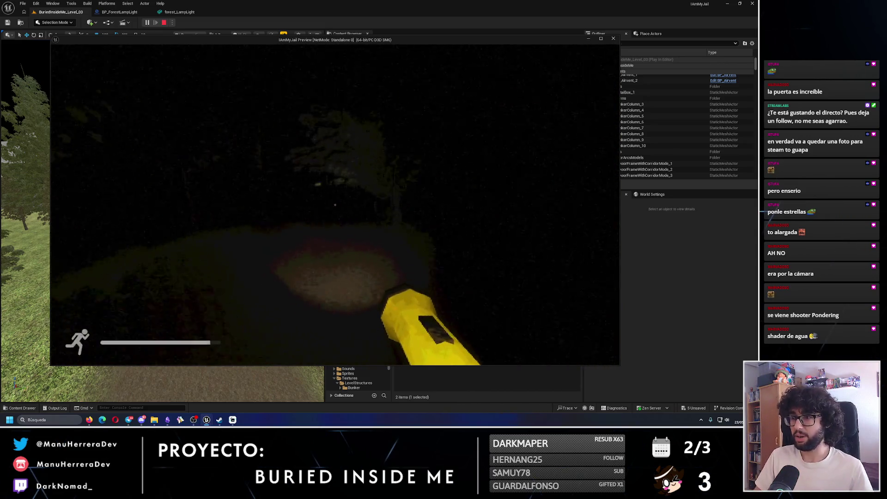
{"action": "key", "text": "shift+w"}
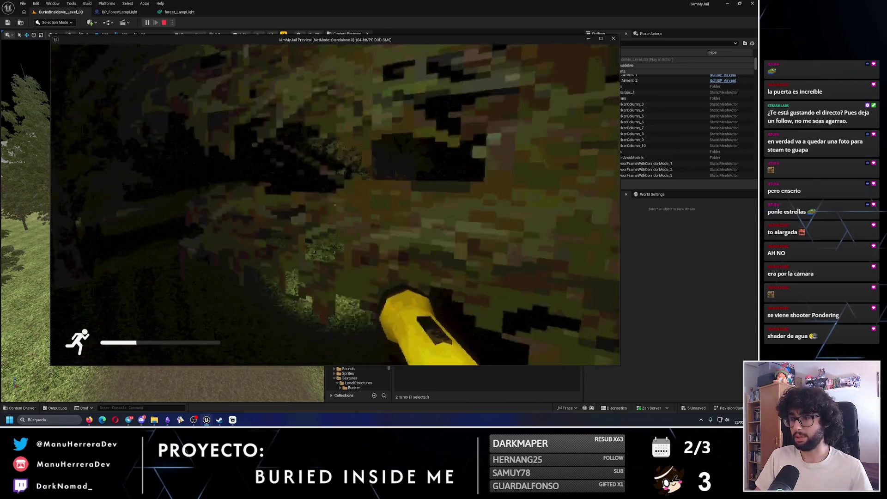
{"action": "key", "text": "w"}
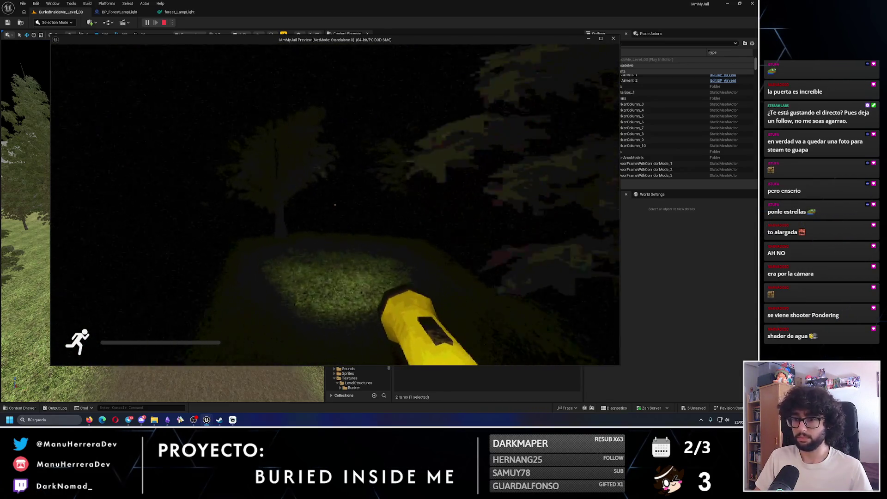
{"action": "key", "text": "w"}
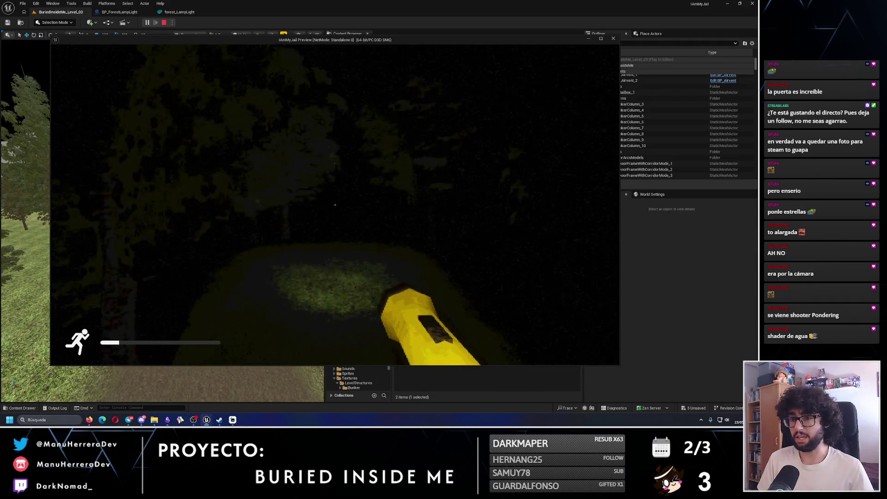
- Sprint past the lit tree toward the darker forest, look around, then stop the play-test
{"action": "key", "text": "w"}
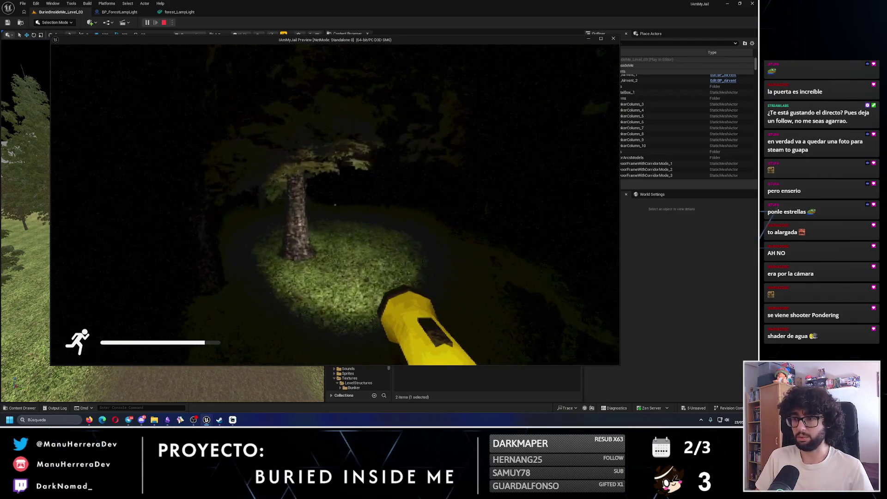
{"action": "key", "text": "shift+w"}
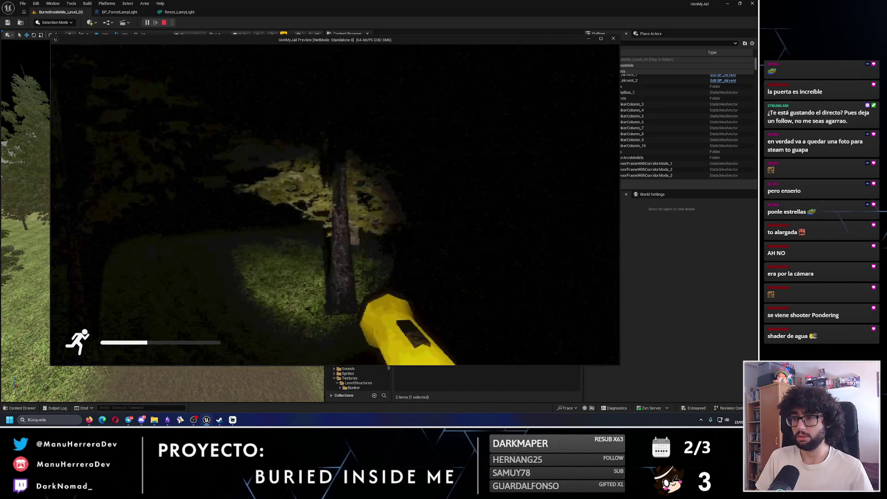
{"action": "key", "text": "shift+w"}
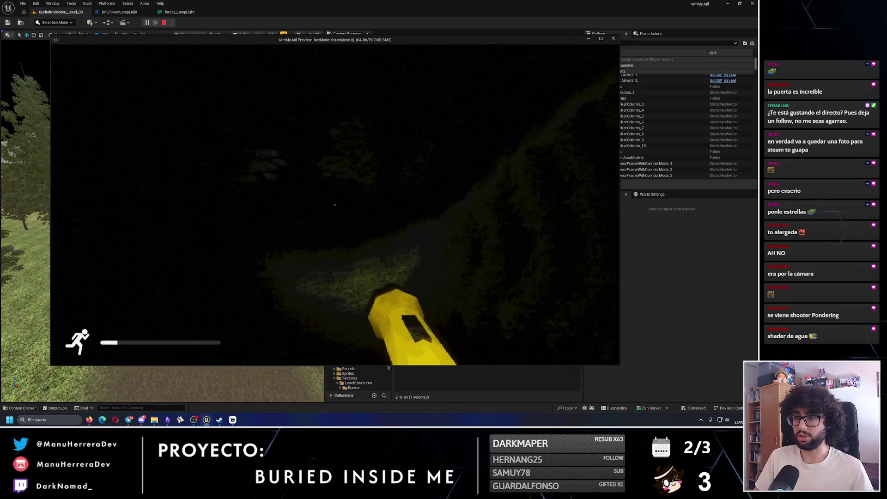
{"action": "key", "text": "w"}
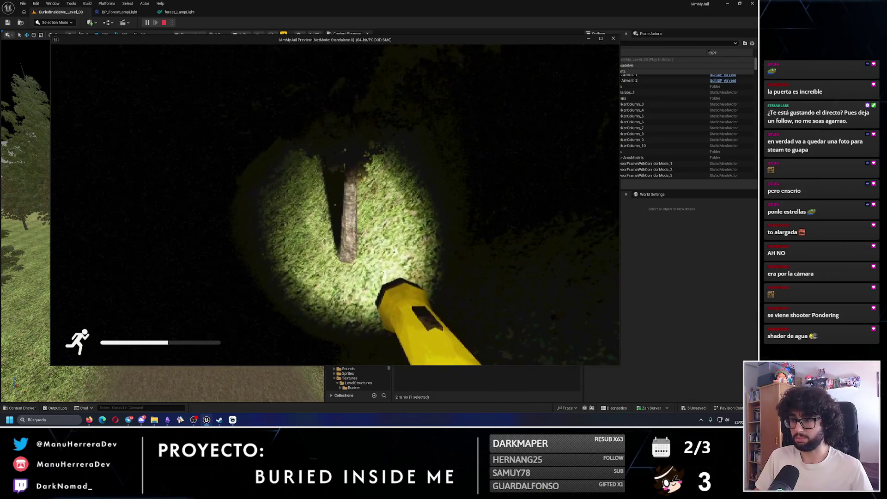
{"action": "key", "text": "w"}
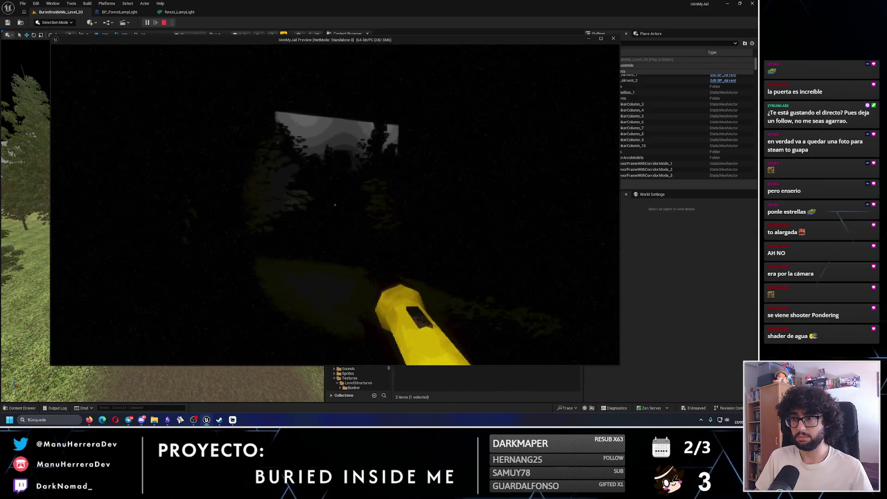
{"action": "key", "text": "w"}
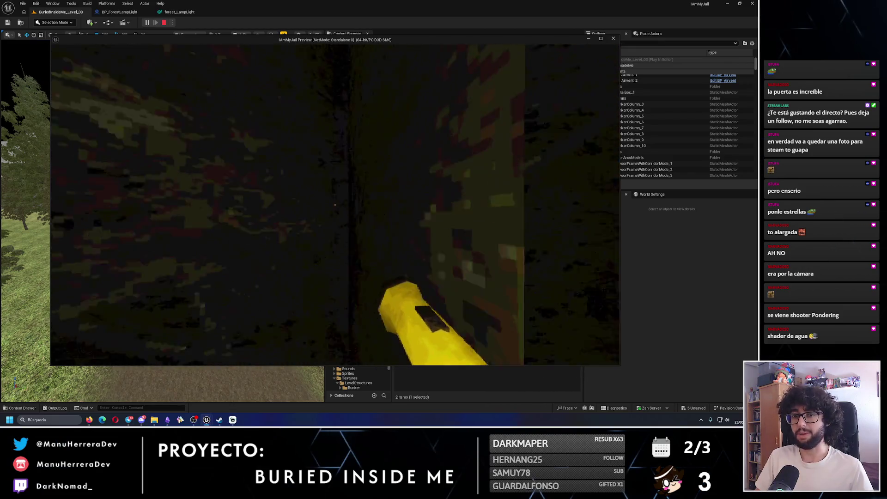
{"action": "key", "text": "w"}
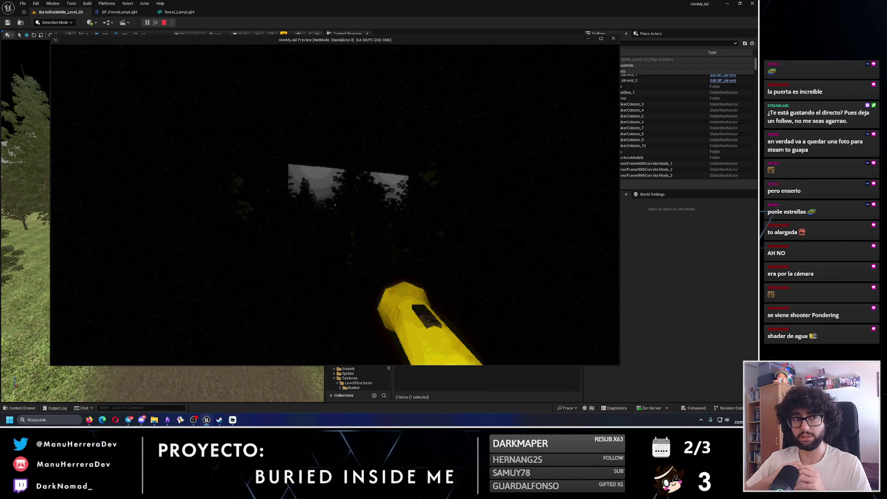
{"action": "key", "text": "Escape"}
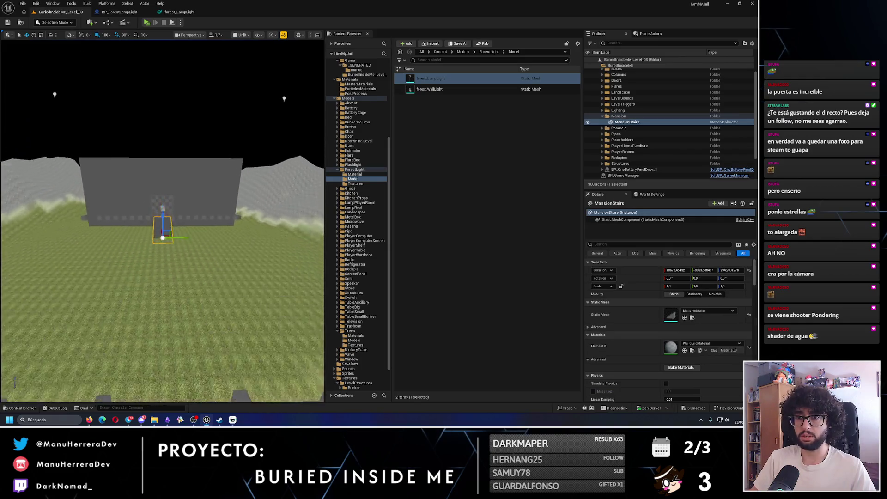
- Select the MansionBoundaries wall in Modeling Mode and start PolyGroup Edit on its top face
{"action": "left_click", "coordinate": [163, 167]}
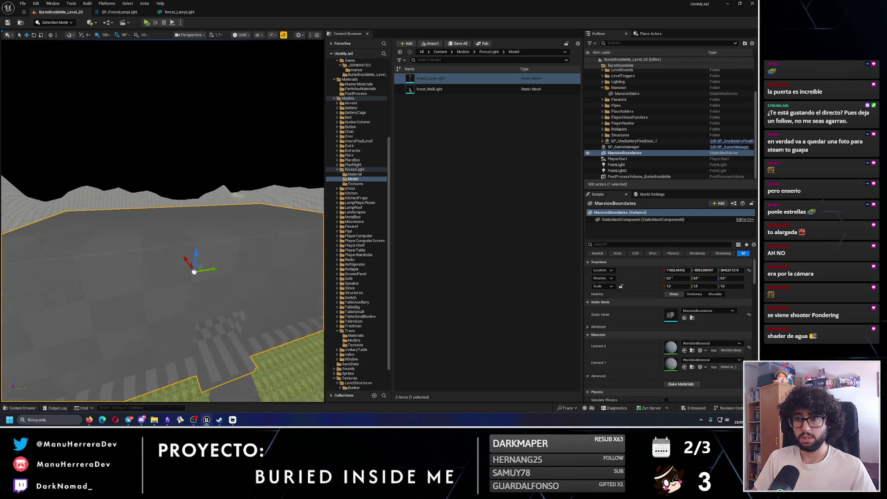
{"action": "left_click", "coordinate": [56, 22]}
{"action": "left_click", "coordinate": [55, 57]}
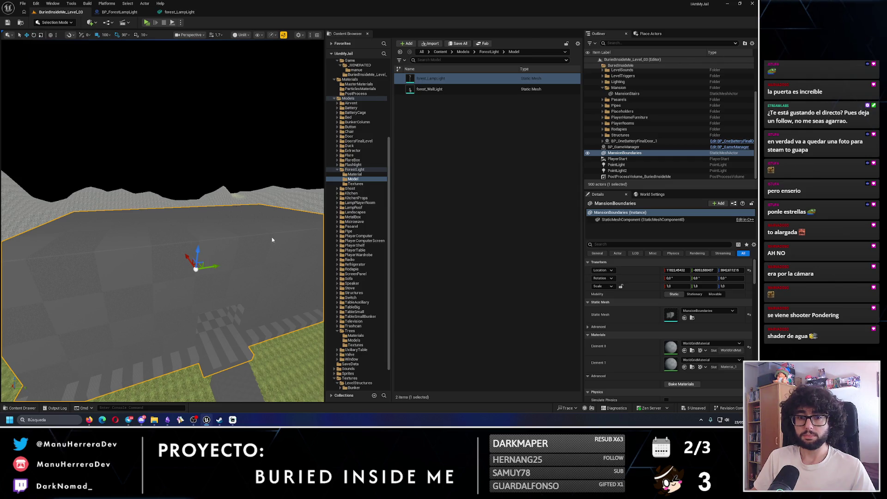
{"action": "left_click", "coordinate": [10, 130]}
{"action": "left_click", "coordinate": [45, 40]}
{"action": "left_click", "coordinate": [273, 221]}
{"action": "left_click_drag", "start_coordinate": [196, 125], "coordinate": [196, 126]}
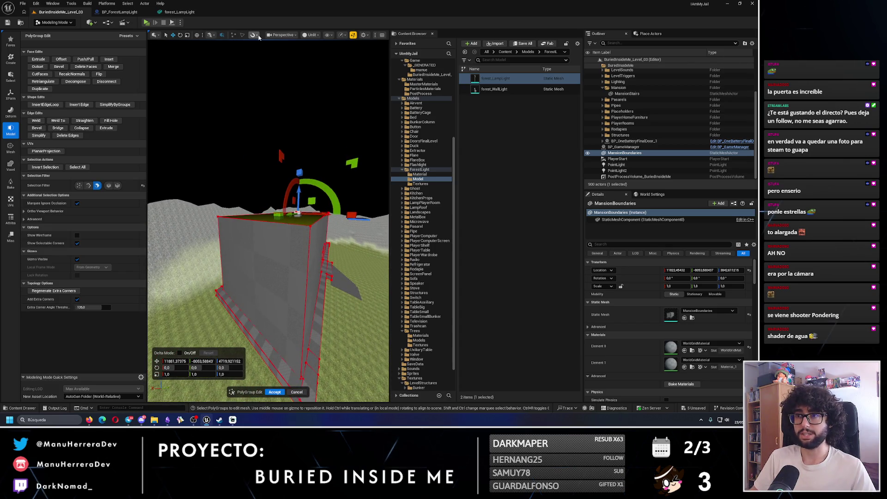
- Set a location snap step and raise the wall's top face by 300 units
{"action": "left_click", "coordinate": [258, 36]}
{"action": "mouse_move", "coordinate": [279, 59]}
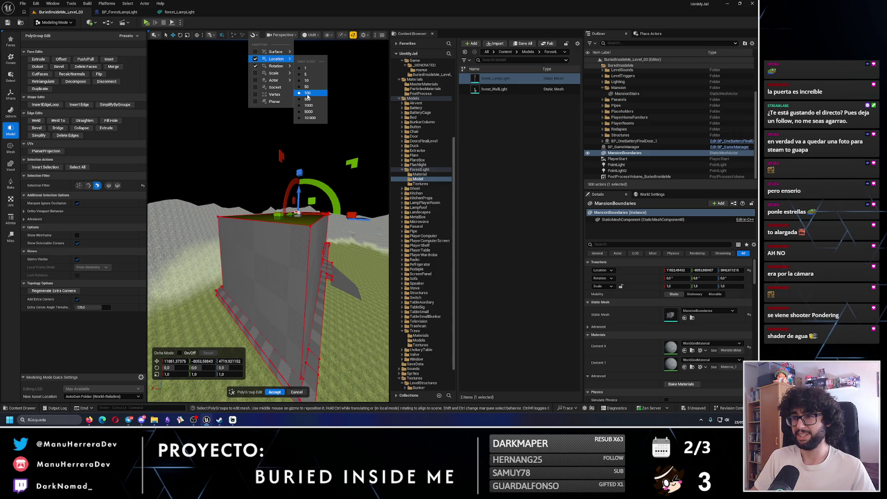
{"action": "left_click", "coordinate": [273, 183]}
{"action": "mouse_move", "coordinate": [273, 200]}
{"action": "left_mouse_down"}
{"action": "mouse_move", "coordinate": [270, 191]}
{"action": "mouse_move", "coordinate": [314, 210]}
{"action": "mouse_move", "coordinate": [251, 179]}
{"action": "left_mouse_up"}
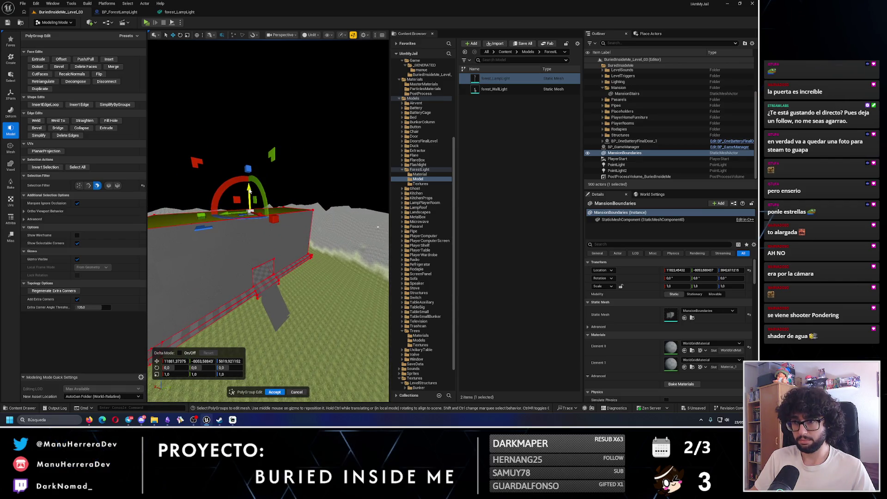
- Accept the PolyGroup edits and switch the viewport to Unlit mode
{"action": "key", "text": "alt+4"}
{"action": "left_click_drag", "start_coordinate": [245, 183], "coordinate": [268, 208]}
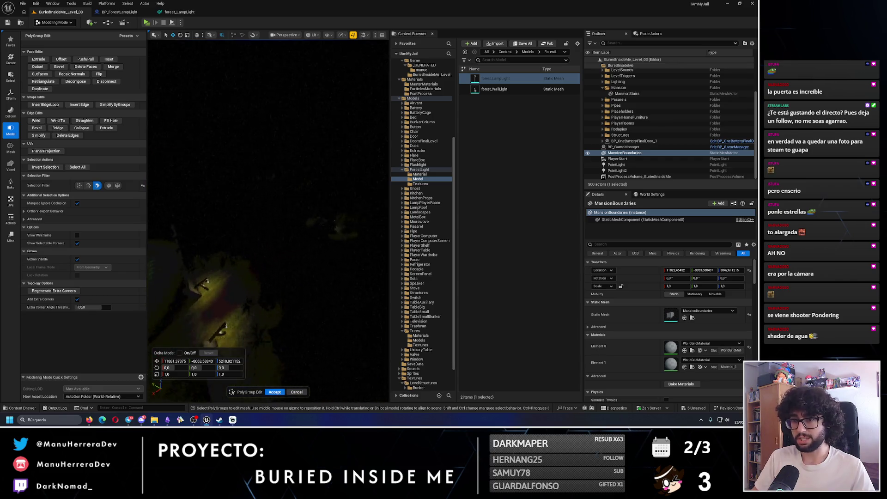
{"action": "left_click", "coordinate": [274, 392]}
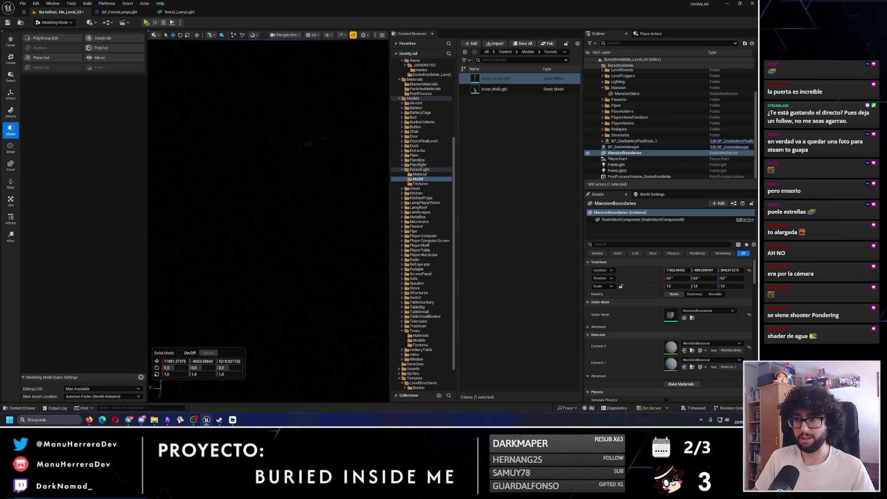
{"action": "key", "text": "alt+3"}
{"action": "left_click_drag", "start_coordinate": [268, 208], "coordinate": [268, 245]}
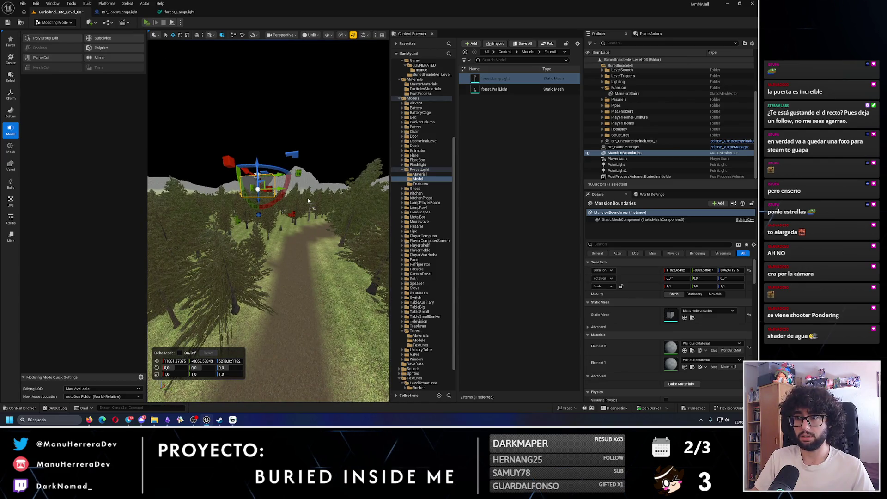
{"action": "key", "text": "alt+p"}
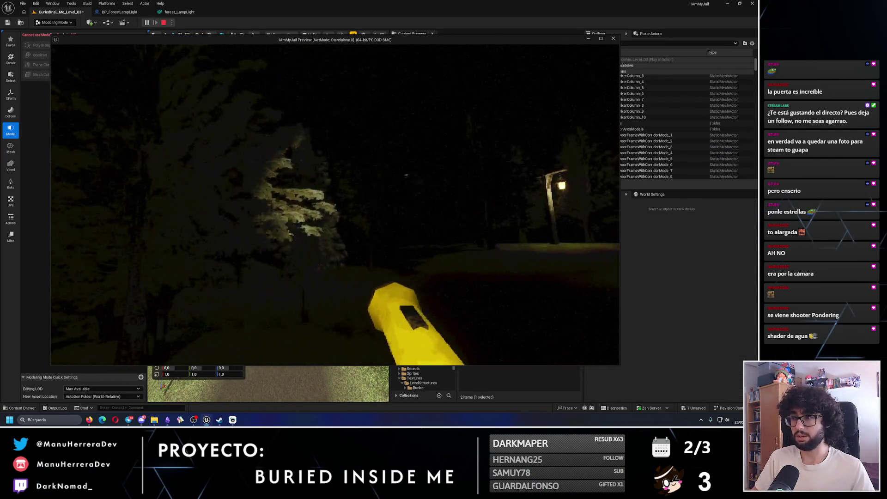
{"action": "key", "text": "w"}
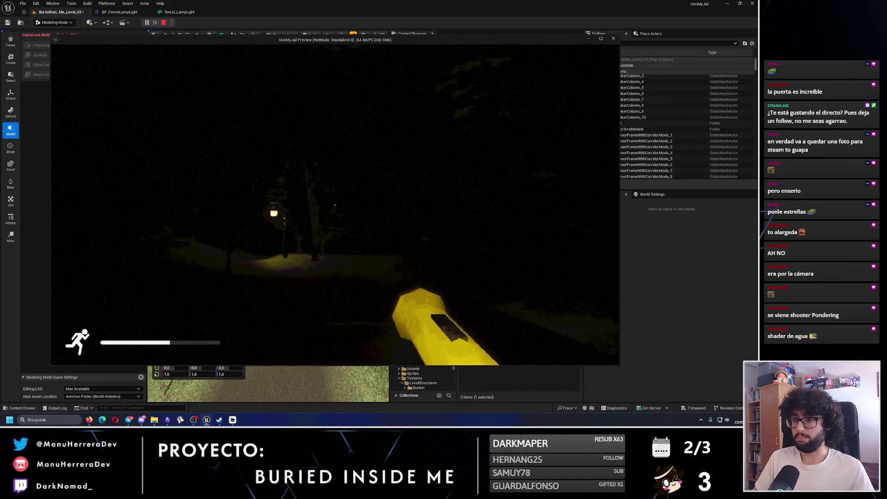
{"action": "key", "text": "shift+w"}
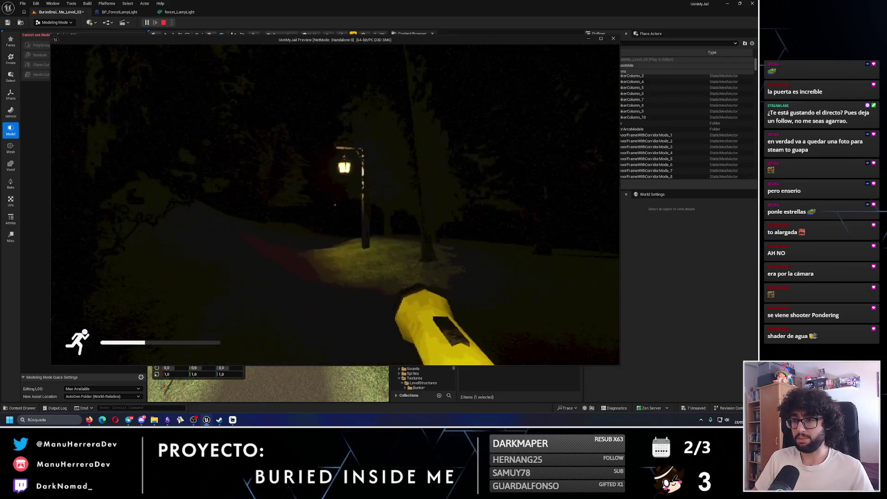
{"action": "key", "text": "shift+w"}
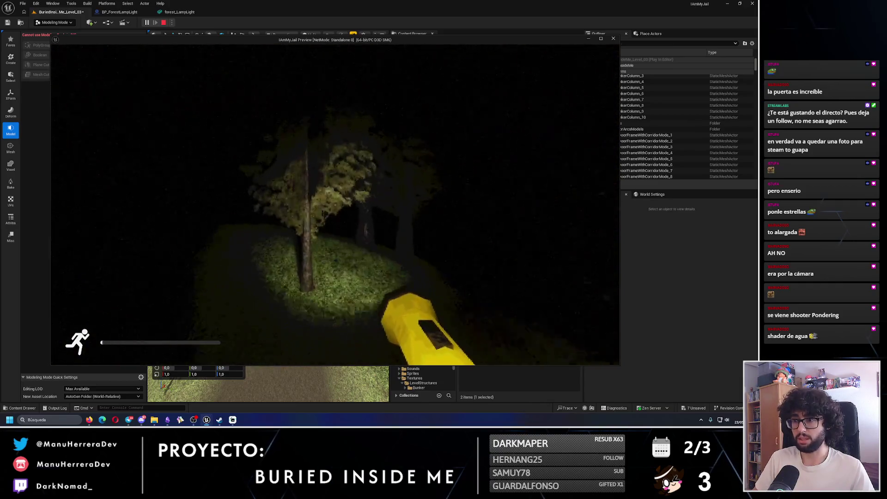
{"action": "key", "text": "w"}
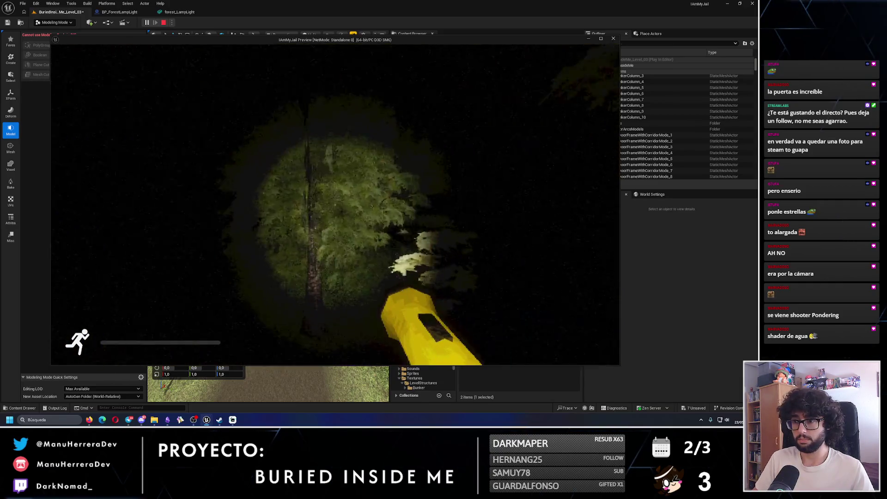
{"action": "key", "text": "w"}
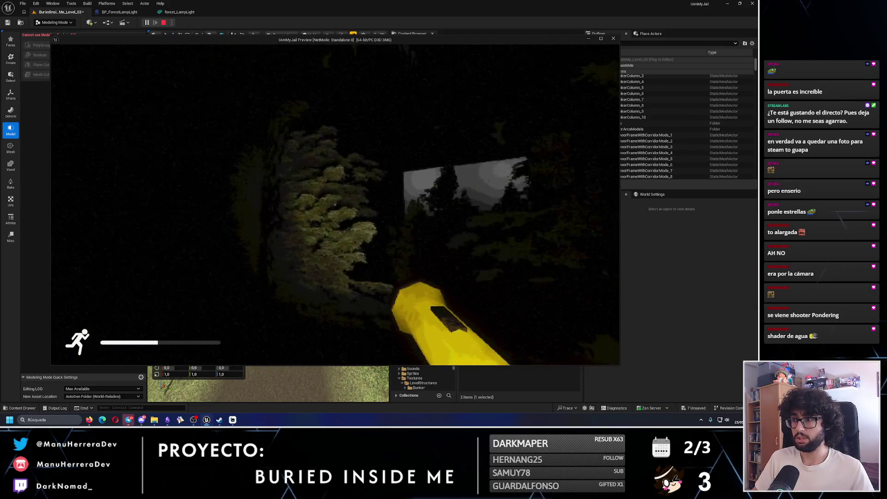
{"action": "key", "text": "shift+w"}
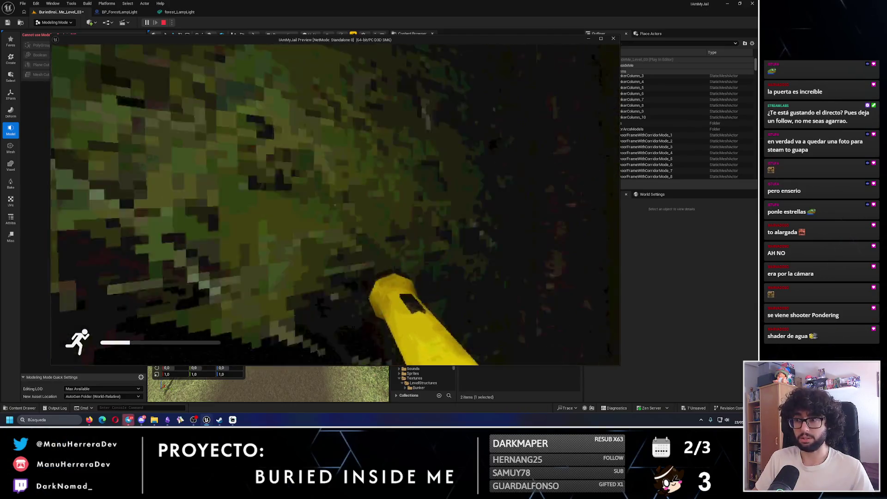
{"action": "key", "text": "w"}
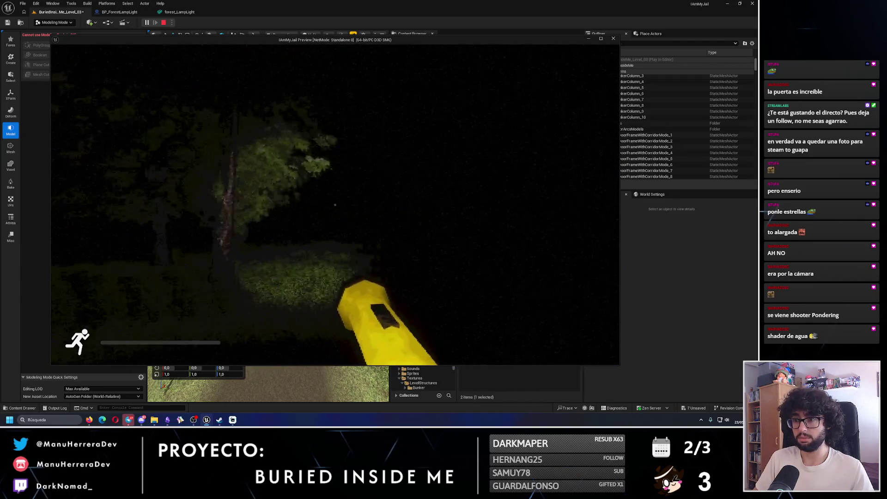
{"action": "key", "text": "w"}
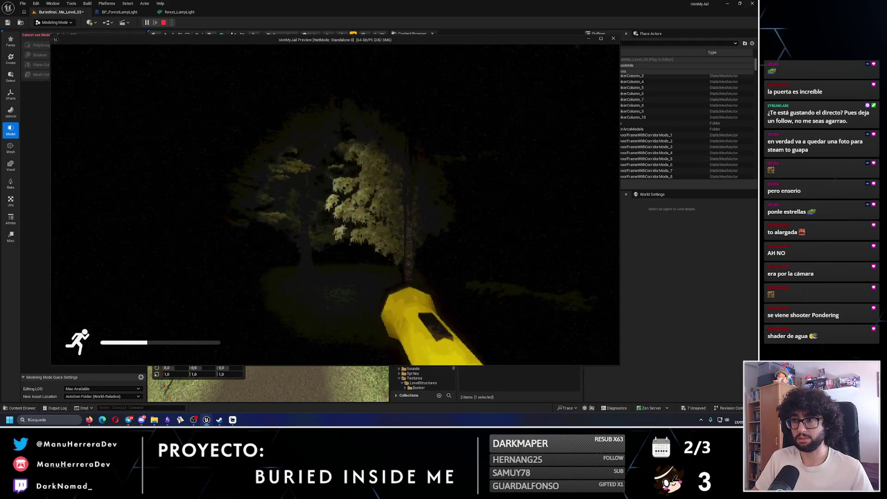
{"action": "key", "text": "w"}
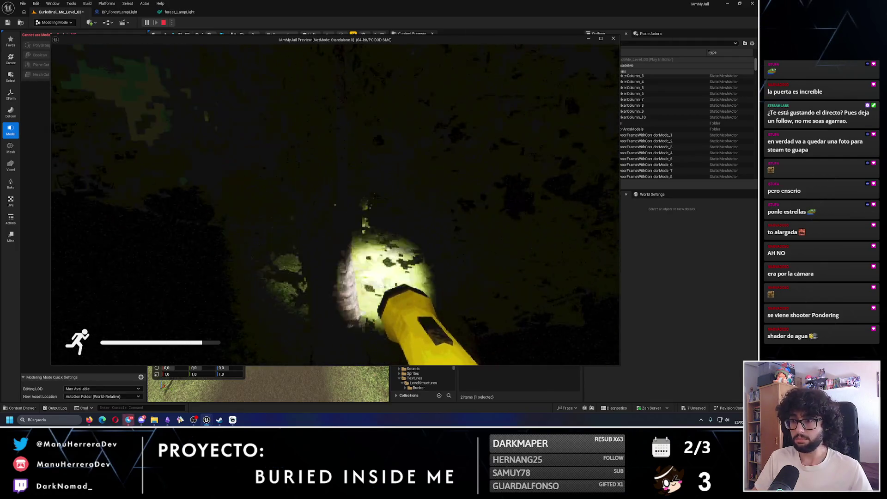
{"action": "key", "text": "w"}
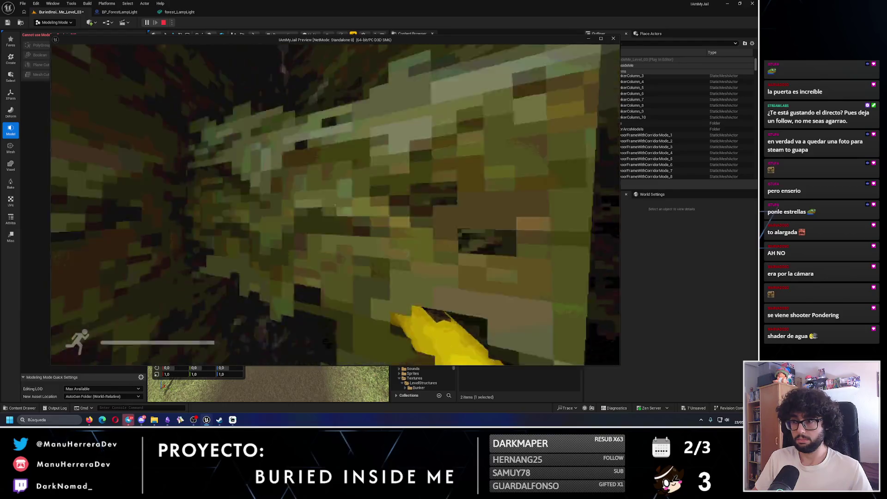
{"action": "key", "text": "w"}
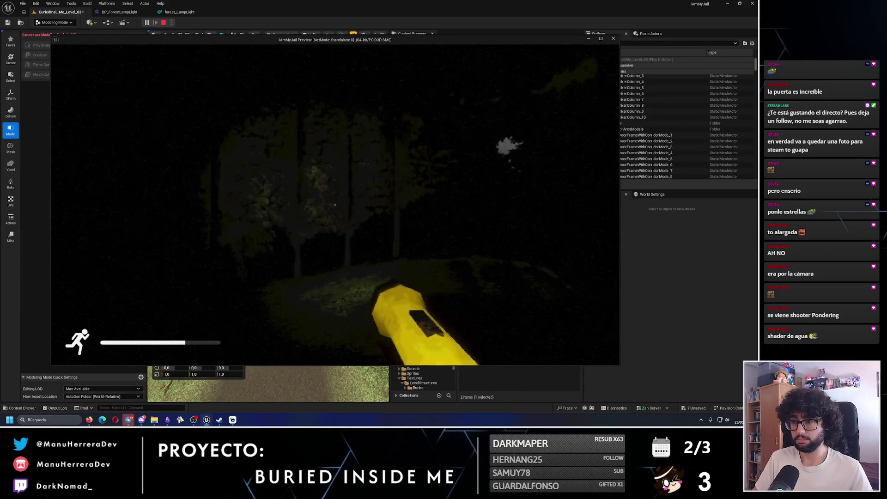
{"action": "key", "text": "w"}
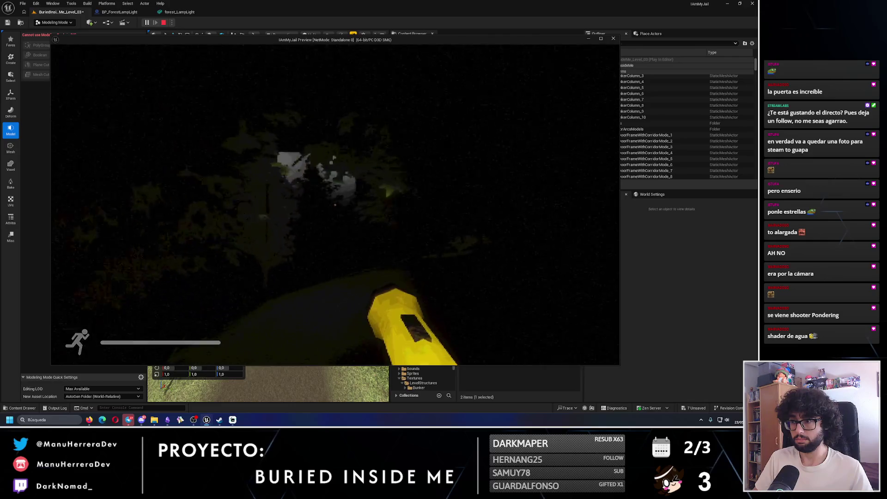
{"action": "key", "text": "shift+w"}
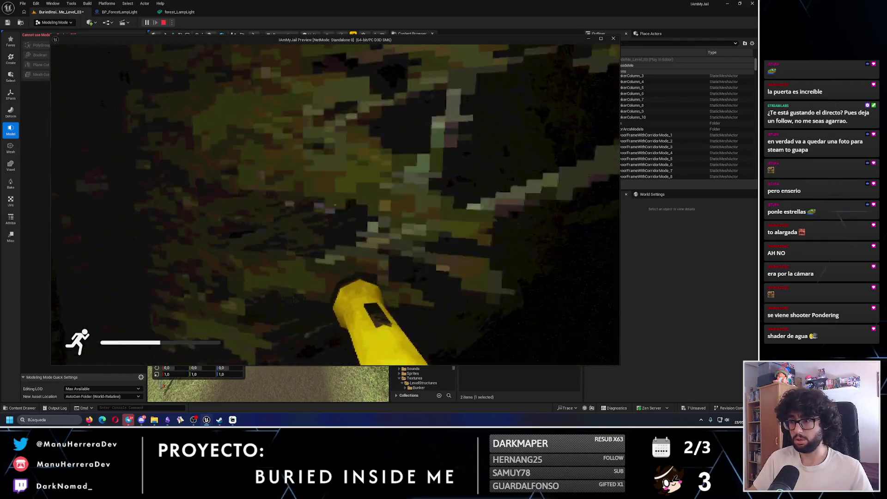
{"action": "key", "text": "Escape"}
{"action": "key", "text": "w"}
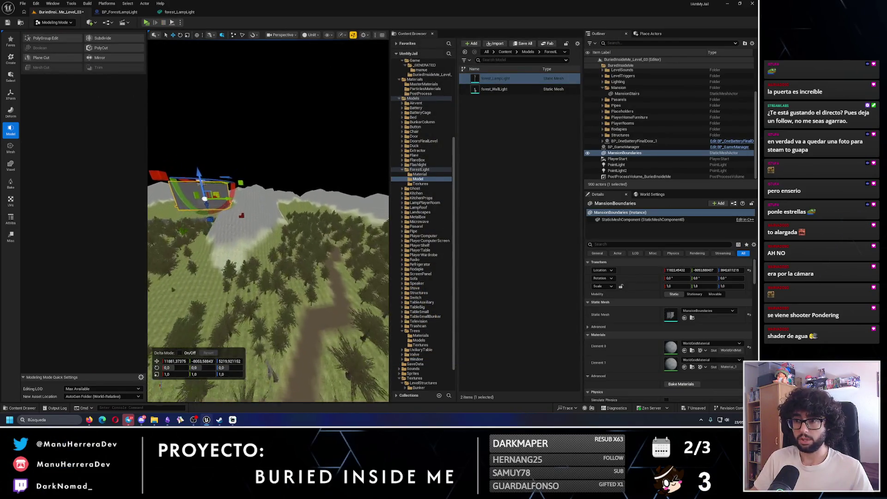
{"action": "key", "text": "w"}
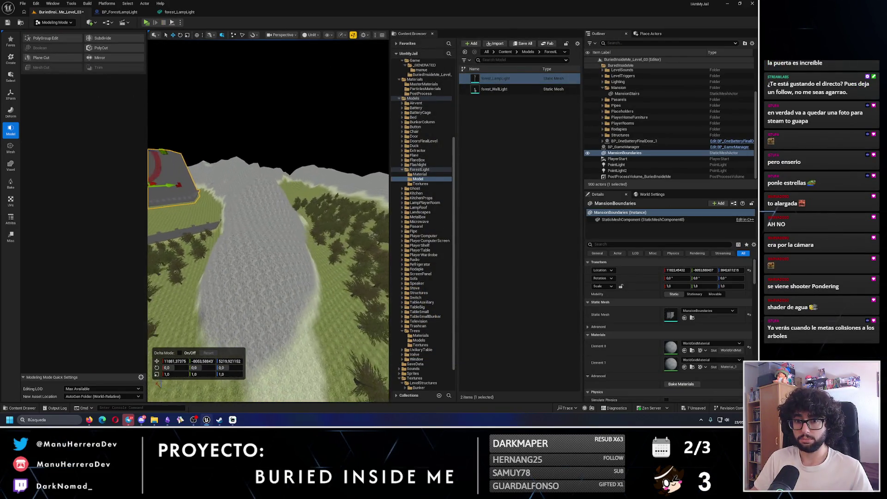
{"action": "key", "text": "w"}
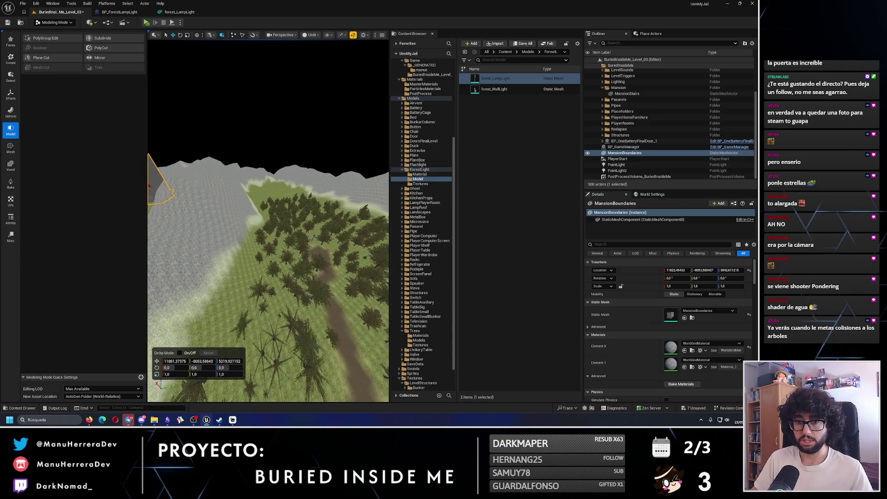
{"action": "key", "text": "w"}
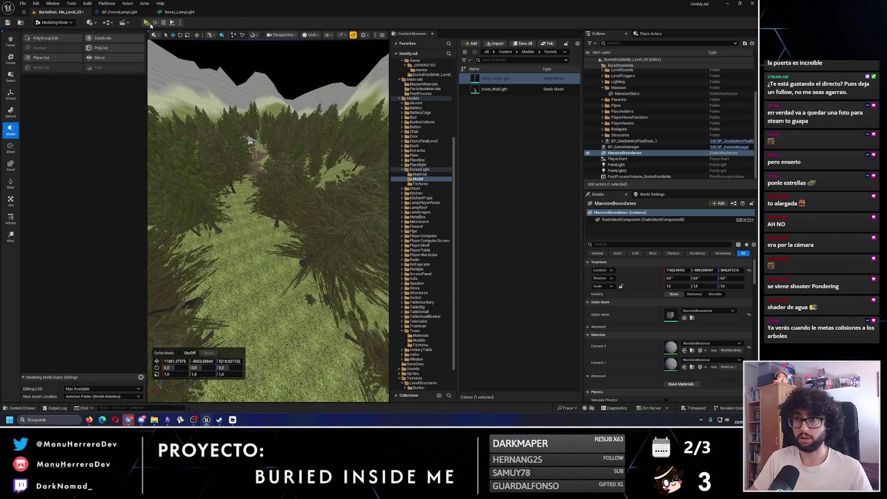
{"action": "left_click", "coordinate": [146, 22]}
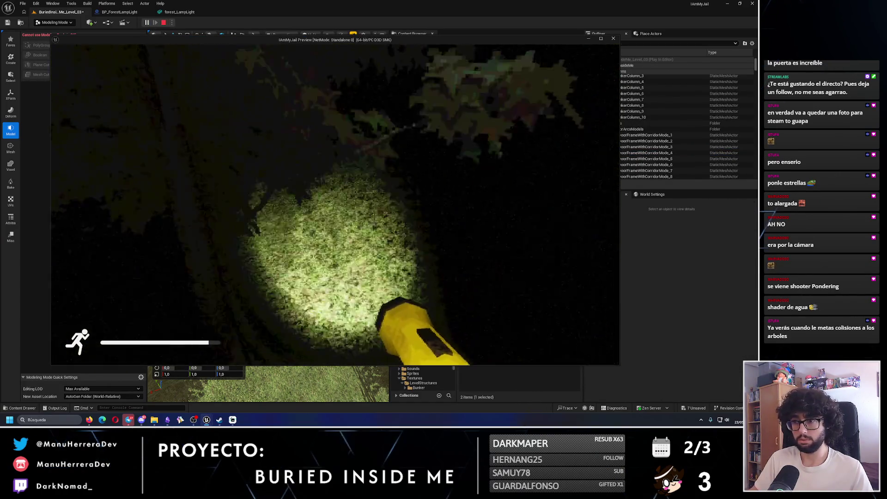
{"action": "key", "text": "shift+w"}
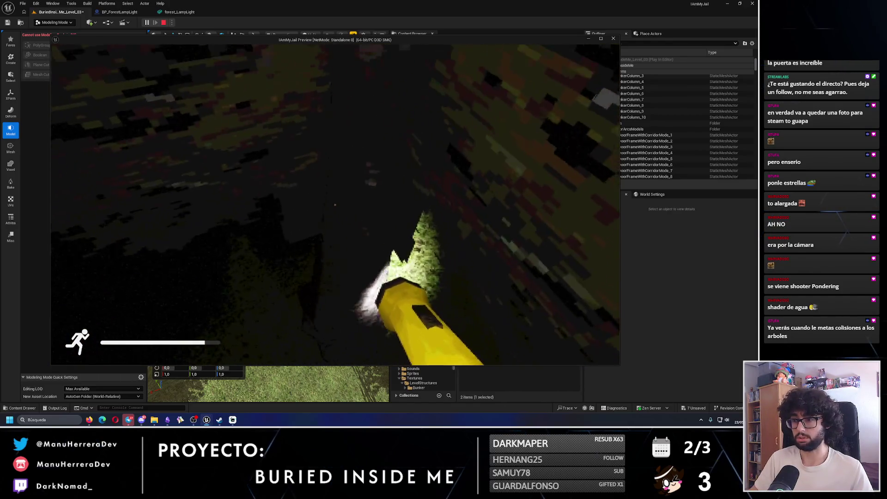
{"action": "key", "text": "shift+w"}
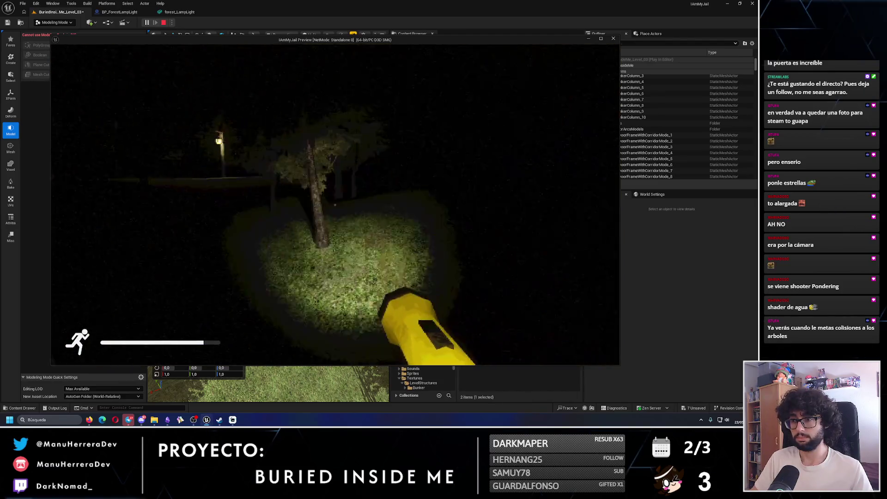
{"action": "key", "text": "shift+w"}
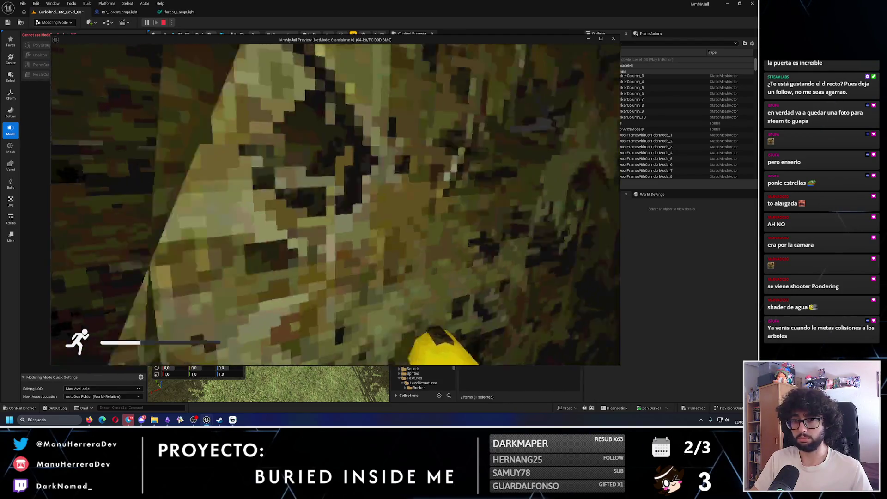
{"action": "key", "text": "shift+w"}
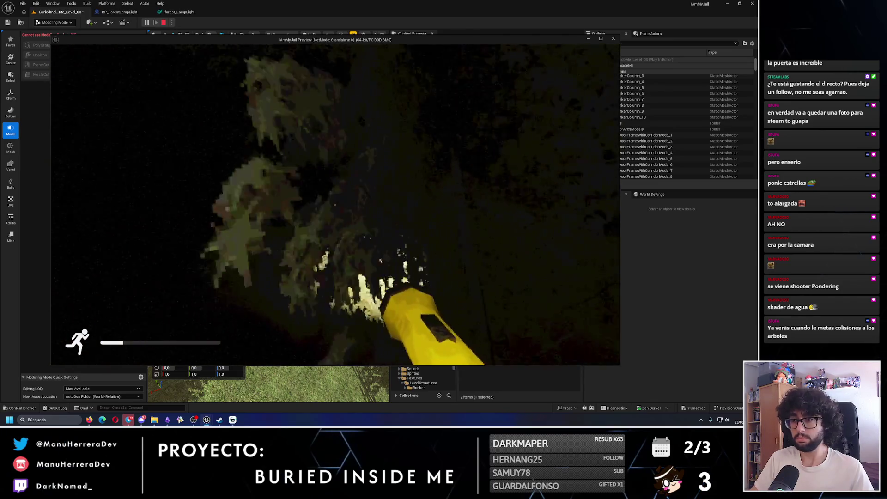
{"action": "key", "text": "Escape"}
{"action": "key", "text": "f"}
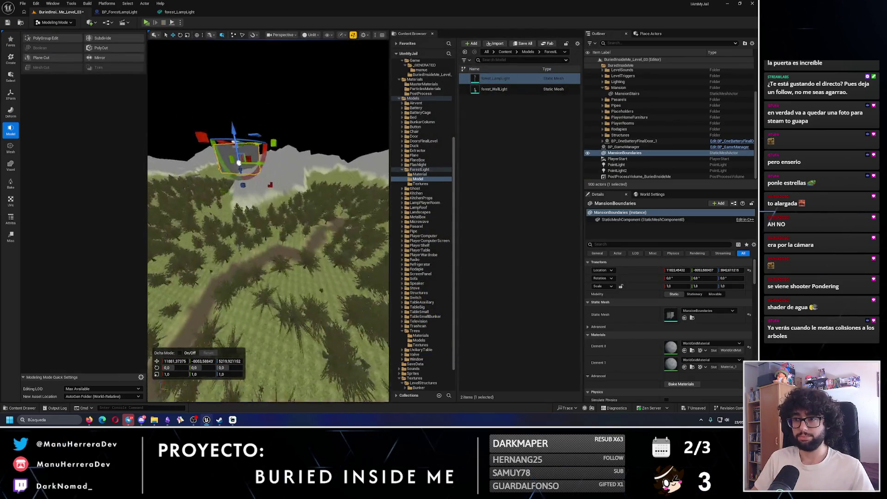
- Fly up to the mansion wall and run a quick play-test at the gate
{"action": "key", "text": "w"}
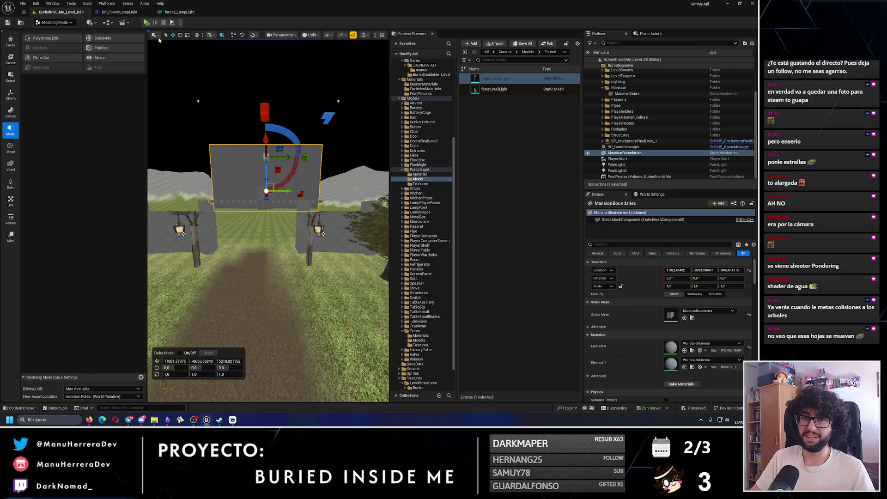
{"action": "key", "text": "alt+p"}
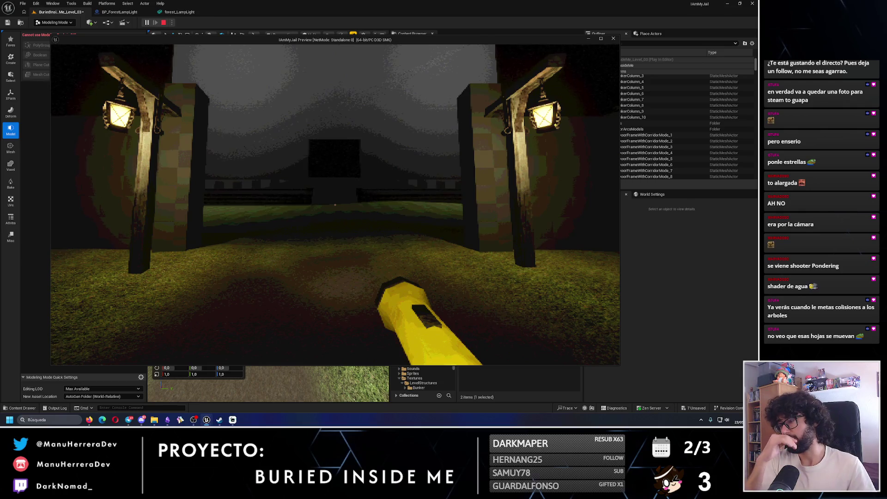
{"action": "key", "text": "Escape"}
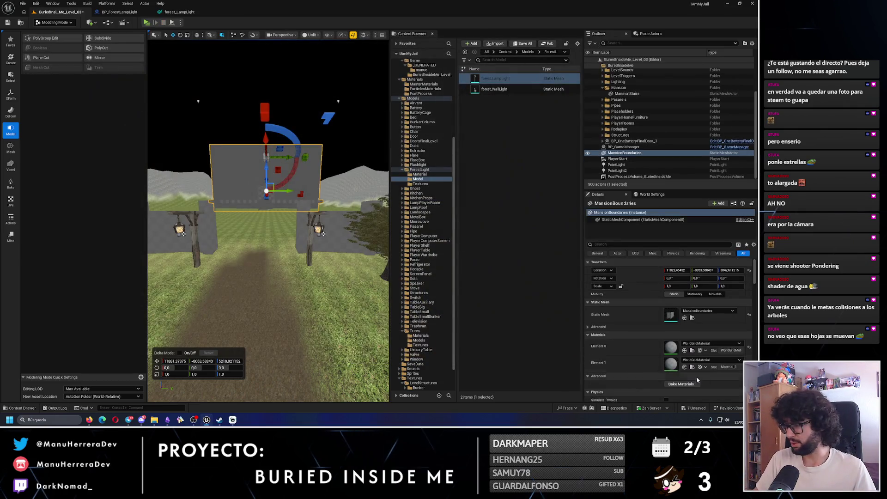
- Save all 7 unsaved assets of the level
{"action": "left_click", "coordinate": [697, 409]}
{"action": "left_click", "coordinate": [427, 277]}
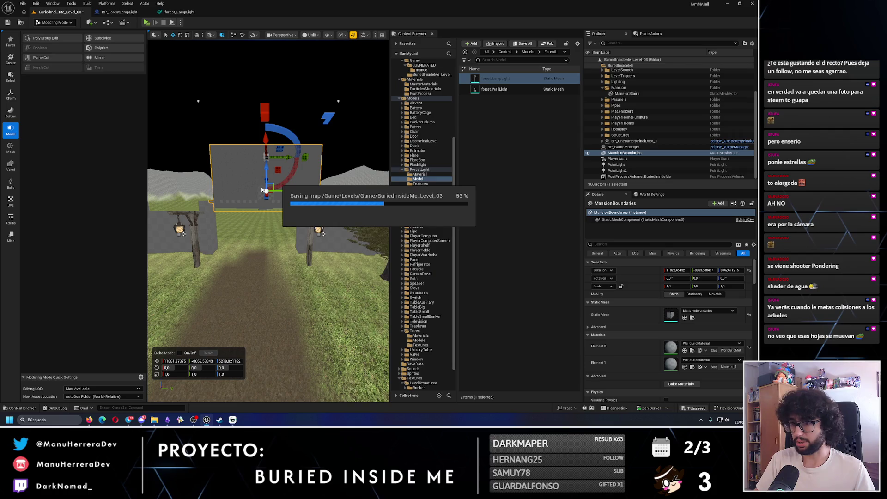
{"action": "scroll", "coordinate": [261, 188], "scroll_direction": "up", "scroll_amount": 2}
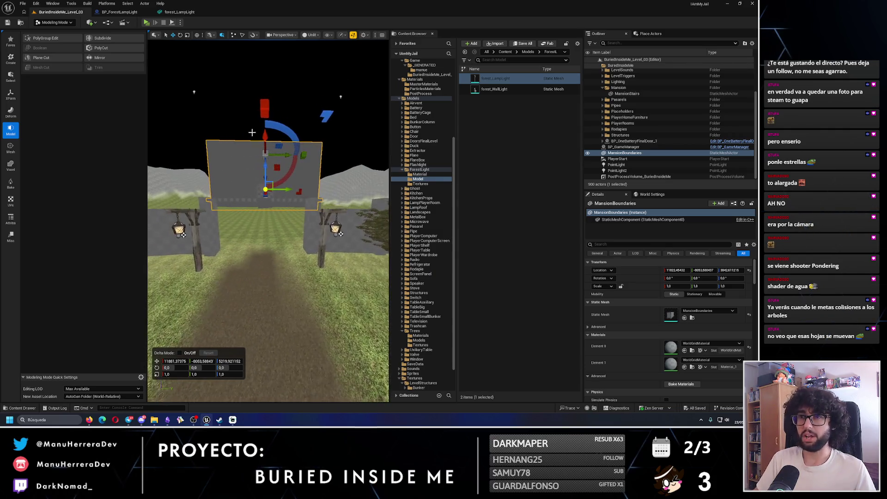
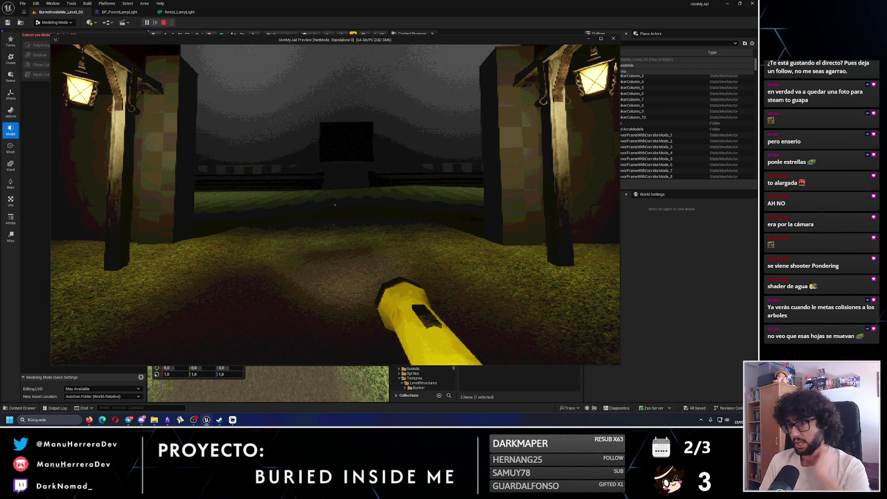
- Walk past the left lamp pillar and across the field, then open the metal door into the bedroom
{"action": "key", "text": "w"}
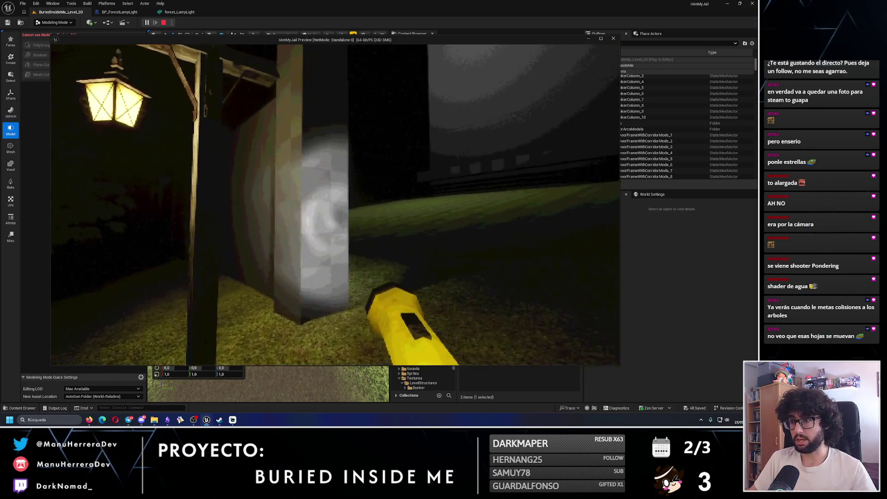
{"action": "key", "text": "w"}
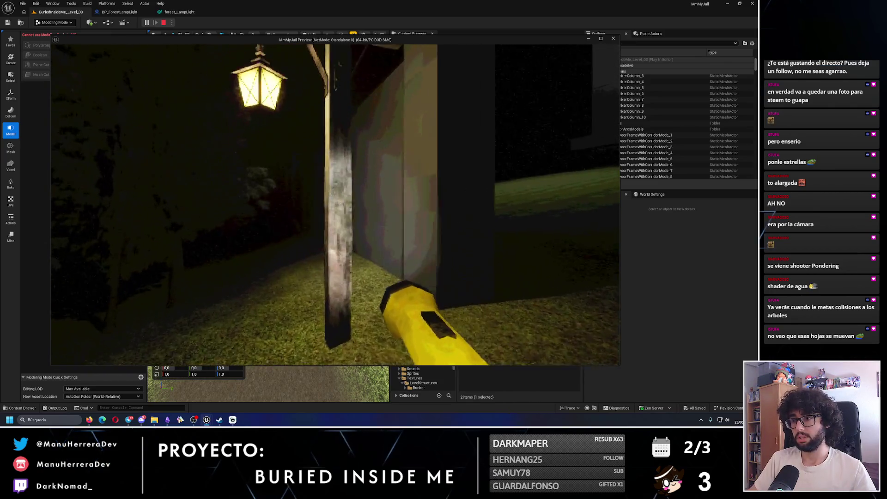
{"action": "key", "text": "w"}
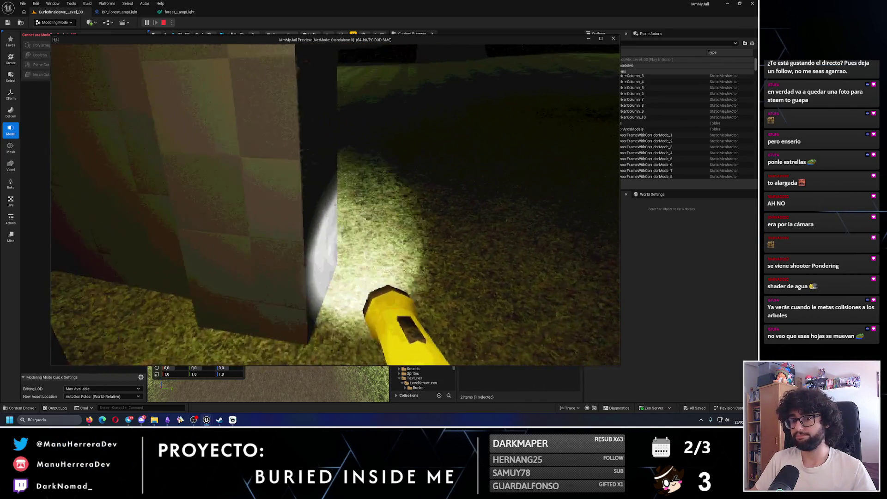
{"action": "key", "text": "shift+w"}
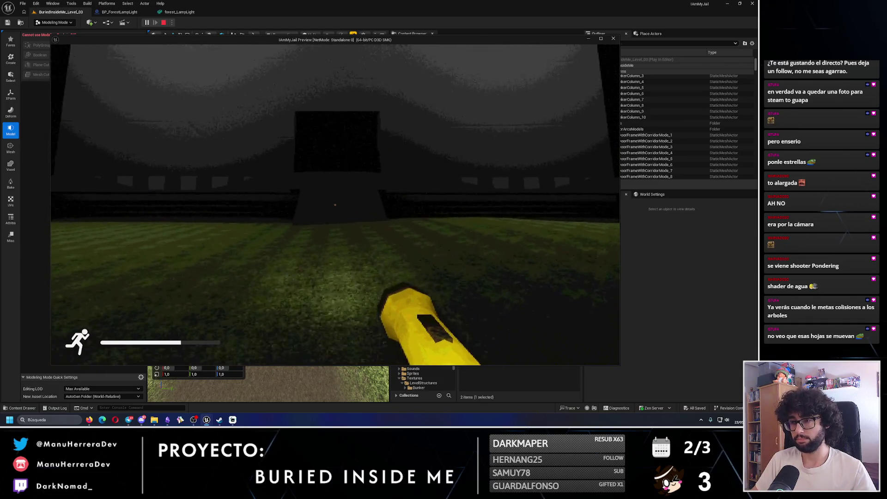
{"action": "key", "text": "shift+w"}
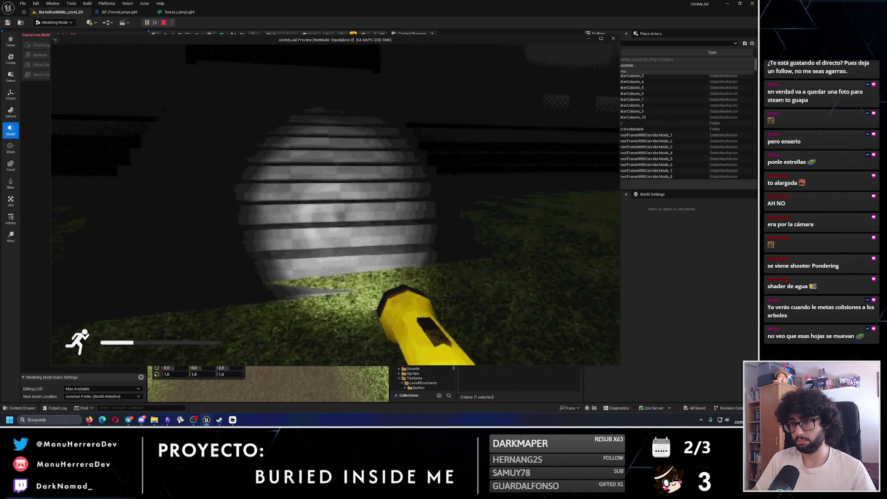
{"action": "key", "text": "w"}
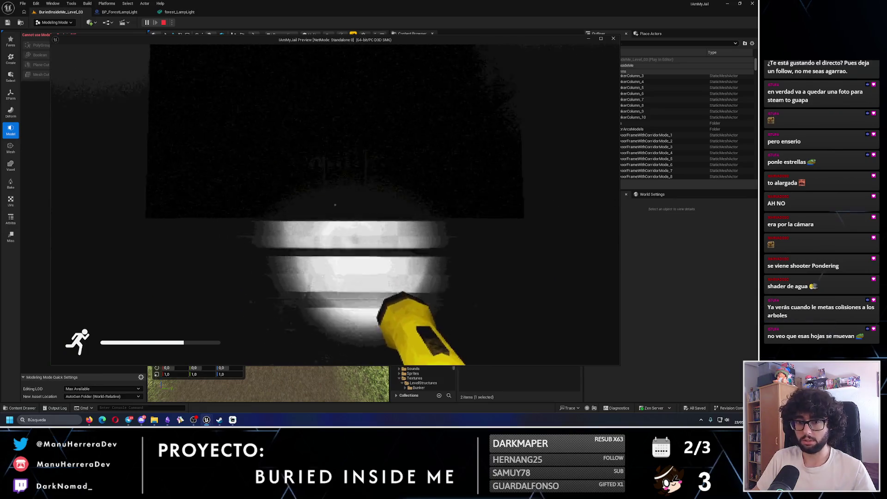
{"action": "key", "text": "w"}
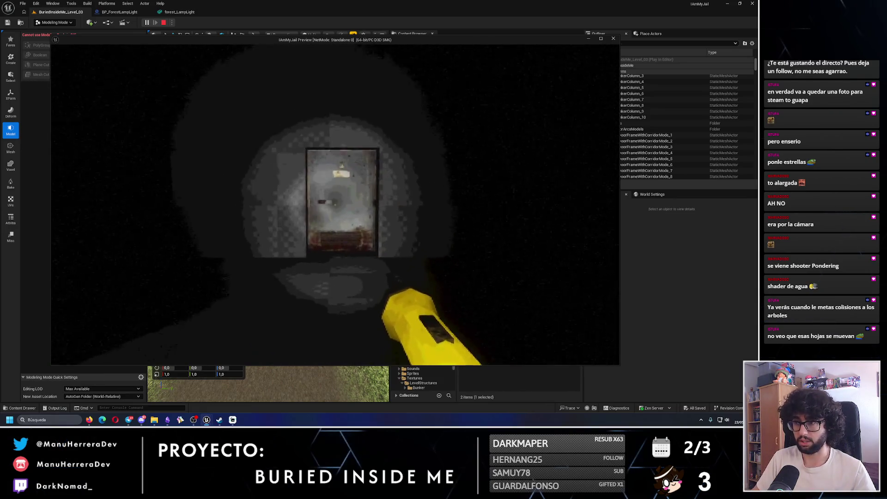
{"action": "key", "text": "e"}
{"action": "key", "text": "w"}
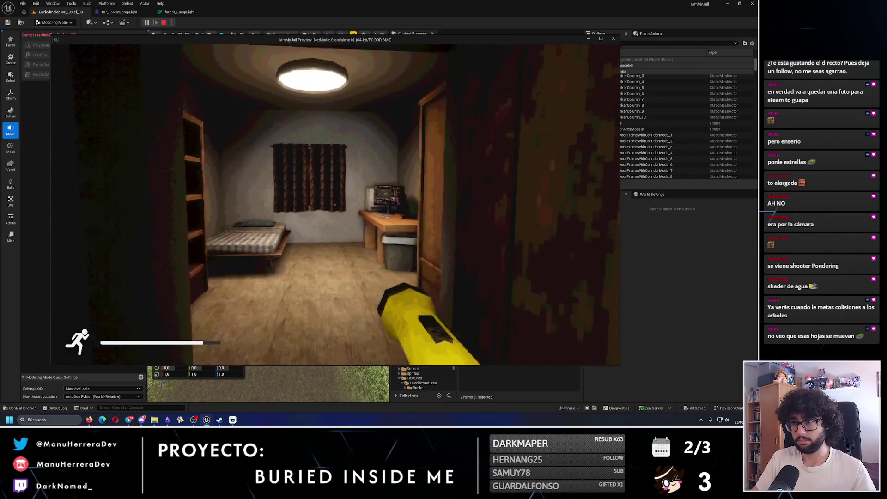
- Leave the bedroom, sprint through the lit gate and onto the dark ground beyond
{"action": "key", "text": "e"}
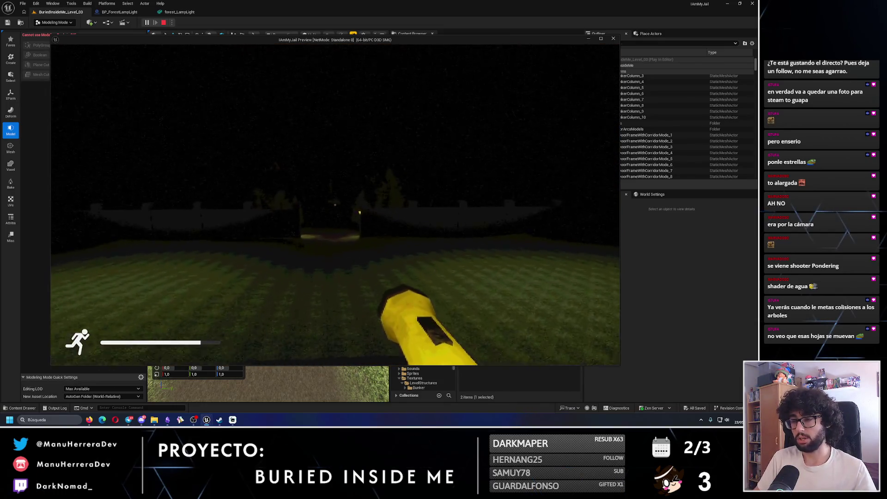
{"action": "key", "text": "shift+w"}
{"action": "key", "text": "shift+w"}
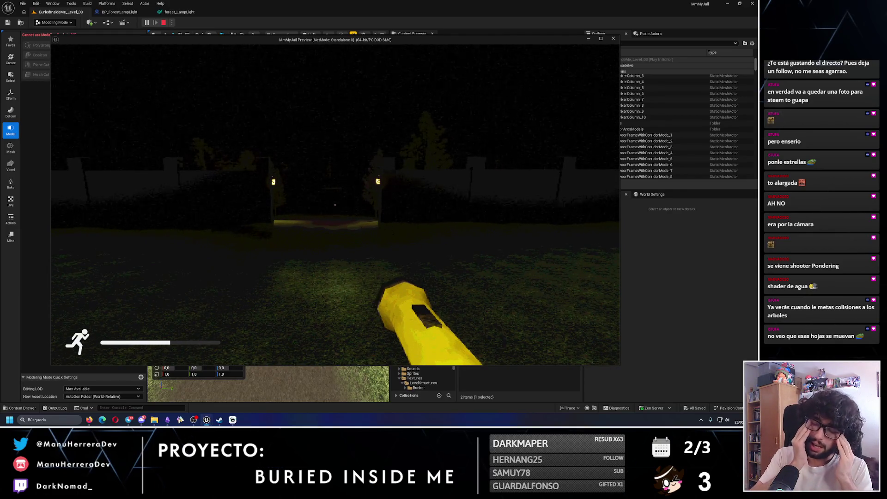
{"action": "key", "text": "w"}
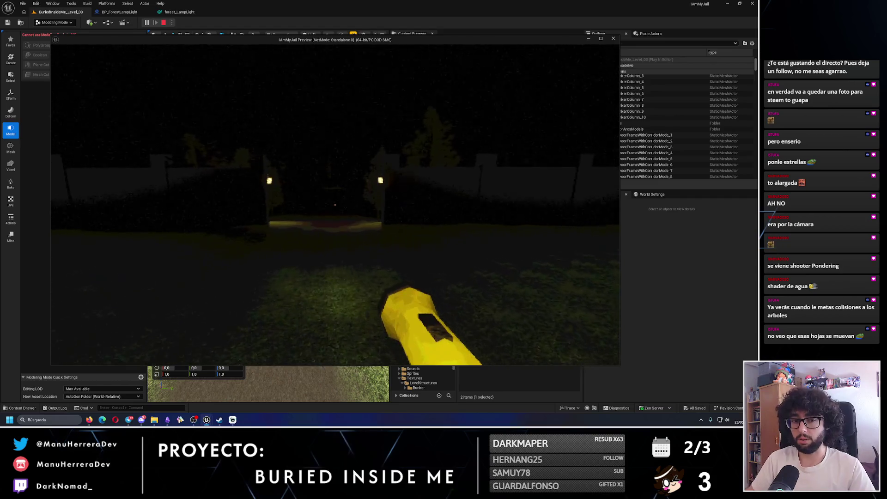
{"action": "key", "text": "w"}
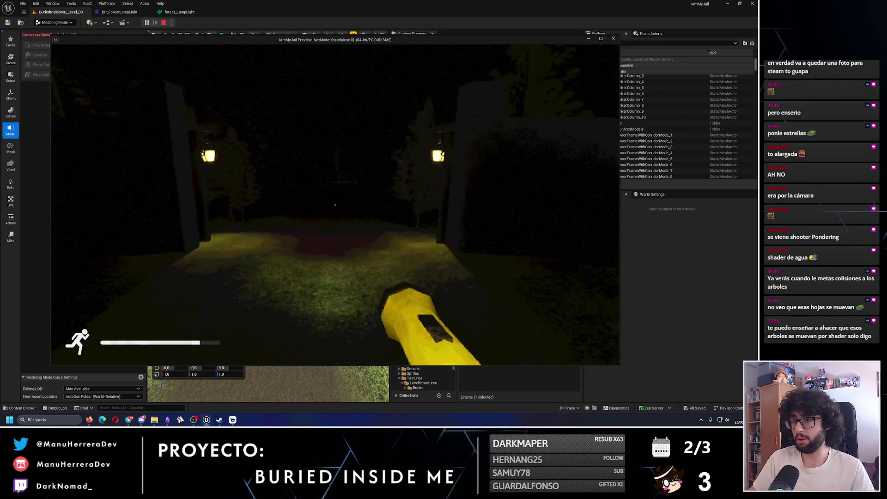
{"action": "key", "text": "shift+w"}
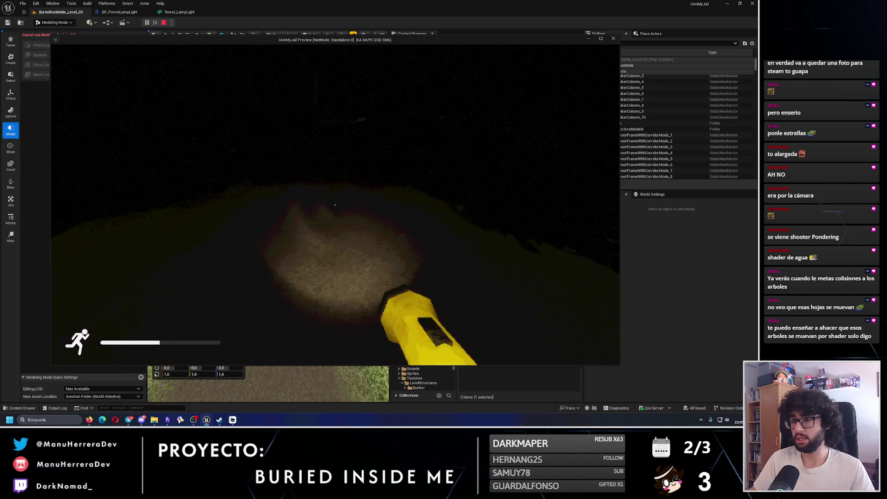
{"action": "key", "text": "w"}
- Run through the trees past the lamp post back to the two-lamp gate, then back up to frame both lamps
{"action": "mouse_move", "coordinate": [335, 204]}
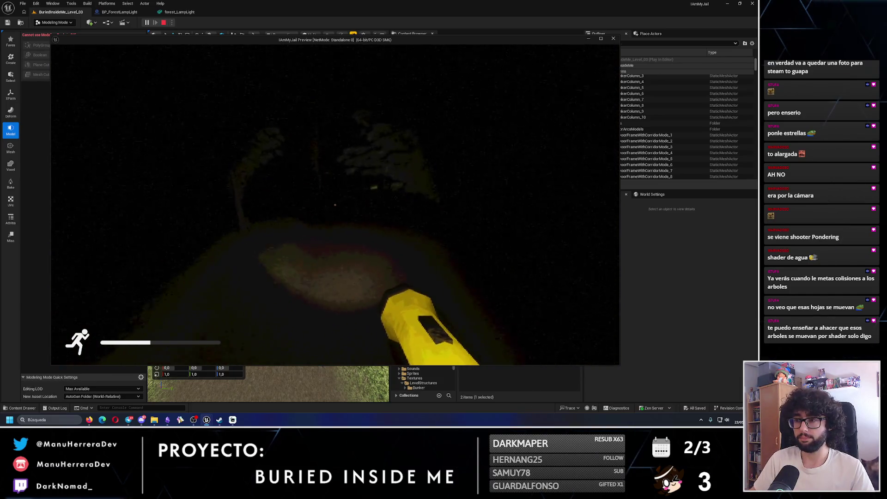
{"action": "key", "text": "shift+w"}
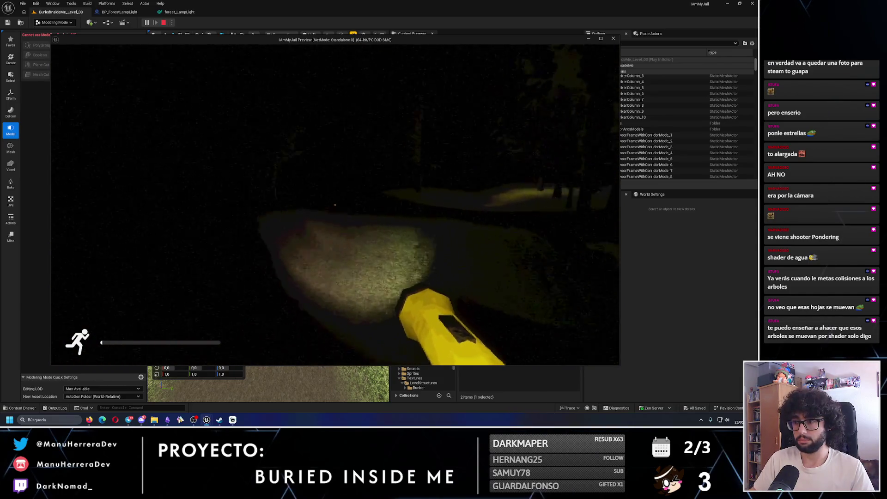
{"action": "key", "text": "w"}
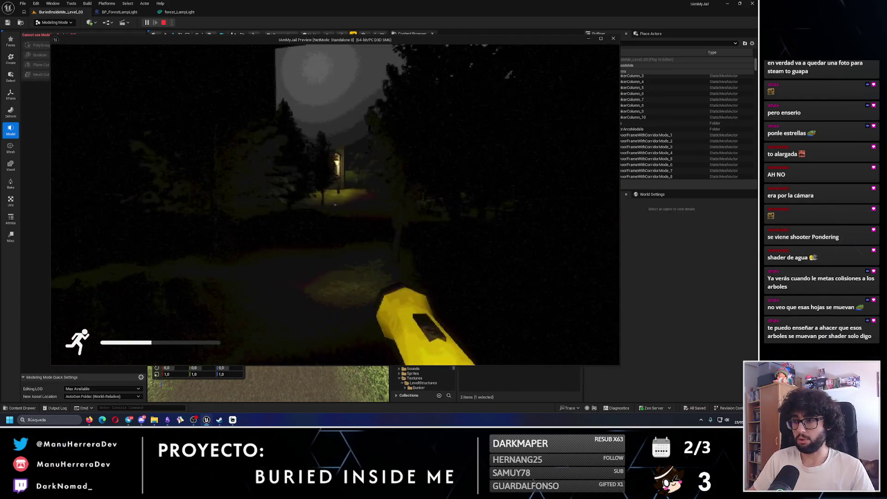
{"action": "key", "text": "shift+w"}
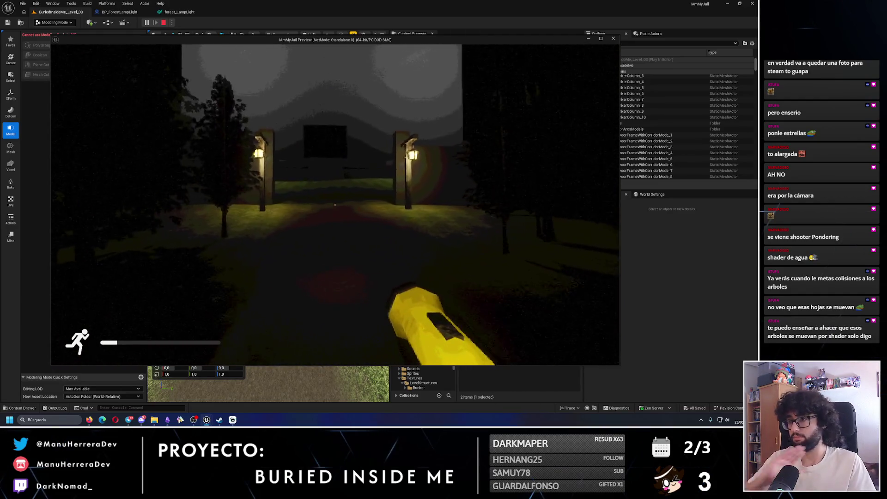
{"action": "key", "text": "w"}
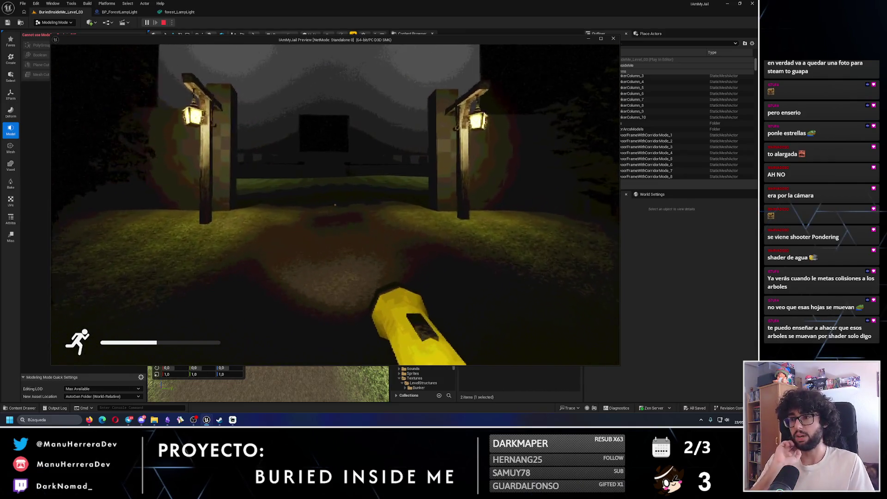
{"action": "key", "text": "w"}
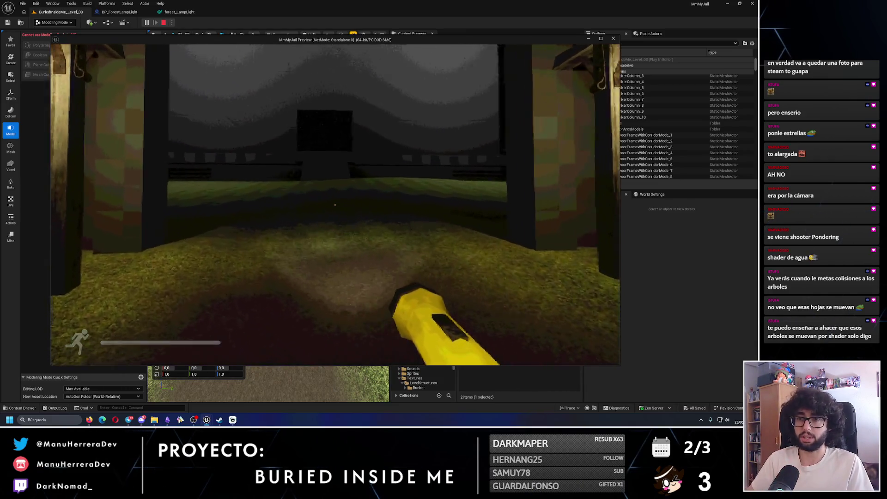
{"action": "key", "text": "w"}
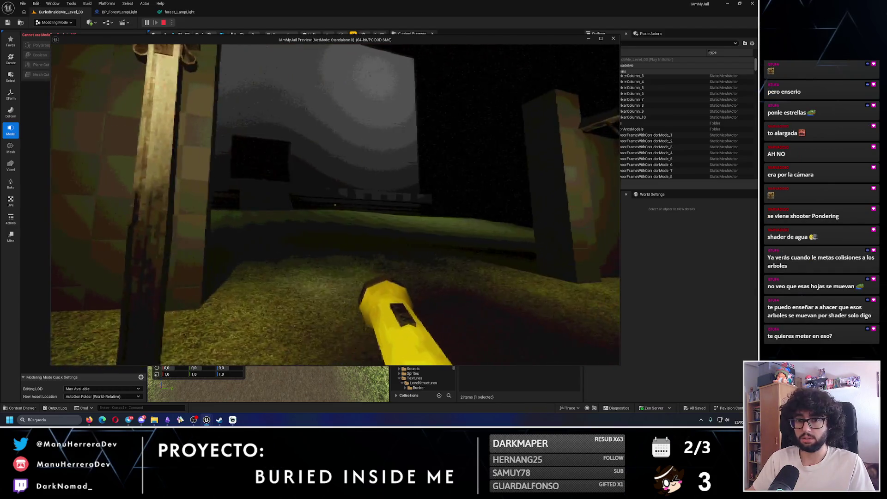
{"action": "key", "text": "s"}
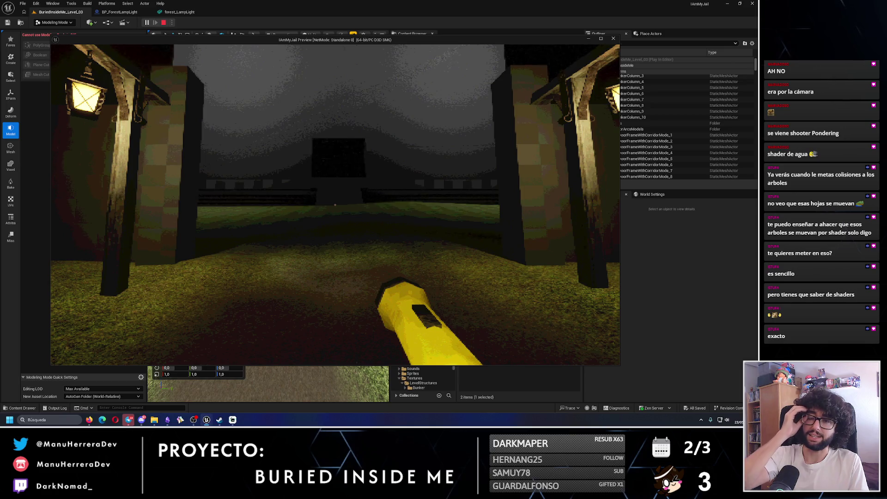
- Sprint through the gate, climb the stone stairs, run along the walkway, then stop the play session with Esc
{"action": "key", "text": "w"}
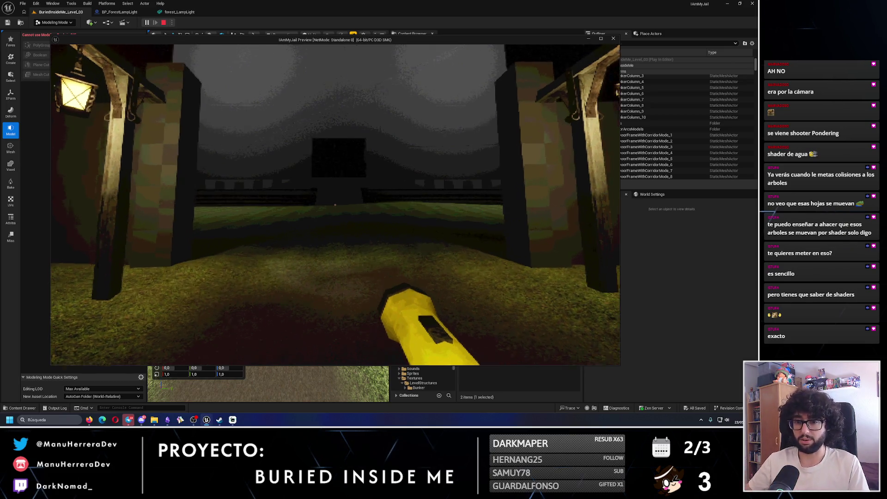
{"action": "key", "text": "shift+w"}
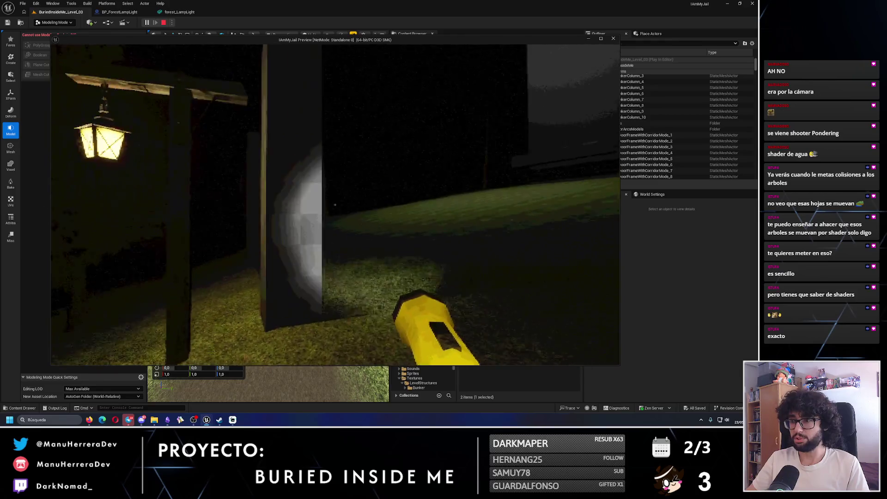
{"action": "key", "text": "shift+w"}
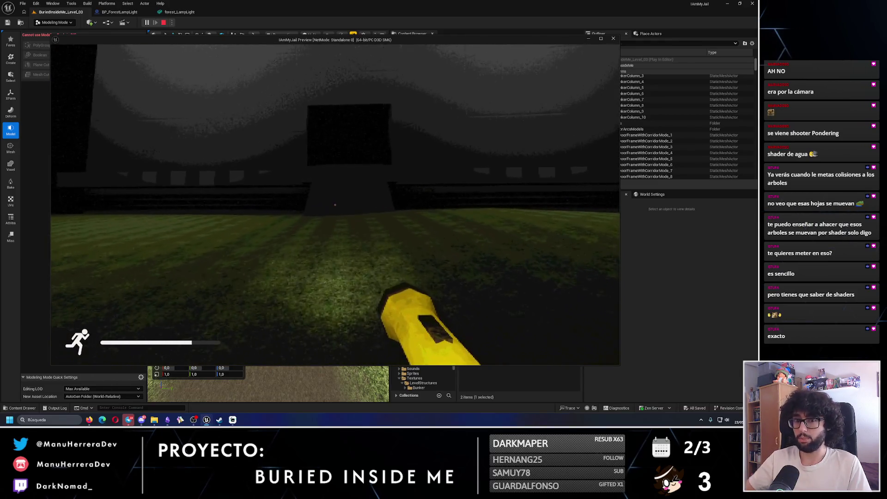
{"action": "key", "text": "w"}
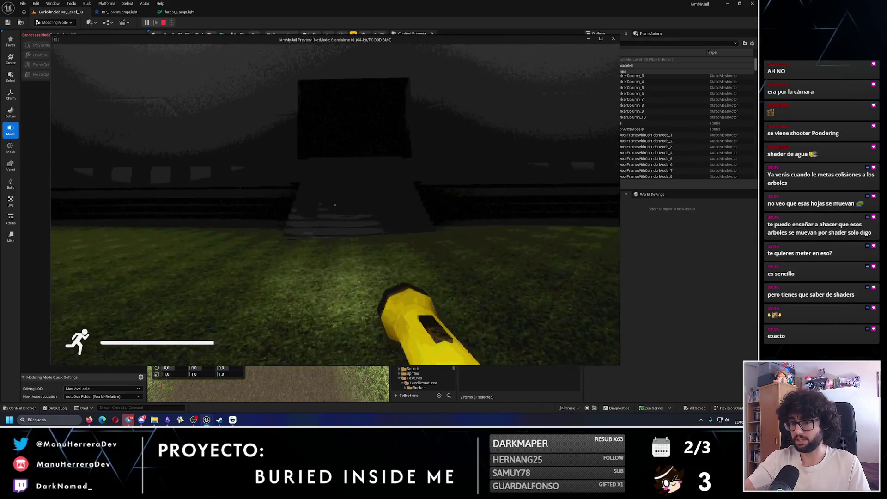
{"action": "key", "text": "w"}
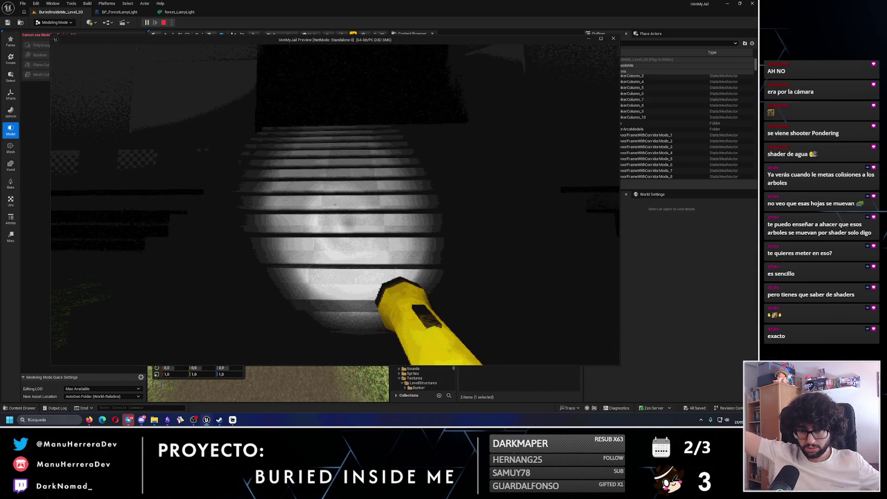
{"action": "key", "text": "w"}
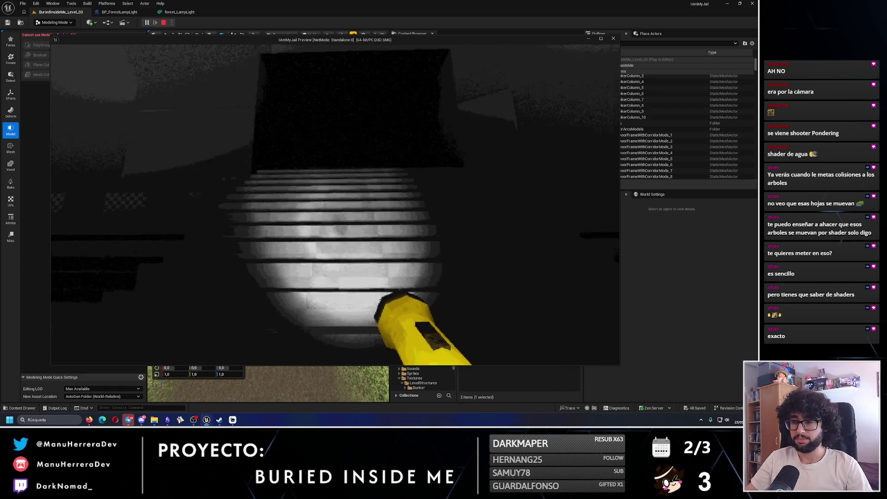
{"action": "key", "text": "shift+w"}
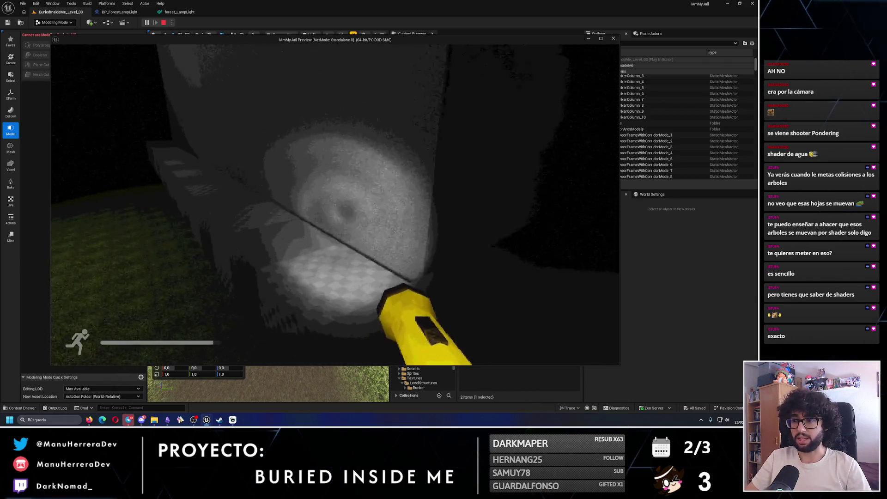
{"action": "key", "text": "shift+w"}
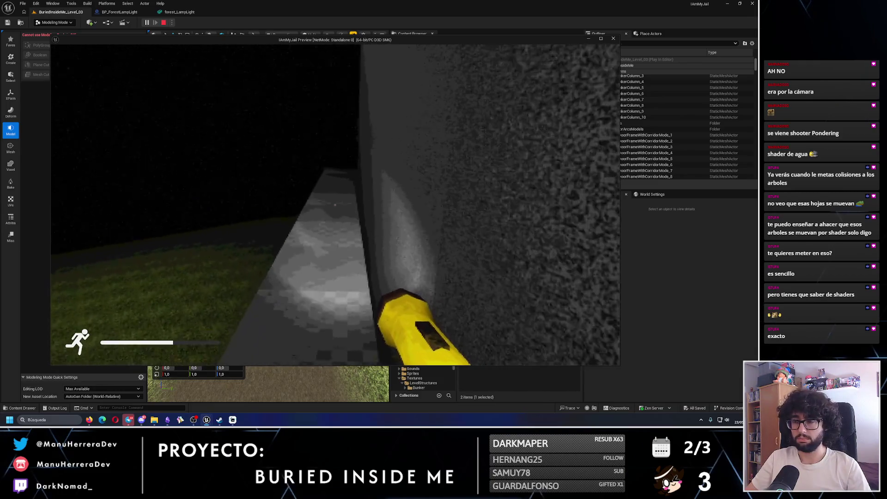
{"action": "key", "text": "Escape"}
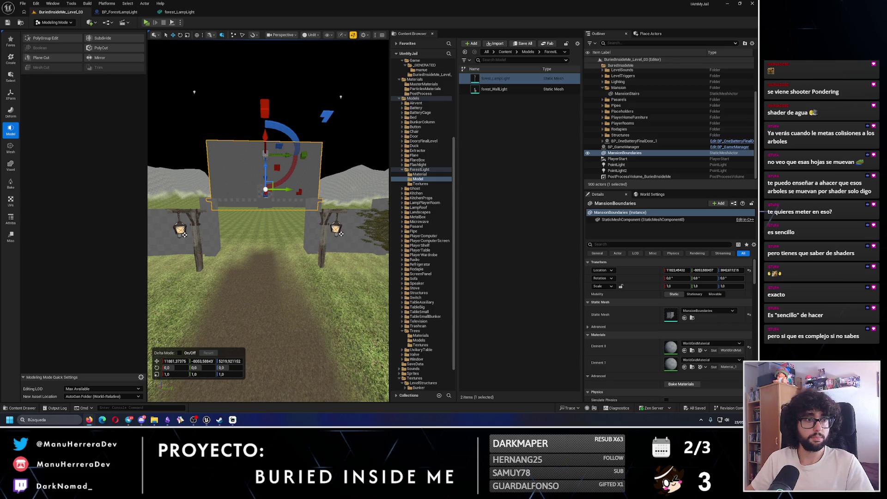
- Switch from Unreal Editor to the browser's YouTube results for 'burn shader unreal engine 5 from point'
{"action": "key", "text": "alt+Tab"}
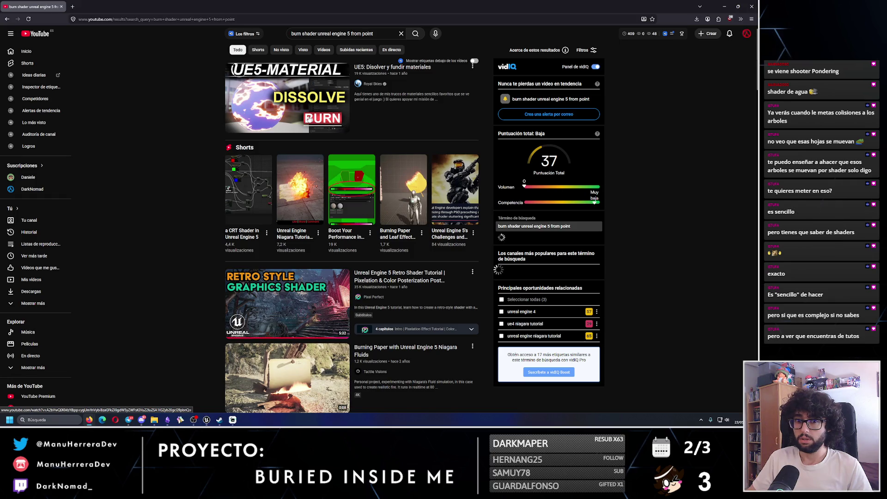
- Open the 'UE5: Dissolve & MELT Materials' video in a new tab and go to its page
{"action": "middle_click", "coordinate": [309, 118]}
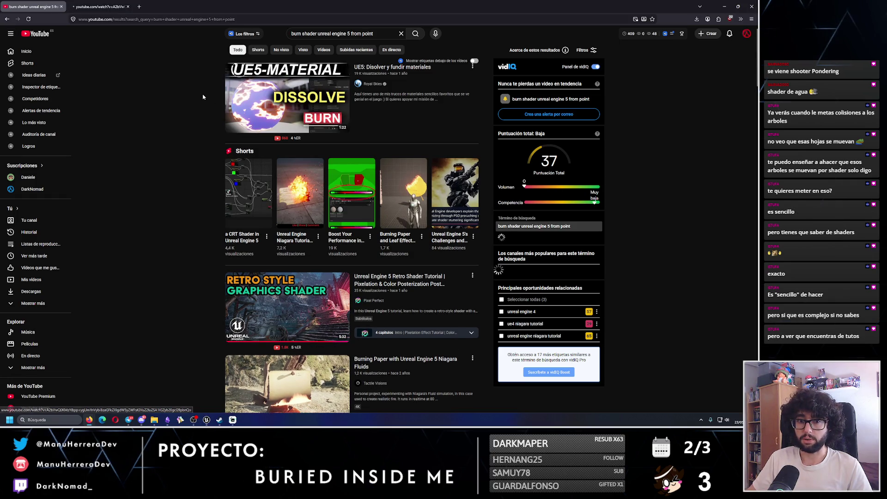
{"action": "scroll", "coordinate": [204, 99], "scroll_direction": "down", "scroll_amount": 2}
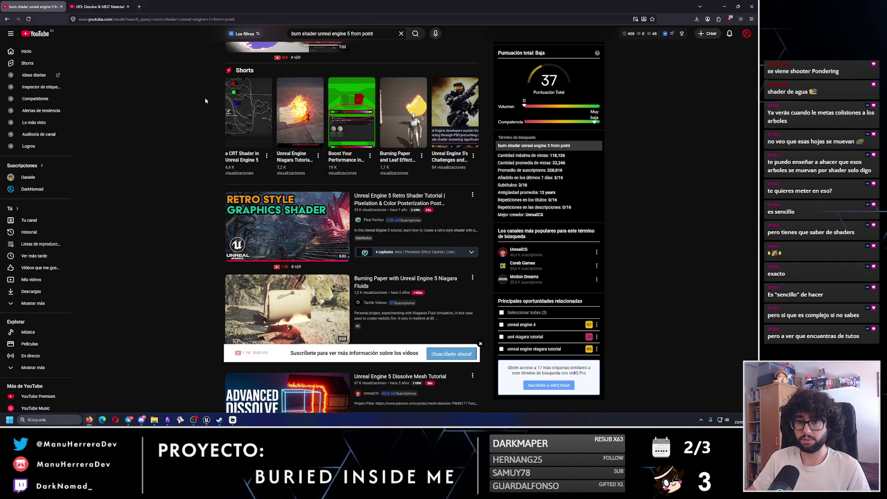
{"action": "scroll", "coordinate": [205, 101], "scroll_direction": "down", "scroll_amount": 3}
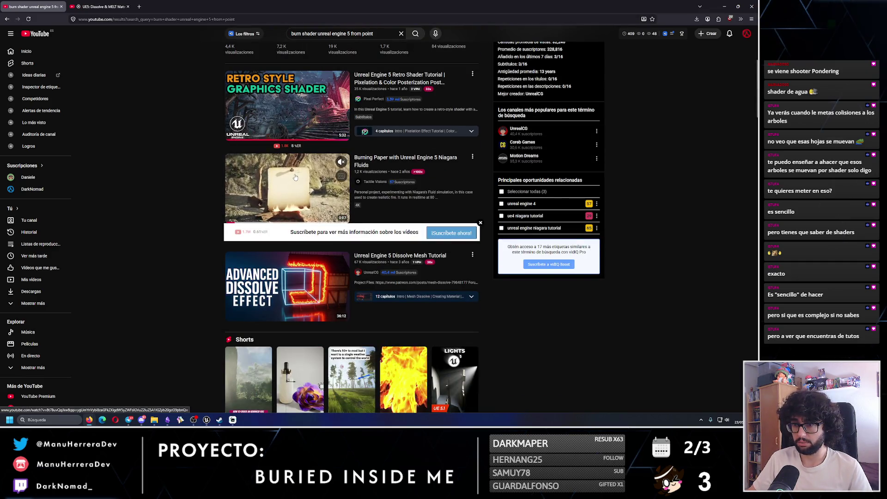
{"action": "scroll", "coordinate": [192, 196], "scroll_direction": "down", "scroll_amount": 4}
{"action": "left_click", "coordinate": [114, 3]}
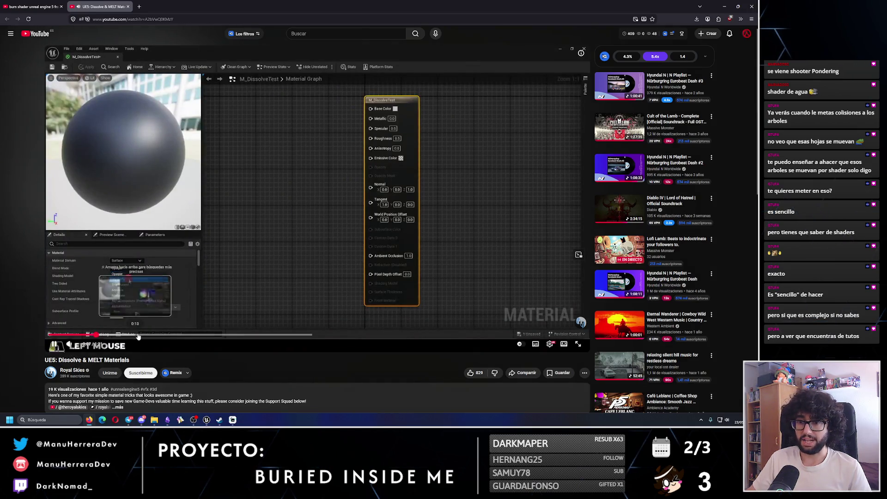
- Skim the tutorial's timeline through the sphere dissolve preview to the SmoothStep and Multiply nodes
{"action": "left_click", "coordinate": [200, 333]}
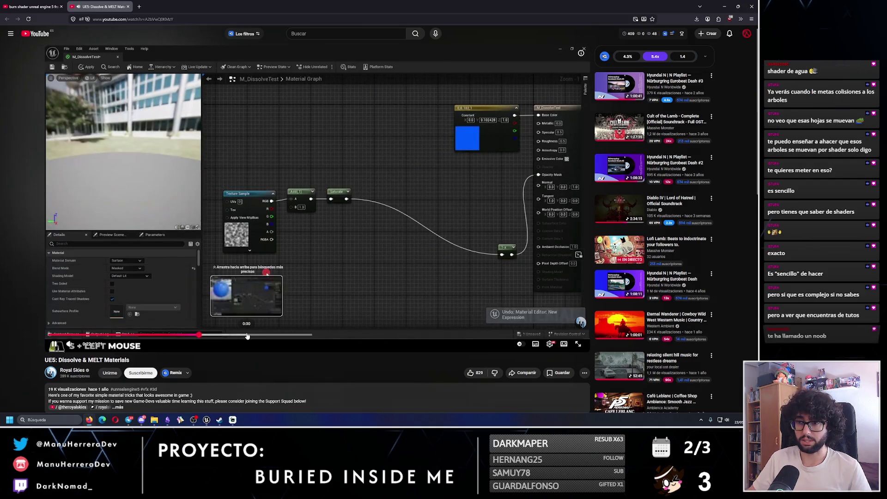
{"action": "left_click", "coordinate": [247, 335]}
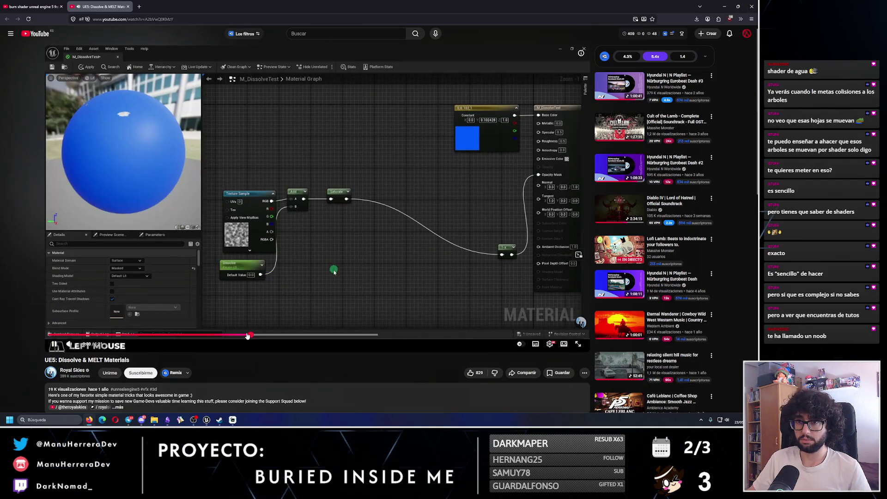
{"action": "left_click", "coordinate": [290, 336]}
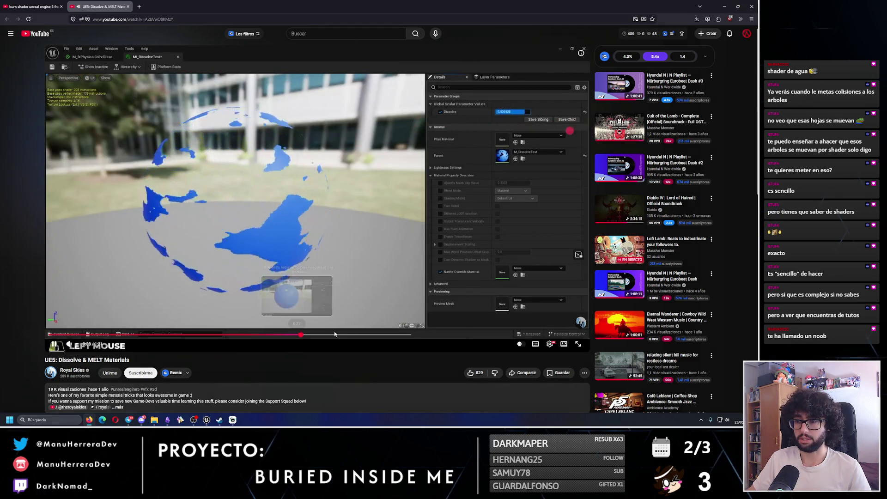
{"action": "left_click", "coordinate": [359, 335]}
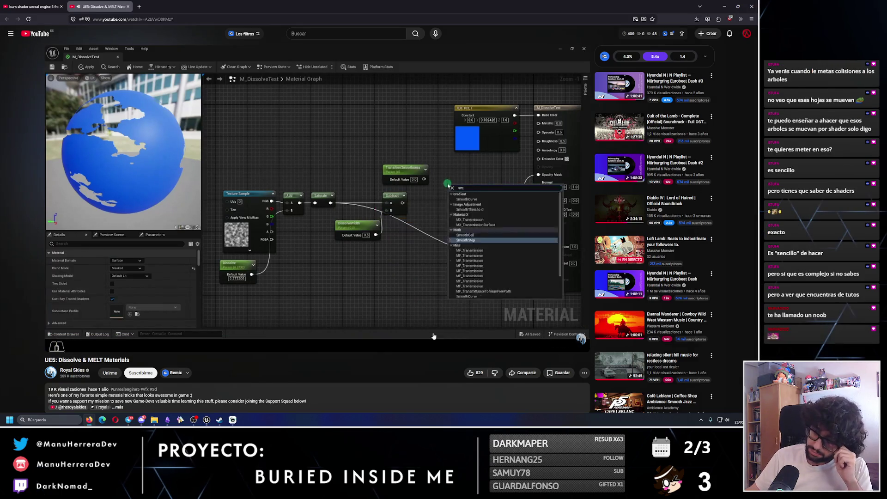
{"action": "left_click", "coordinate": [464, 336]}
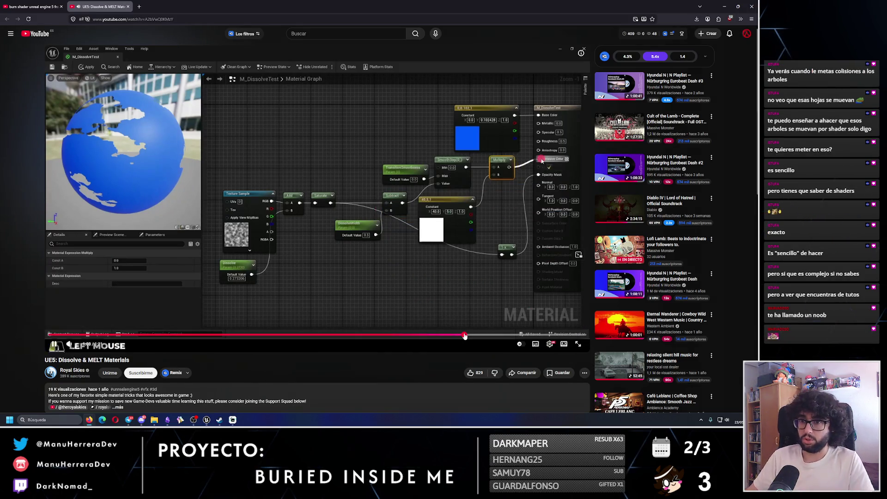